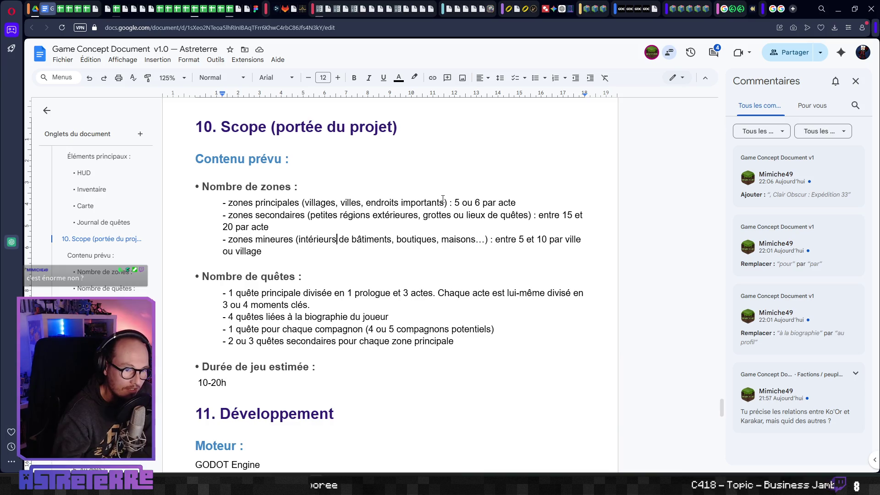
Step: Review the zone-count lines, including the '5 ou 6' main-zone figure
left_click_drag(454, 202, 490, 203)
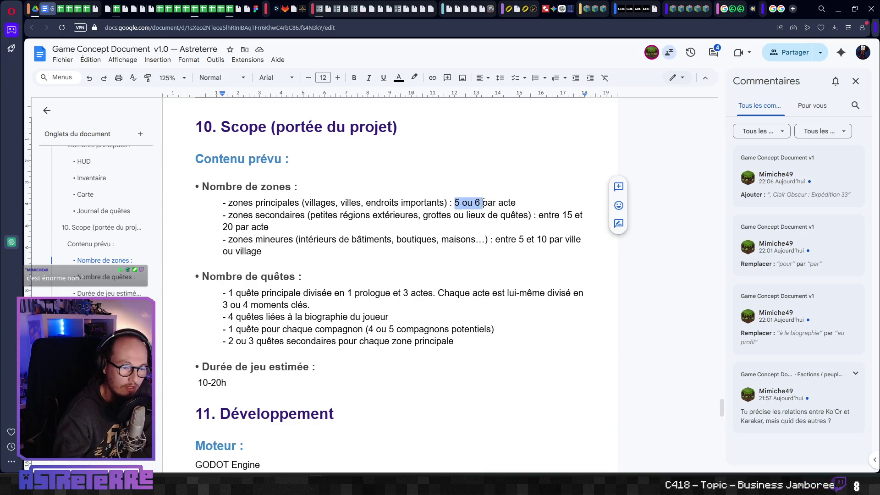
left_click(483, 227)
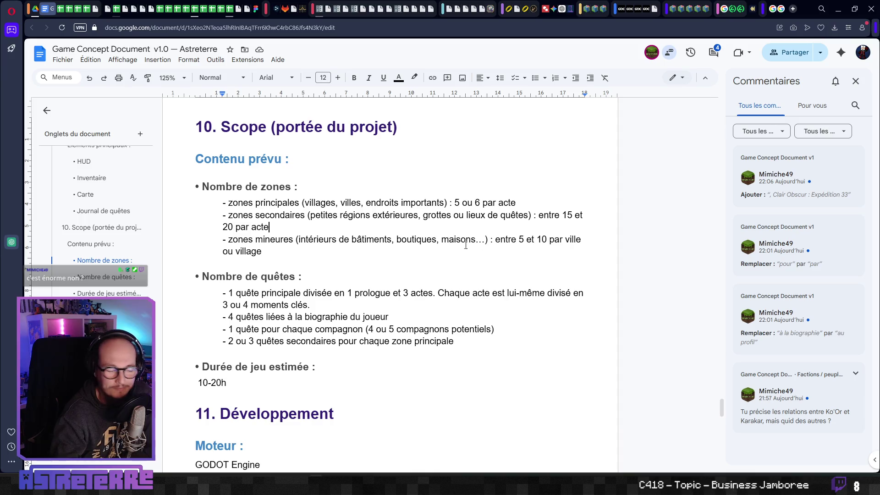
left_click_drag(286, 248, 224, 207)
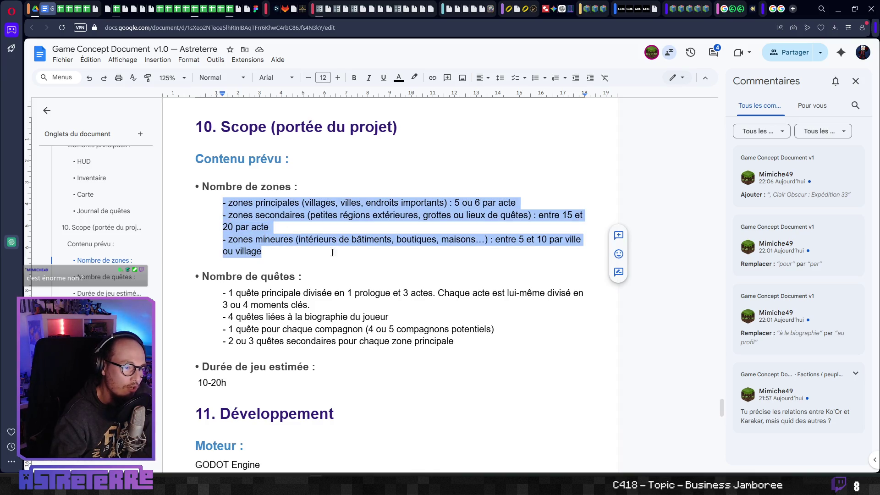
left_click_drag(283, 252, 219, 205)
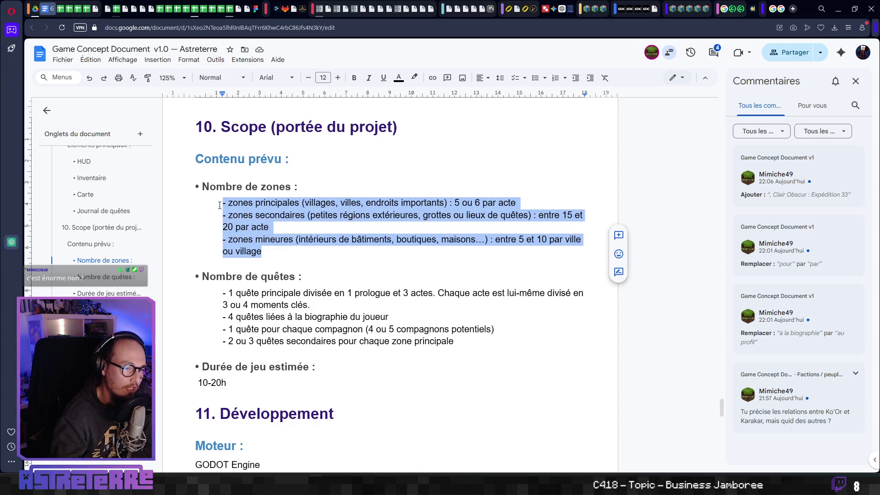
left_click(277, 239)
Step: Review the main quest description with its '3 ou 4 moments clés' and the biography quests line
scroll(280, 257, "down", 1)
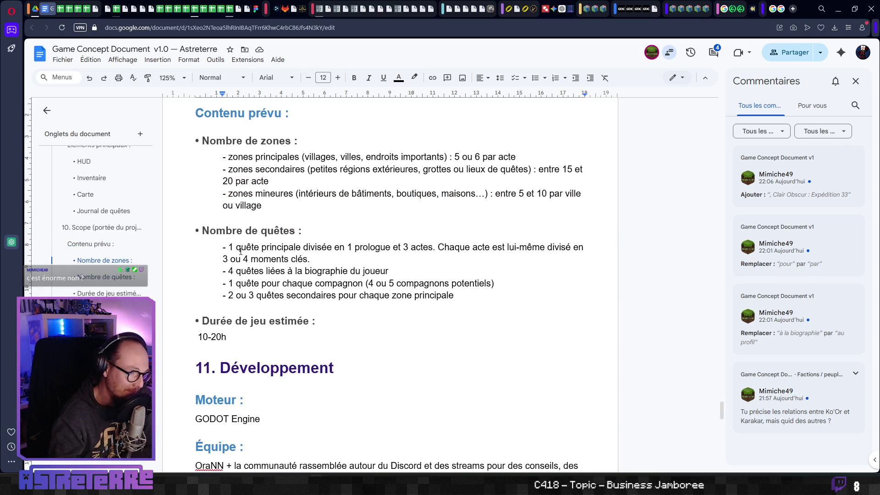
scroll(287, 232, "down", 1)
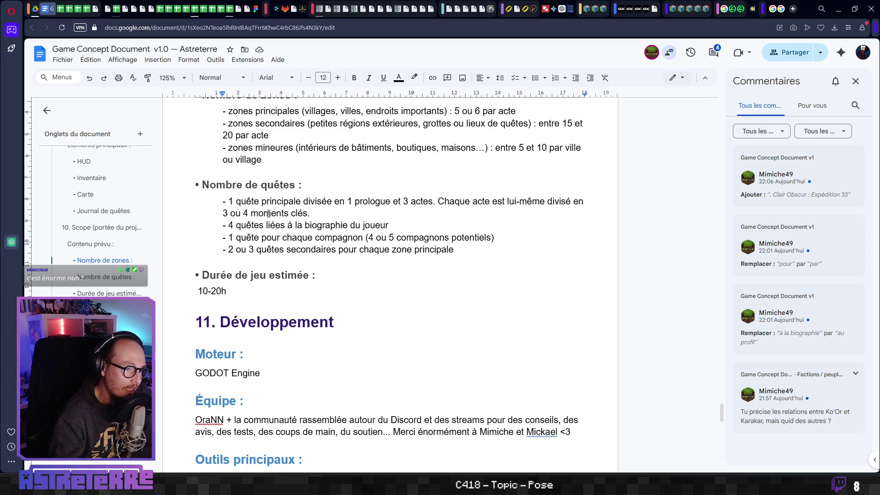
left_click_drag(229, 201, 439, 203)
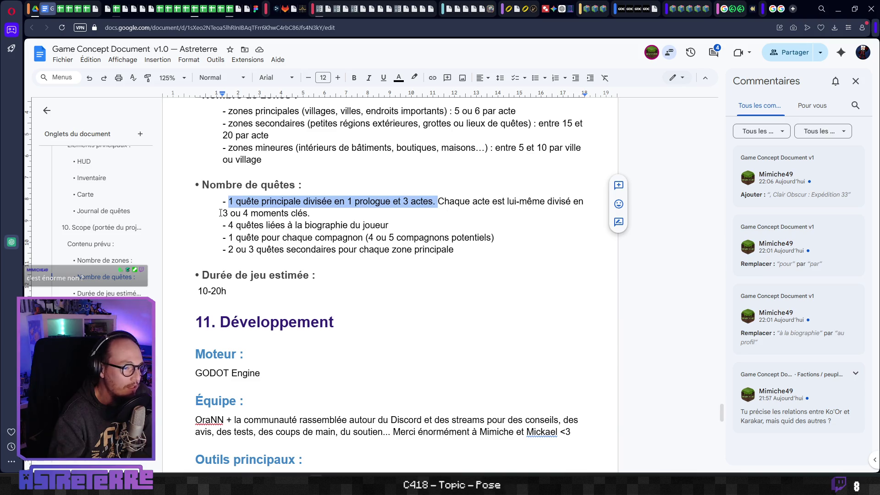
left_click_drag(223, 214, 321, 215)
left_click(321, 216)
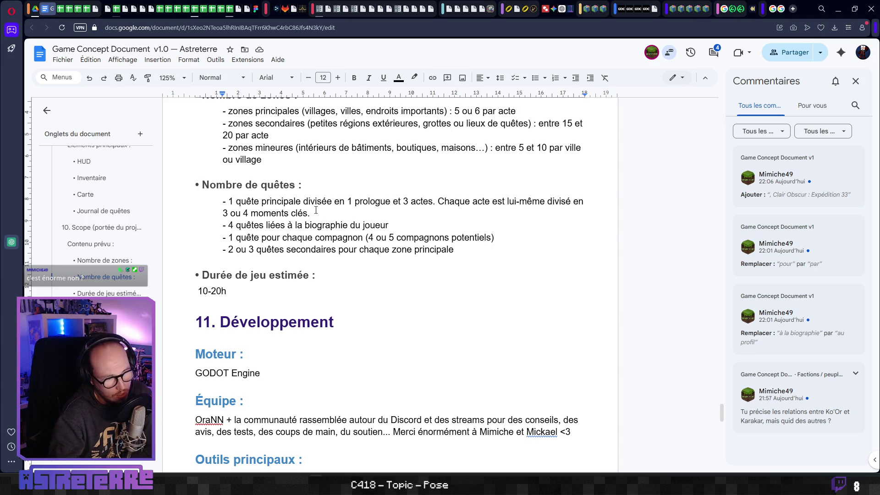
left_click_drag(311, 213, 228, 202)
left_click_drag(311, 214, 229, 202)
left_click(272, 213)
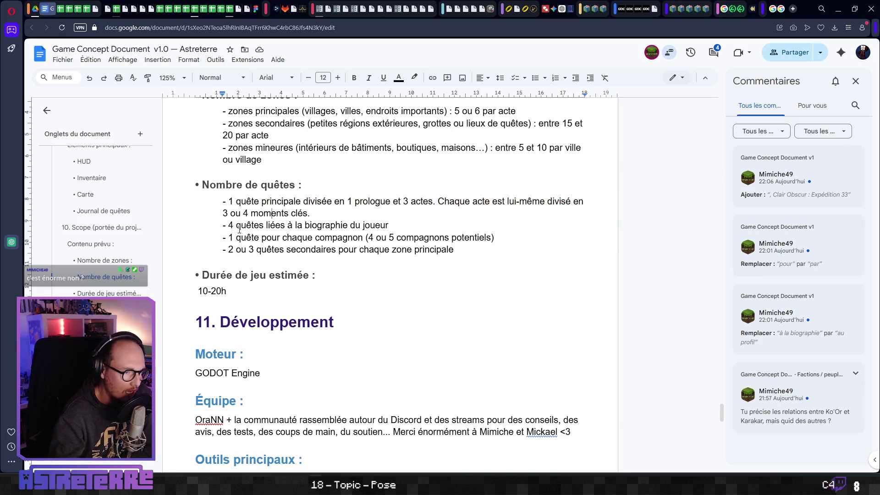
left_click_drag(390, 226, 224, 225)
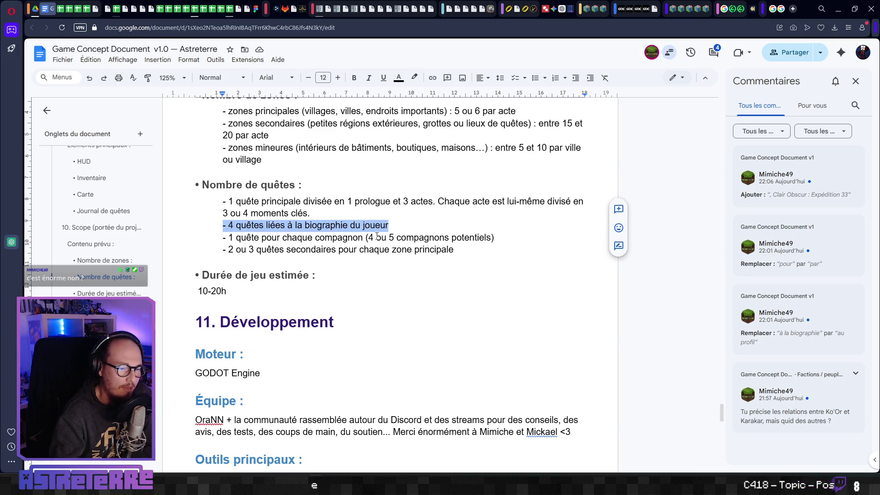
left_click(402, 228)
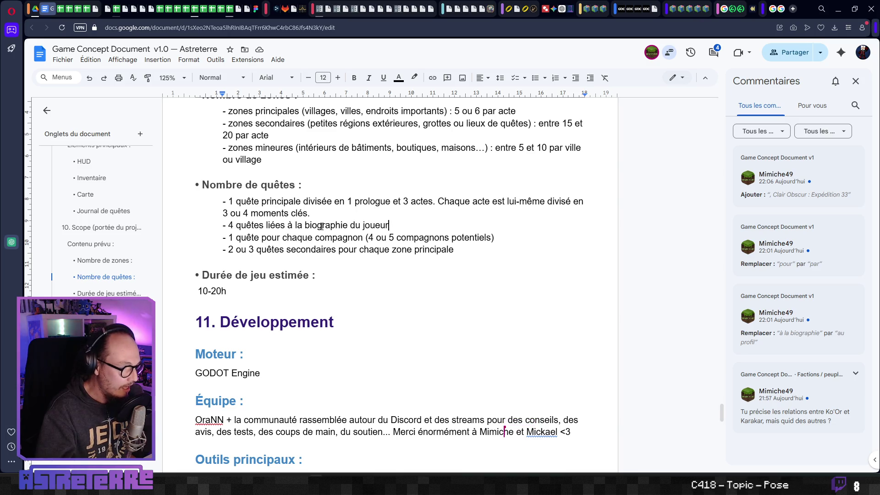
Step: Review the secondary quests line and the estimated playtime of 10-20h
scroll(317, 223, "down", 1)
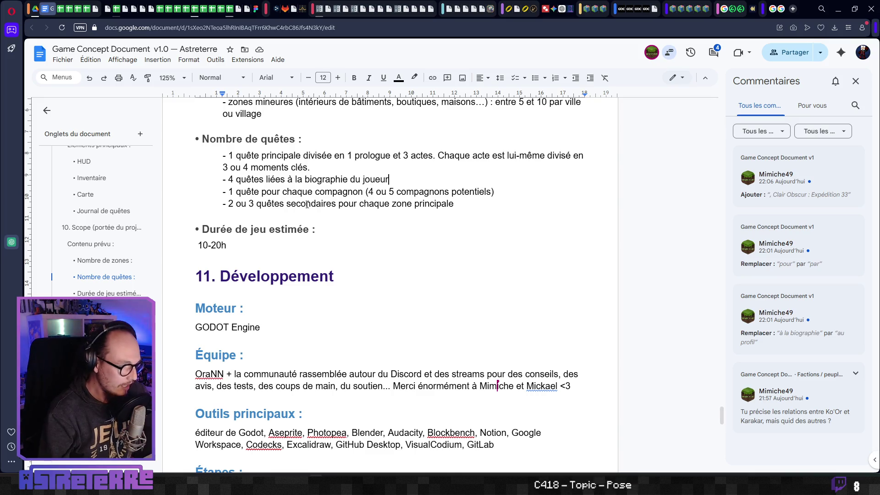
left_click_drag(435, 203, 255, 204)
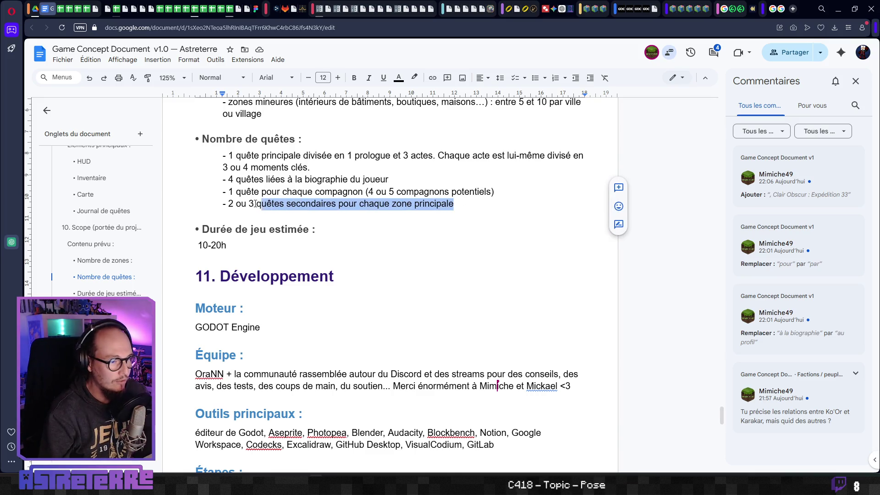
mouse_move(457, 215)
left_mouse_down()
mouse_move(418, 202)
mouse_move(264, 202)
left_mouse_up()
left_click(337, 204)
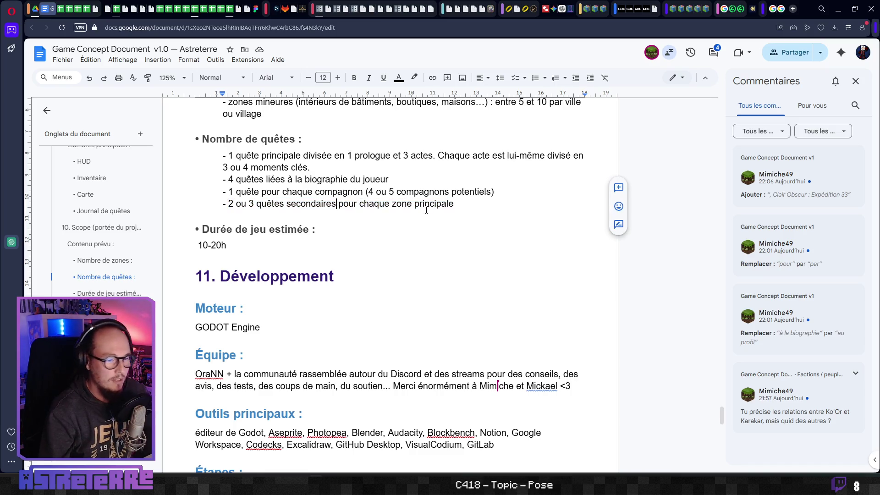
left_click_drag(457, 205, 283, 206)
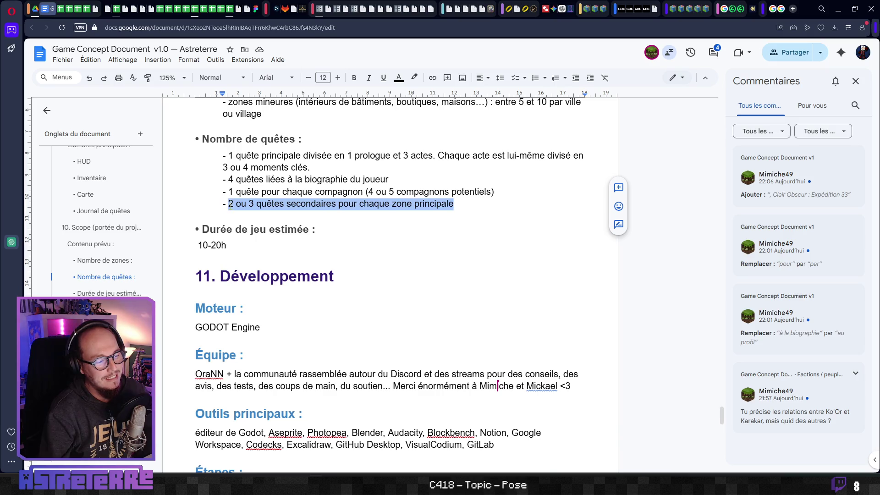
left_click(360, 204)
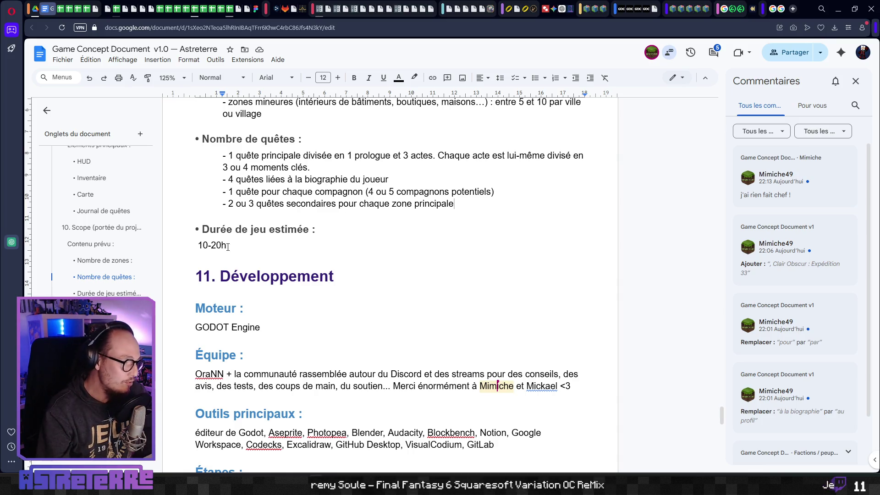
left_click_drag(228, 247, 193, 248)
left_click(271, 245)
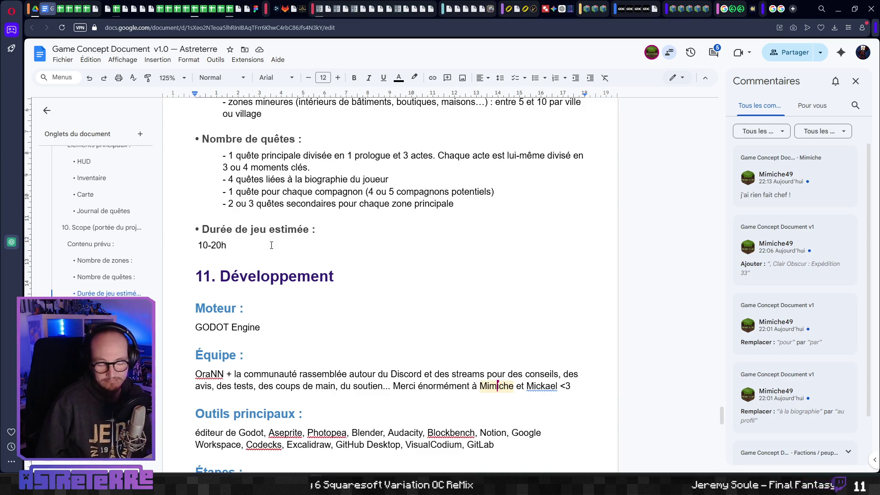
Step: Check the GODOT Engine entry under Moteur in section 11 and place the caret in the tools list
scroll(256, 245, "down", 3)
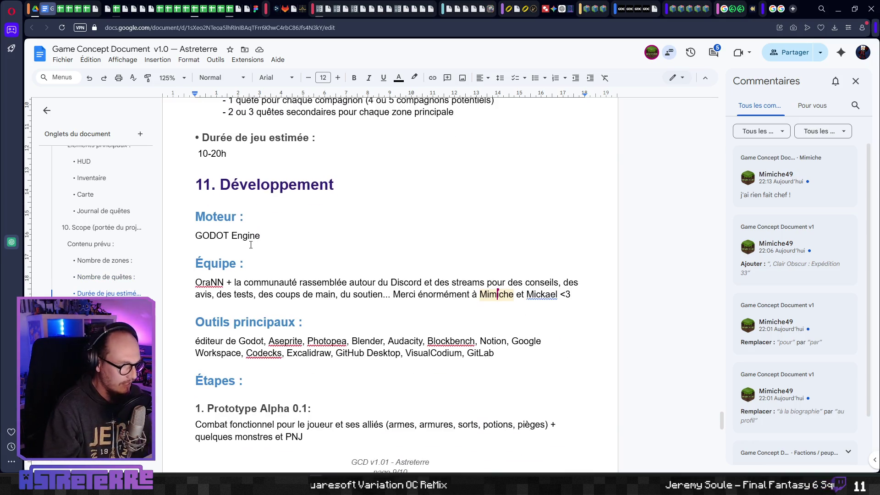
scroll(308, 240, "down", 1)
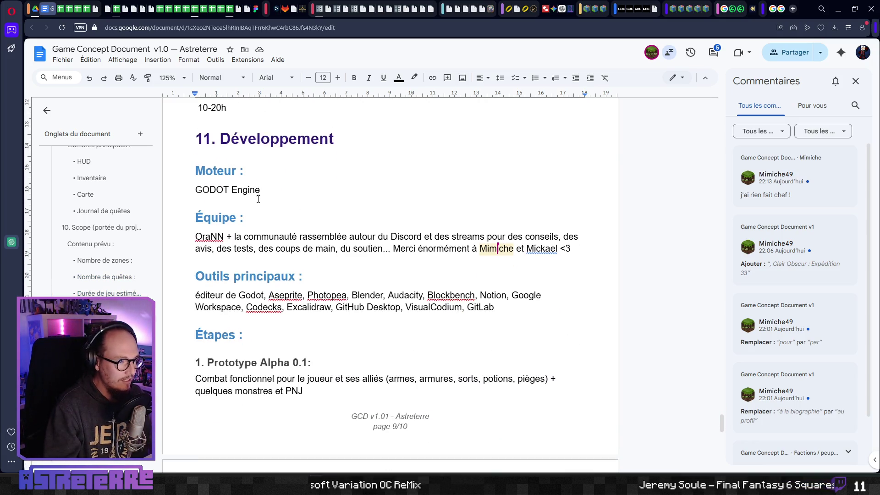
left_click_drag(239, 193, 200, 192)
left_click(234, 236)
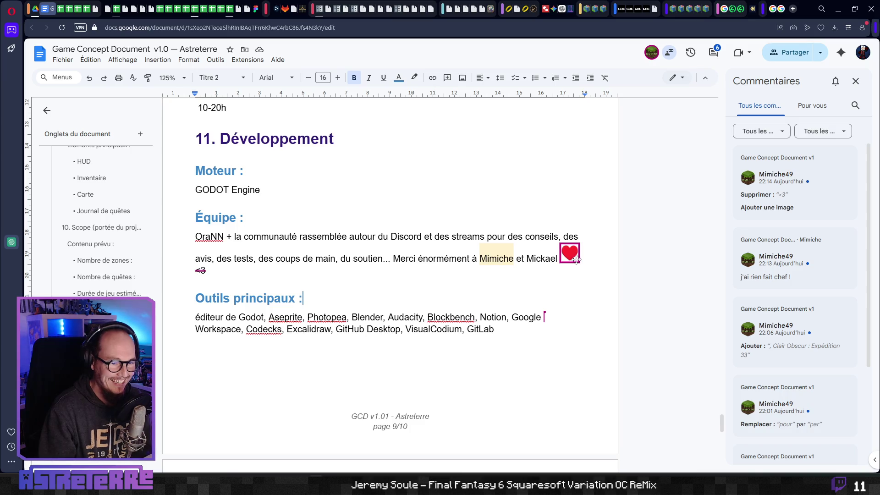
left_click(415, 319)
scroll(420, 308, "down", 1)
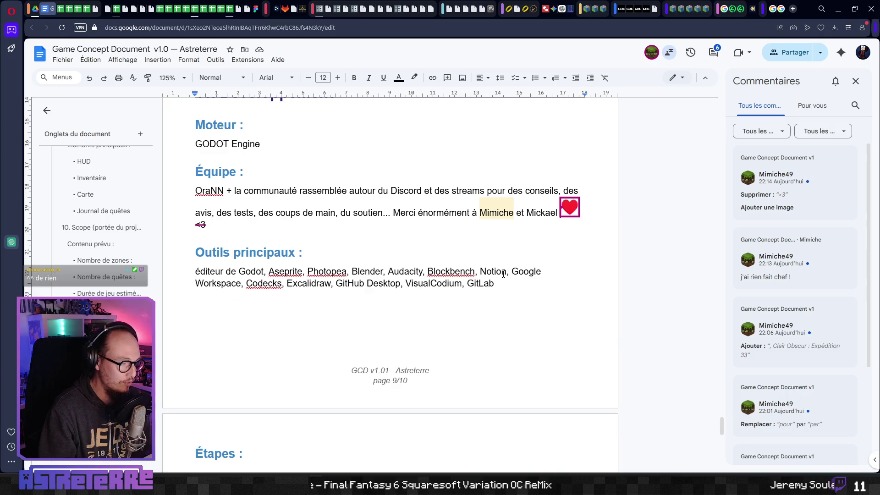
double_click(238, 266)
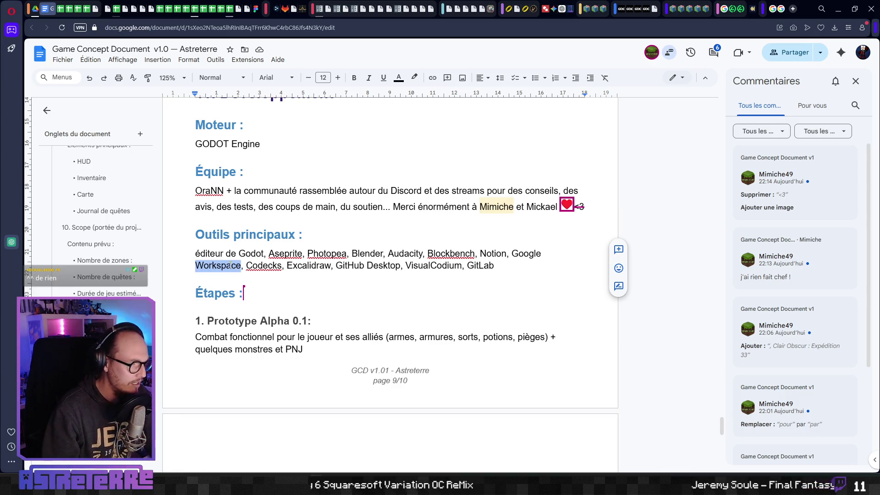
type("Docs,")
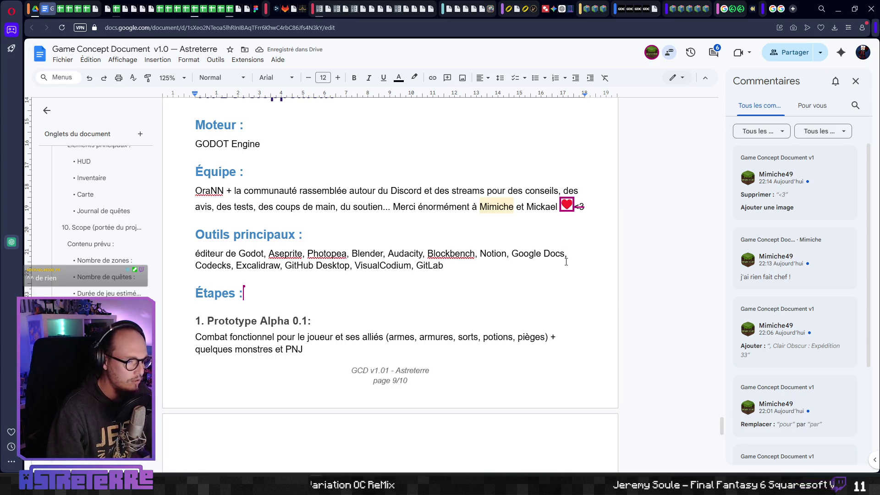
key("ctrl+z")
left_click(361, 266)
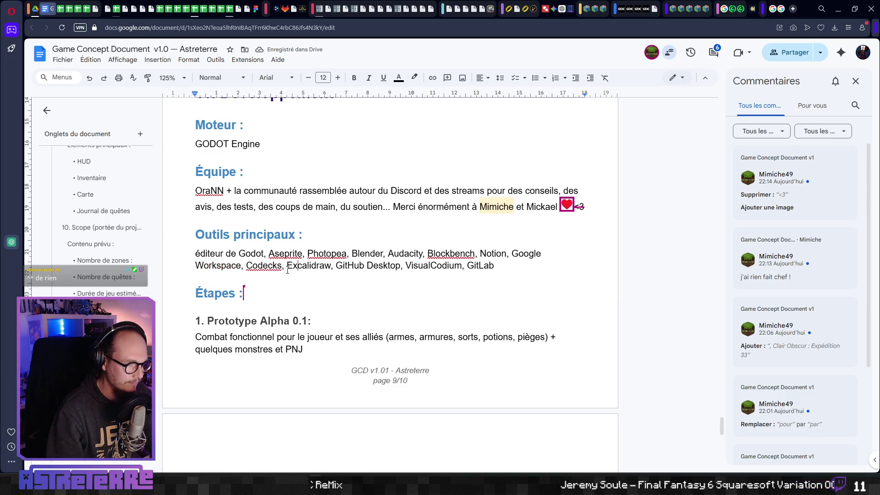
double_click(264, 265)
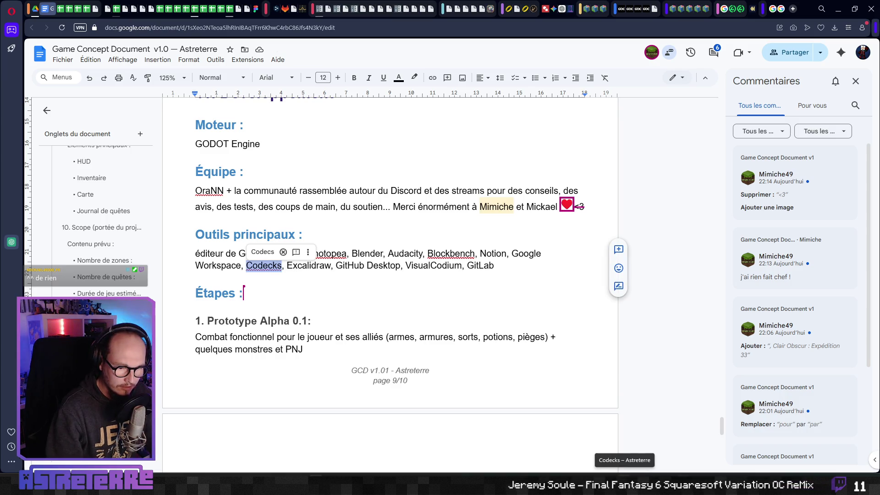
left_click(277, 289)
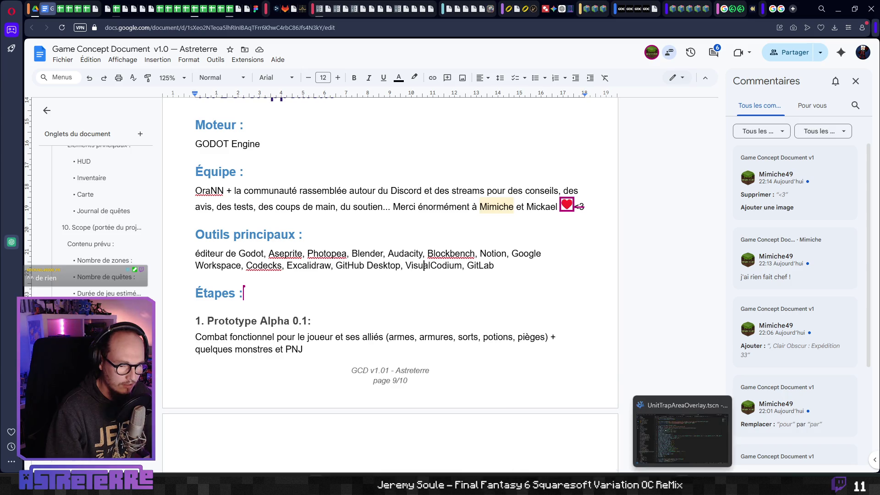
left_click(682, 484)
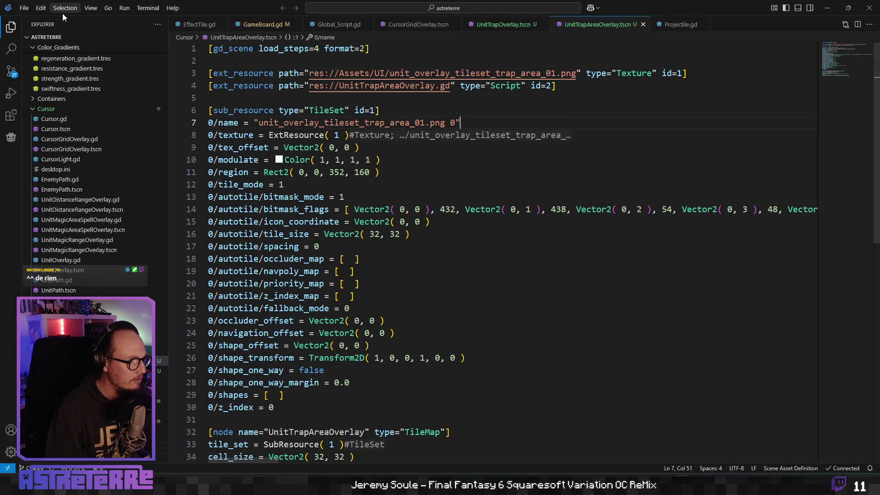
Step: Confirm VSCodium's version 1.96.2 in Help > About, then return to the concept document
left_click(174, 9)
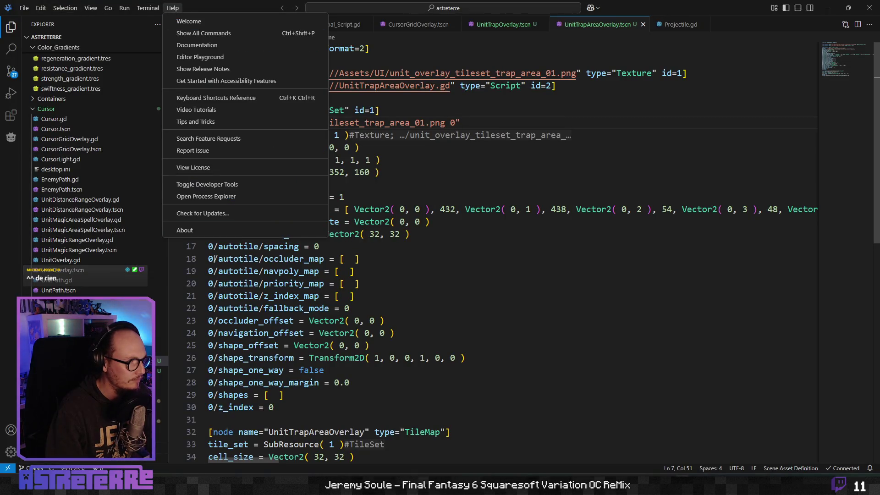
left_click(314, 230)
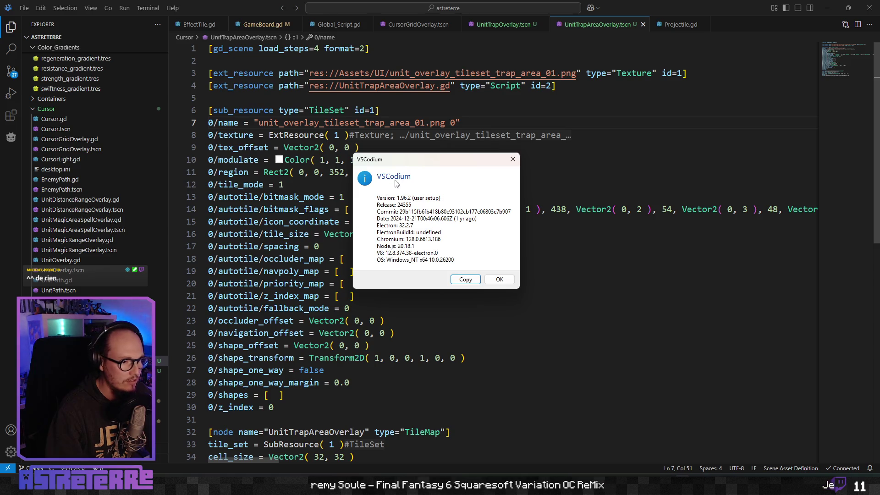
left_click(512, 160)
key("alt+Tab")
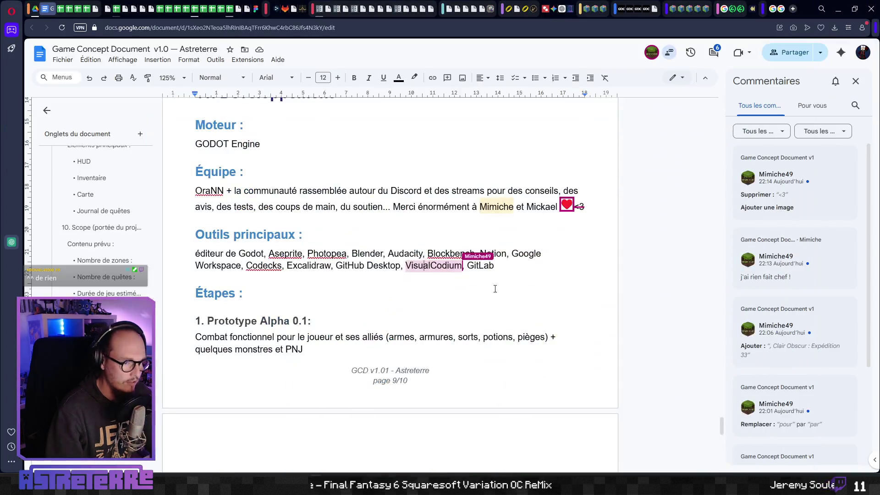
Step: Correct 'VisualCodium' to 'VSCodium' in the Outils principaux list
key("BackSpace")
type("S")
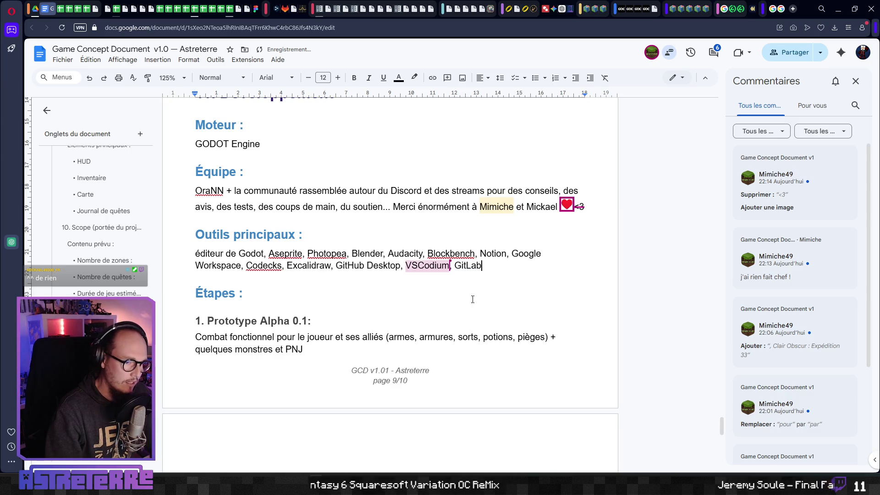
scroll(271, 324, "down", 3)
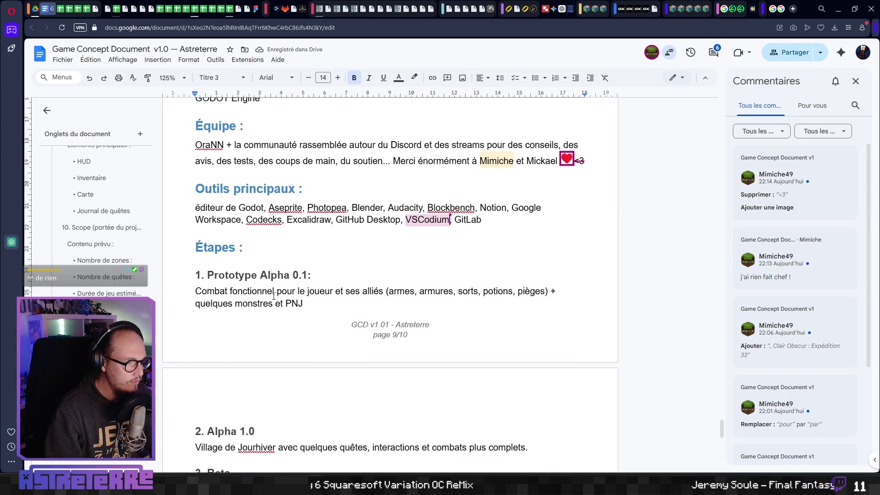
left_click(307, 215)
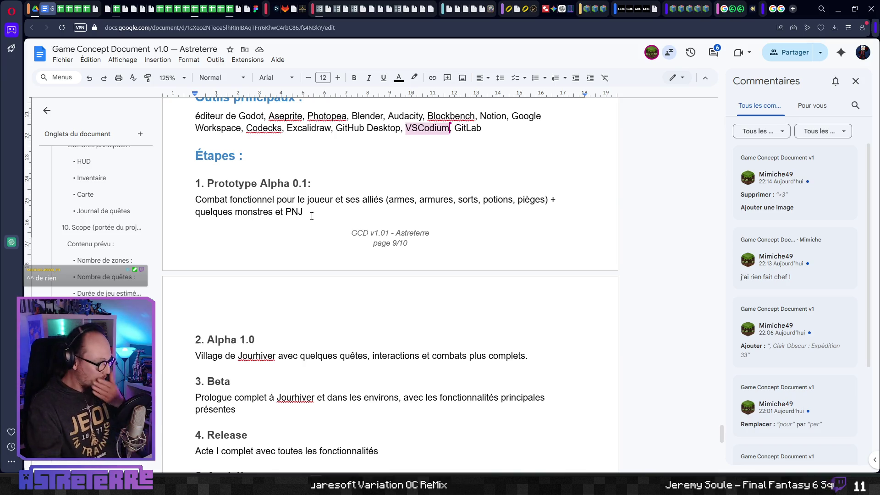
Step: Review the Prototype Alpha 0.1 milestone heading and description
scroll(304, 215, "down", 2)
scroll(305, 216, "up", 2)
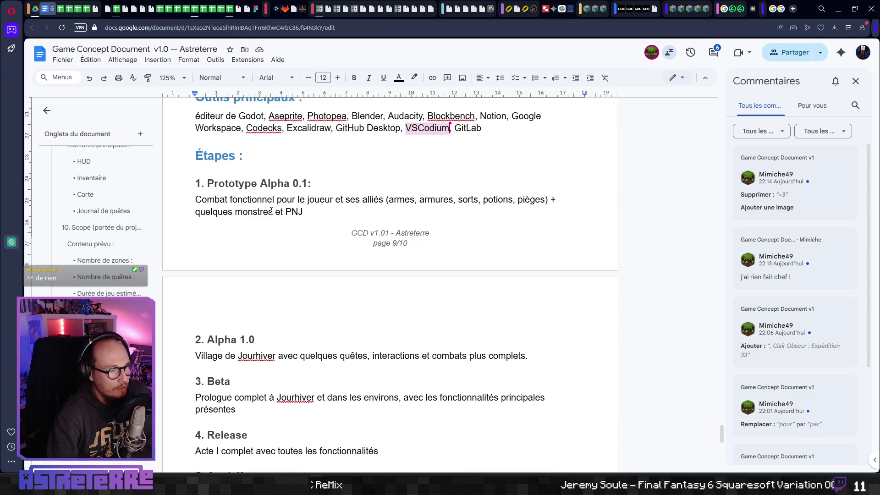
left_click_drag(312, 216, 202, 203)
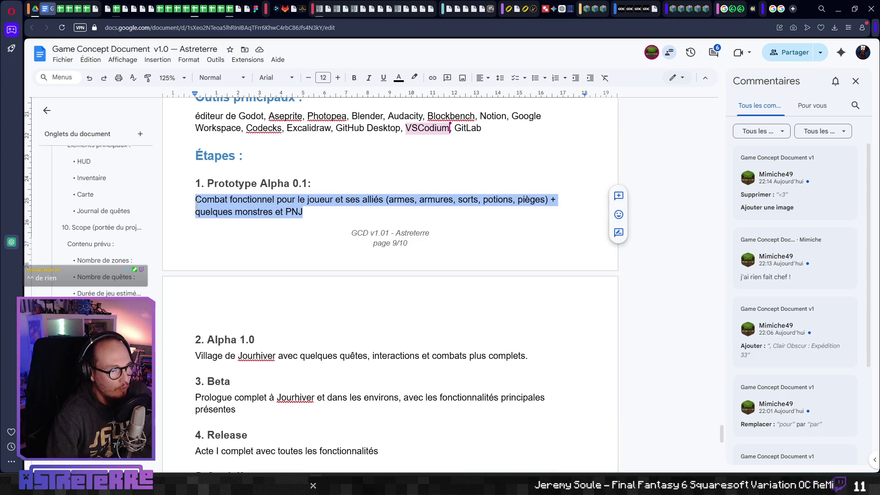
left_click(309, 212)
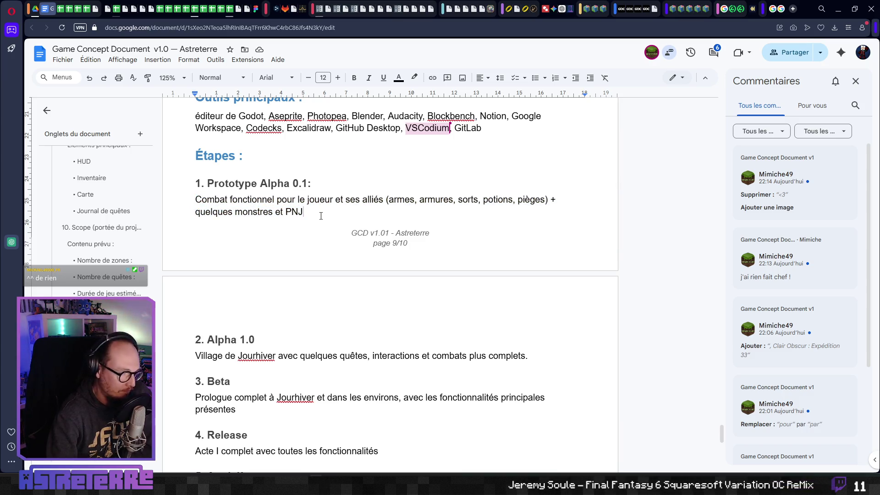
mouse_move(312, 214)
left_mouse_down()
mouse_move(196, 202)
mouse_move(197, 183)
mouse_move(308, 212)
mouse_move(197, 191)
left_mouse_up()
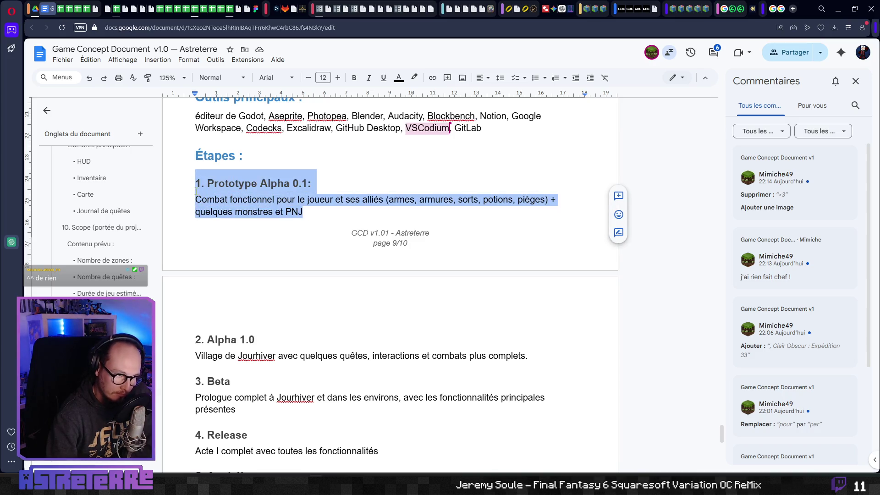
left_click(319, 215)
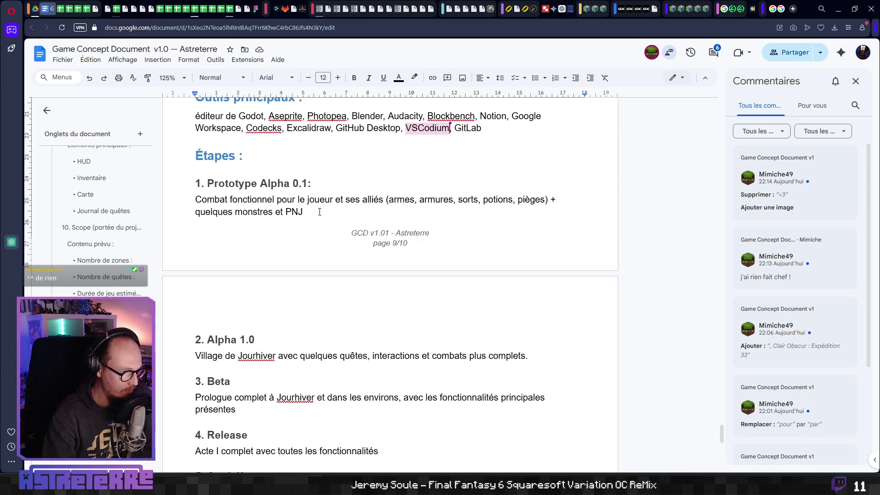
left_click_drag(307, 183, 208, 184)
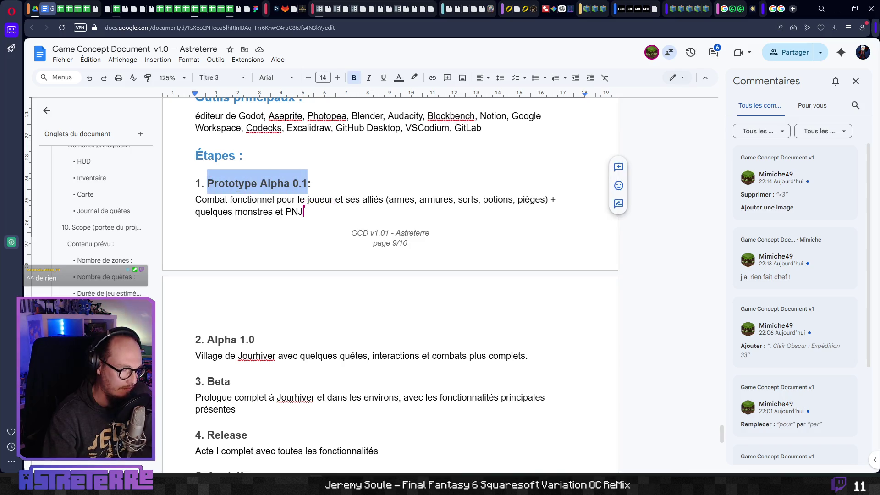
left_click(303, 212)
scroll(303, 217, "down", 2)
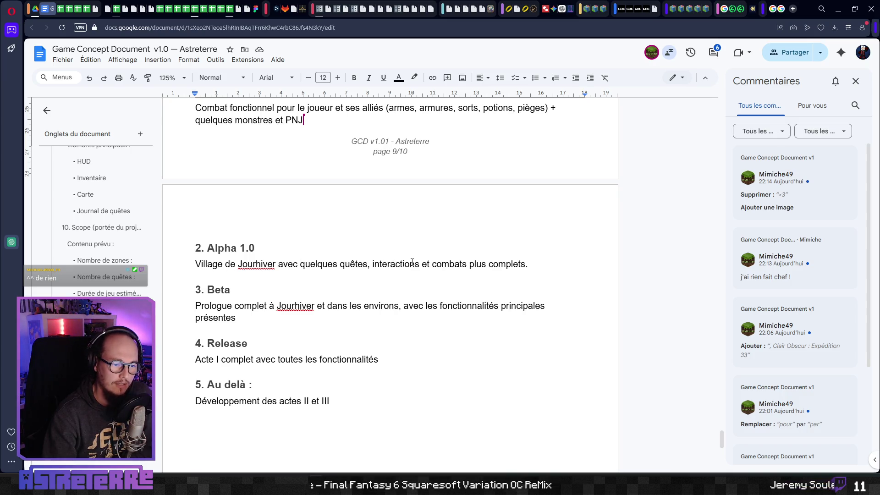
Step: Review the Alpha 1.0 and Beta milestone descriptions
mouse_move(527, 265)
left_mouse_down()
mouse_move(193, 265)
mouse_move(184, 256)
left_mouse_up()
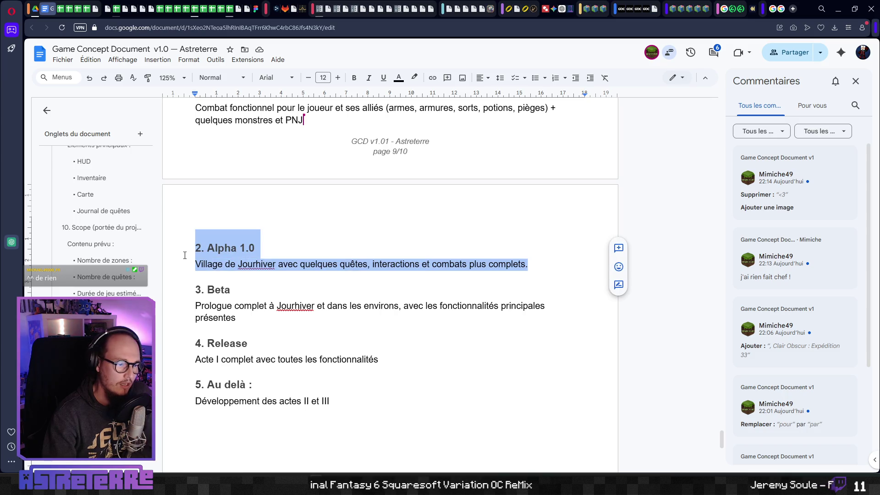
left_click(285, 265)
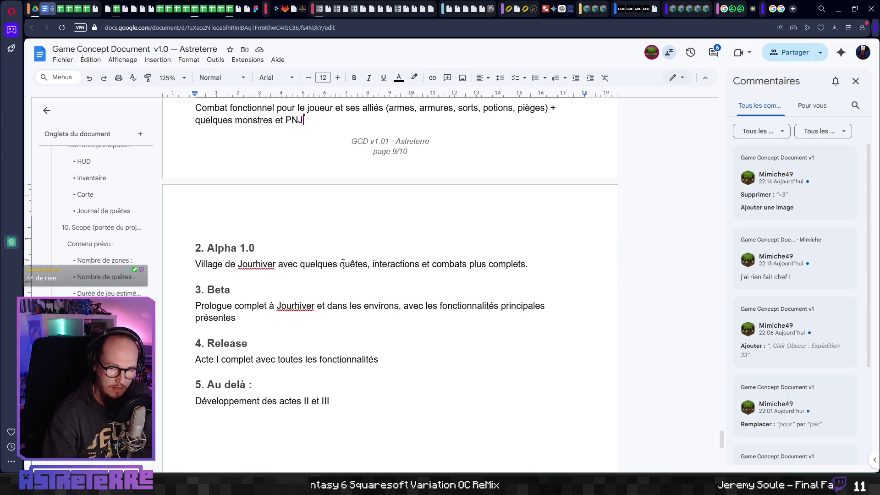
scroll(343, 264, "down", 1)
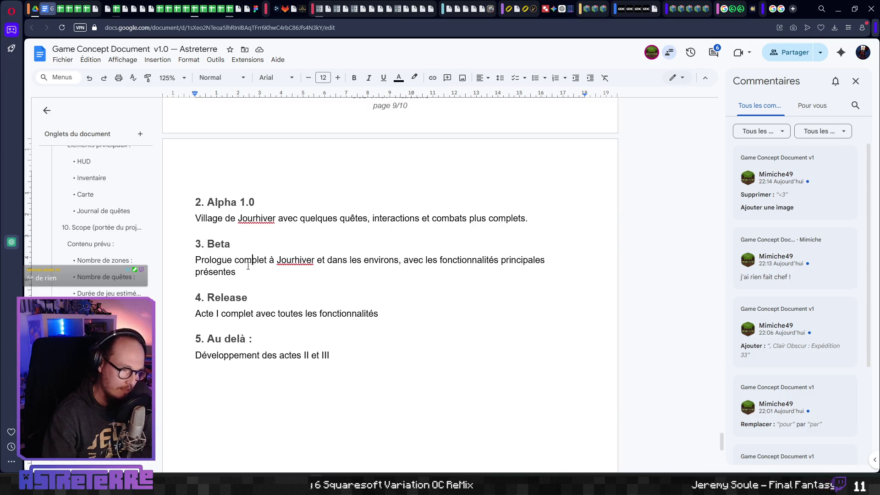
left_click_drag(237, 274, 196, 261)
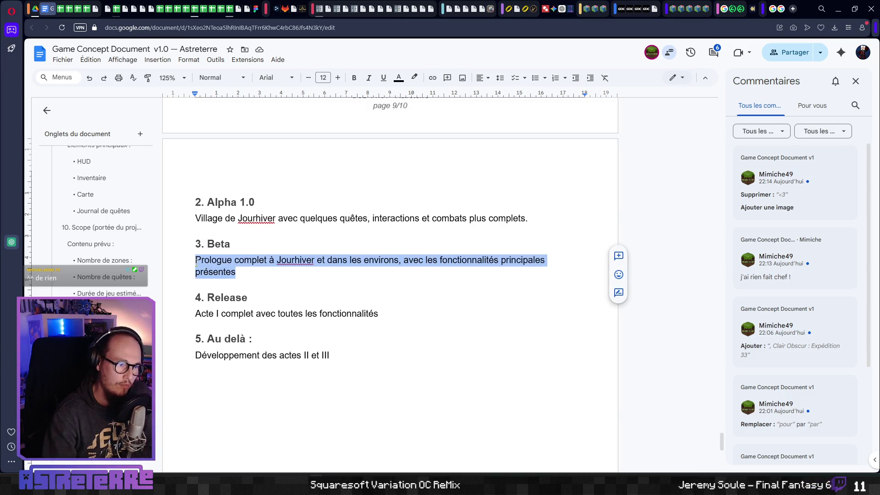
left_click(249, 271)
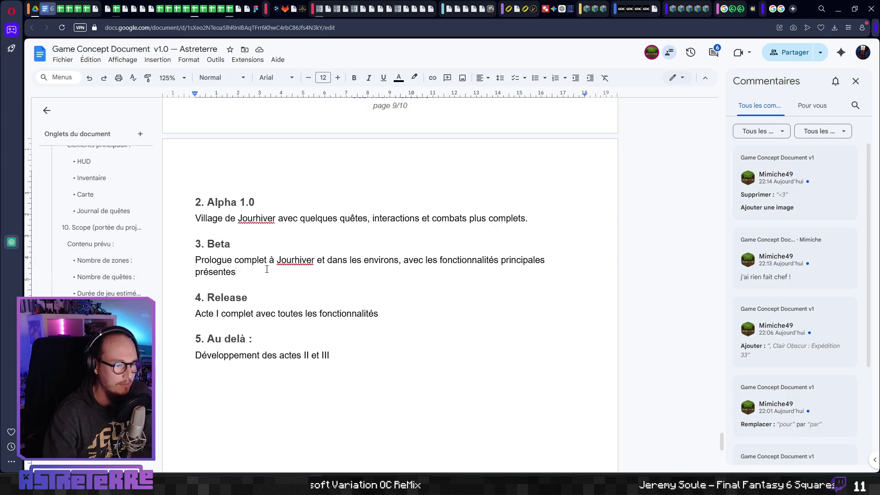
Step: Review the Release and Au delà milestones
mouse_move(413, 316)
left_mouse_down()
mouse_move(196, 315)
mouse_move(197, 298)
mouse_move(259, 306)
left_mouse_up()
left_click(274, 304)
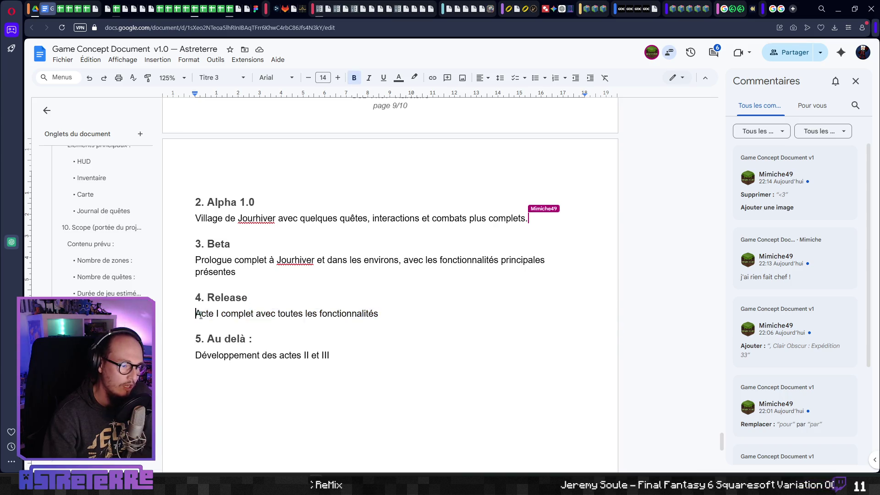
left_click_drag(200, 316, 384, 315)
left_click_drag(328, 356, 195, 343)
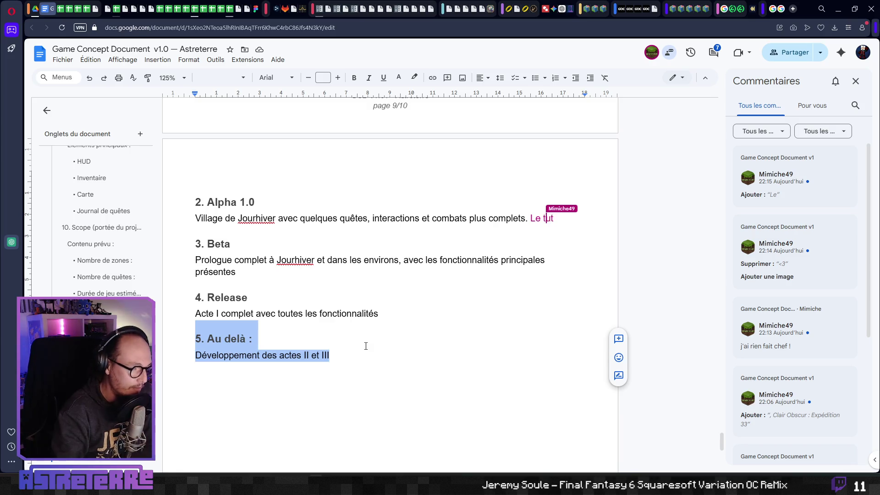
left_click(325, 360)
left_click_drag(325, 360, 191, 356)
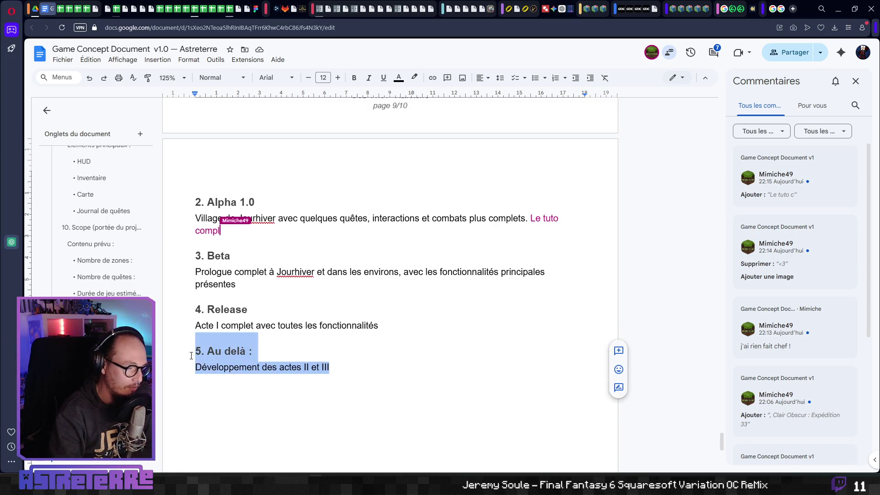
left_click(315, 331)
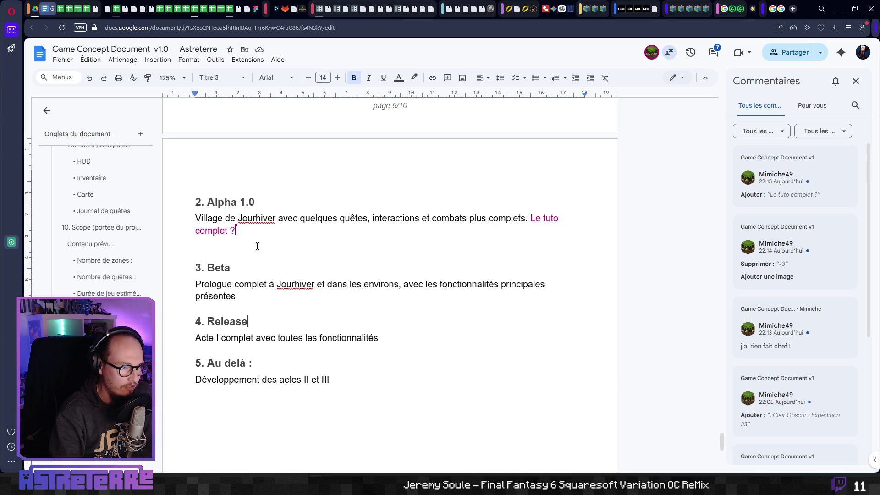
scroll(275, 287, "up", 1)
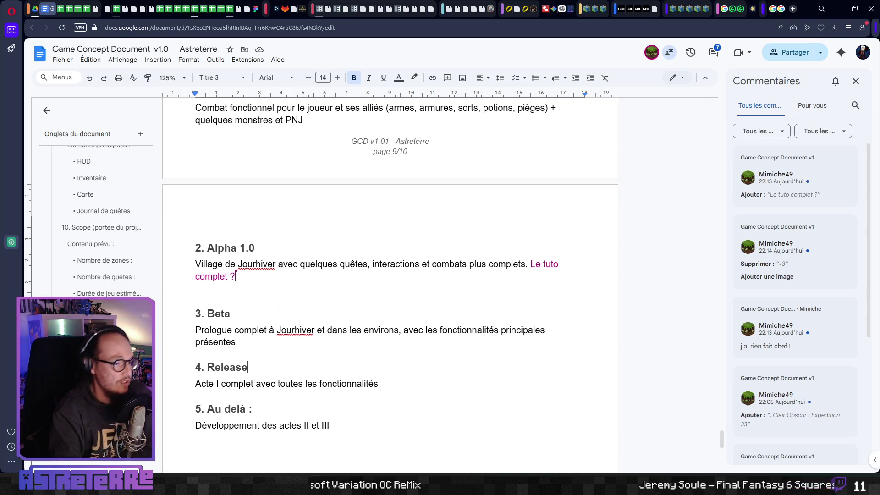
scroll(249, 281, "up", 3)
Step: Accept the suggested heart image after Mickael in the Équipe thank-you line
scroll(302, 240, "up", 2)
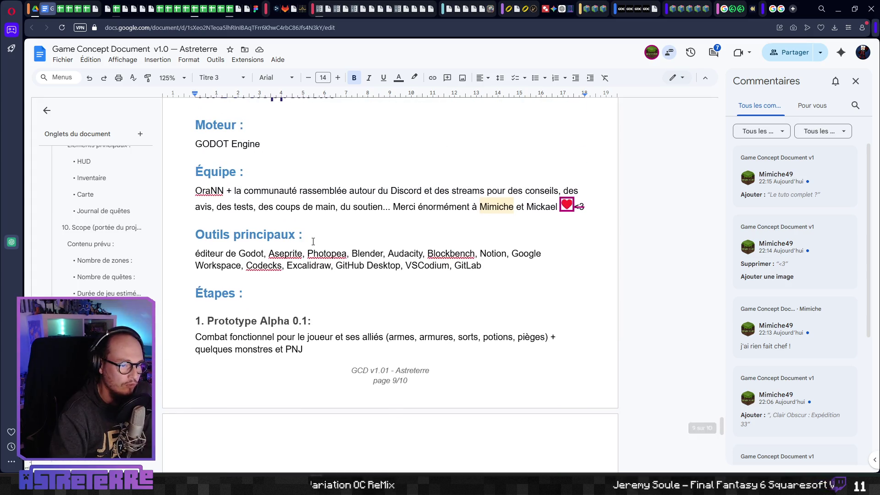
left_click(334, 243)
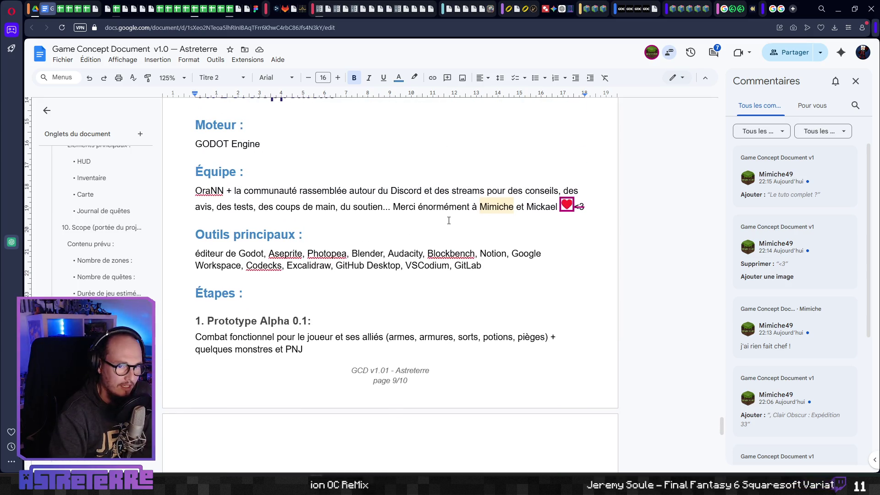
left_click(566, 203)
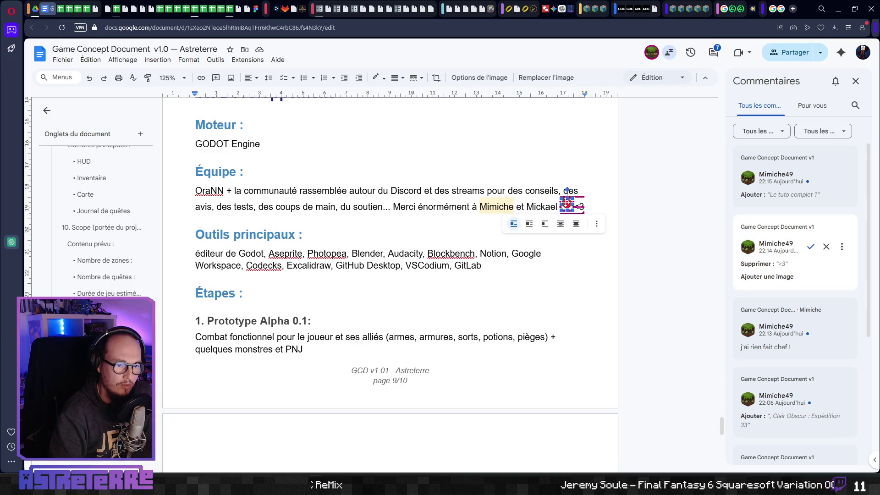
left_click(811, 247)
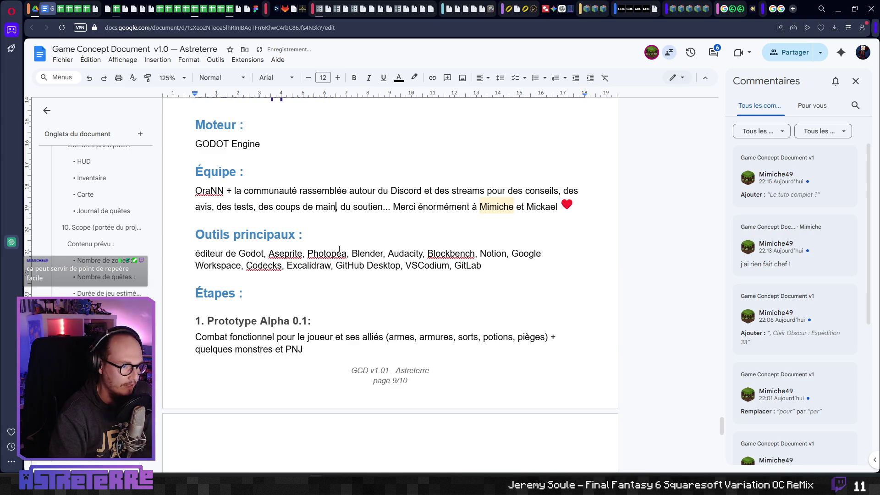
scroll(339, 249, "up", 10)
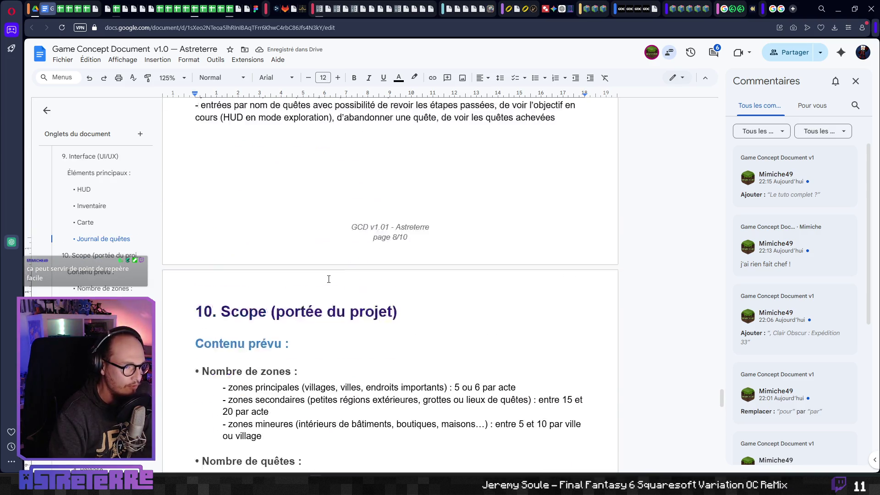
Step: Go to Références visuelles and place the caret at the end of the Terraria… line
scroll(329, 279, "up", 15)
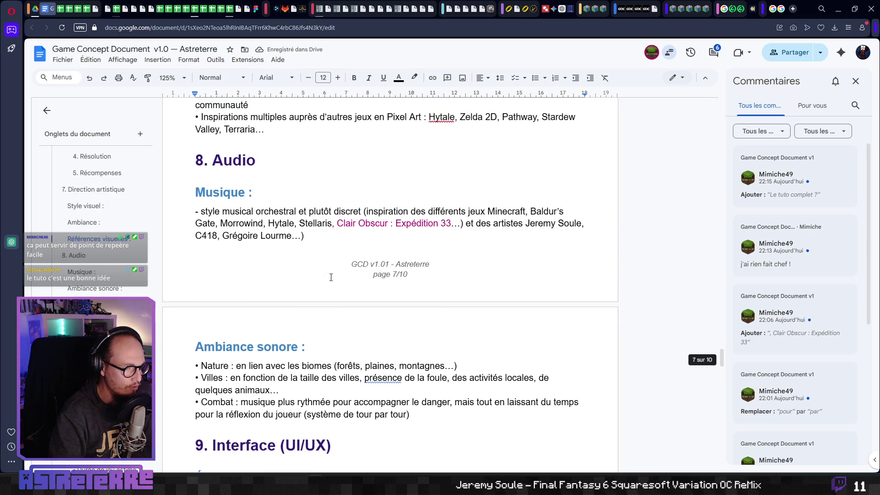
scroll(331, 277, "up", 5)
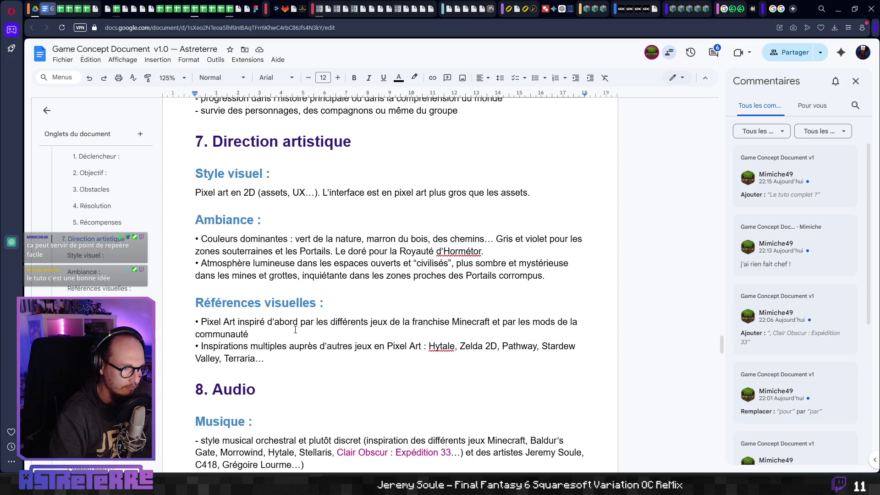
scroll(294, 330, "down", 4)
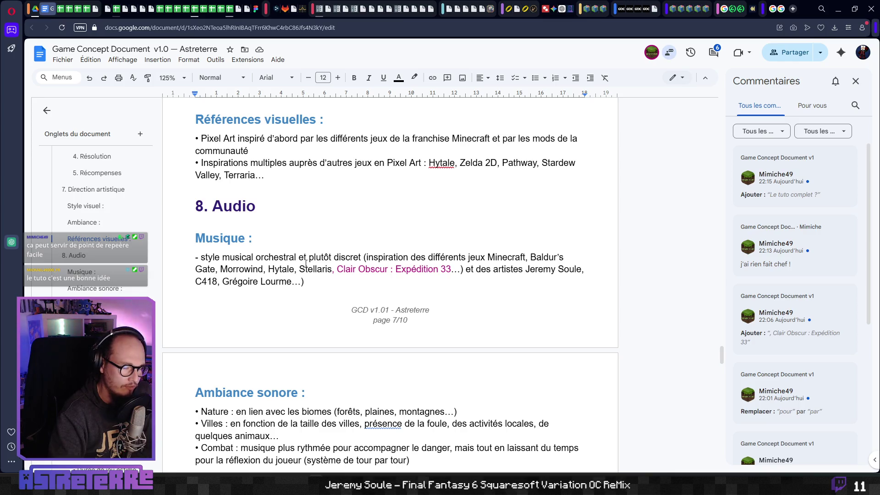
scroll(306, 263, "up", 2)
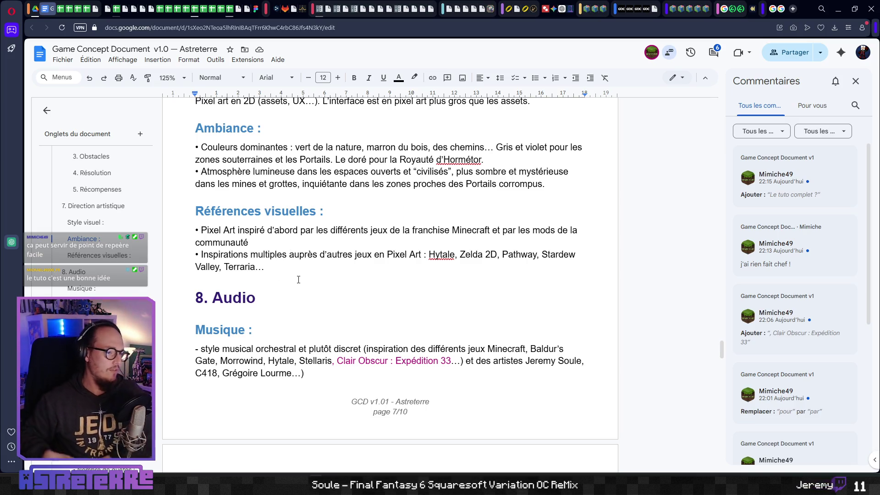
scroll(298, 279, "up", 5)
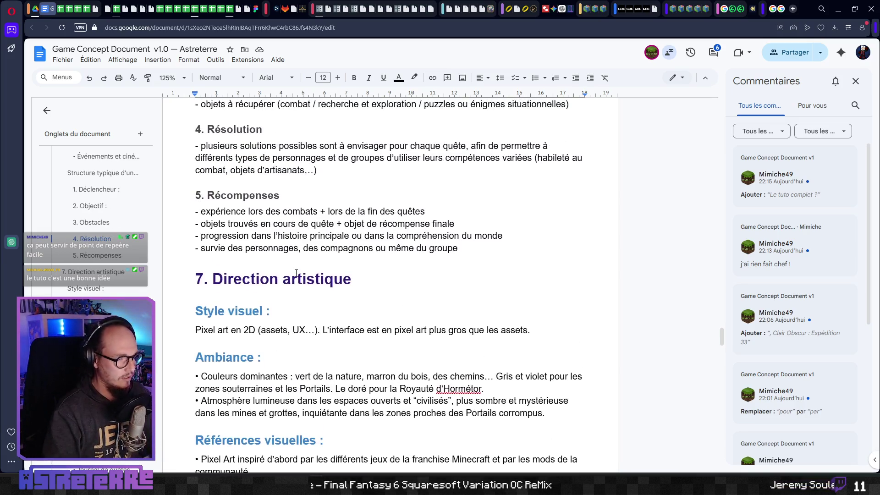
scroll(297, 272, "down", 3)
scroll(296, 272, "down", 8)
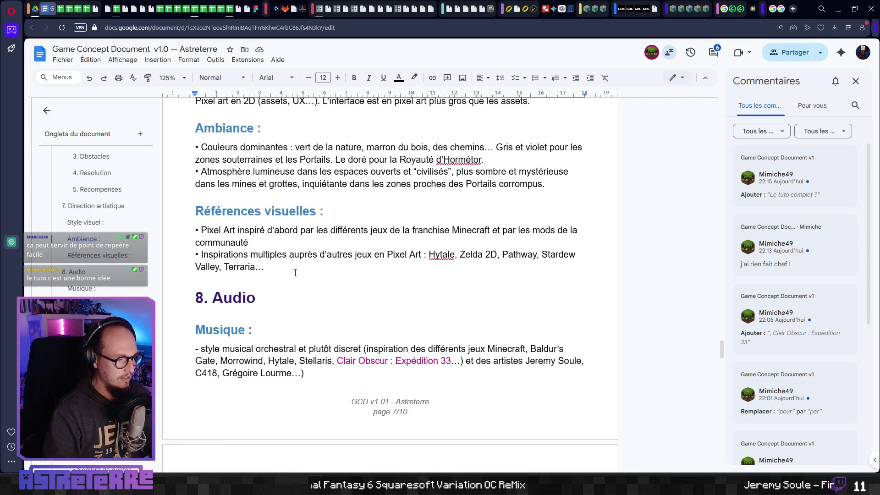
scroll(296, 273, "down", 3)
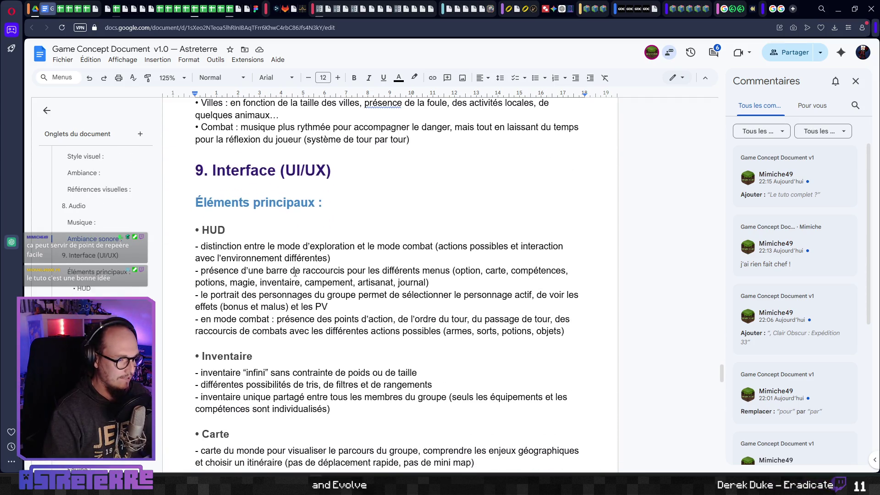
scroll(296, 272, "up", 1)
scroll(295, 272, "up", 7)
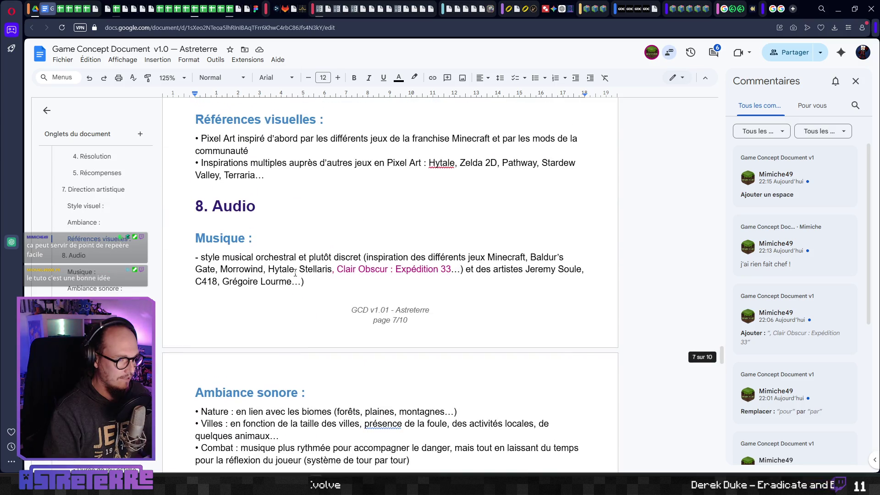
scroll(295, 273, "up", 1)
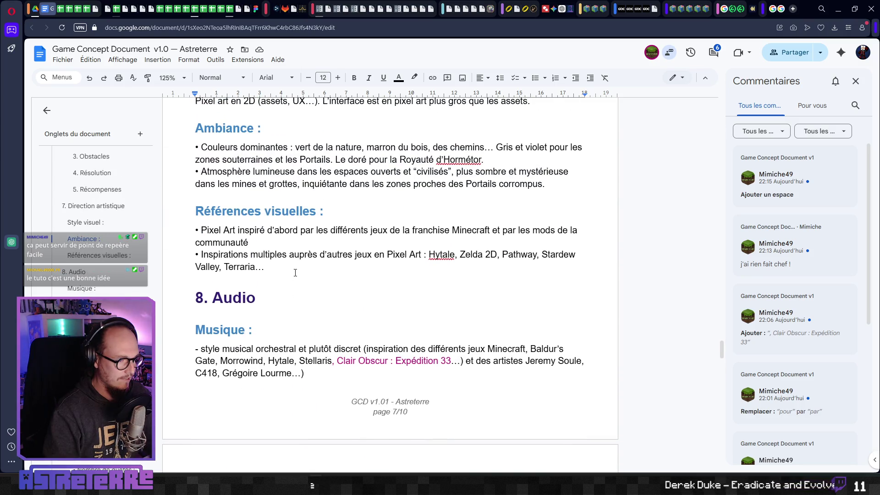
left_click(286, 270)
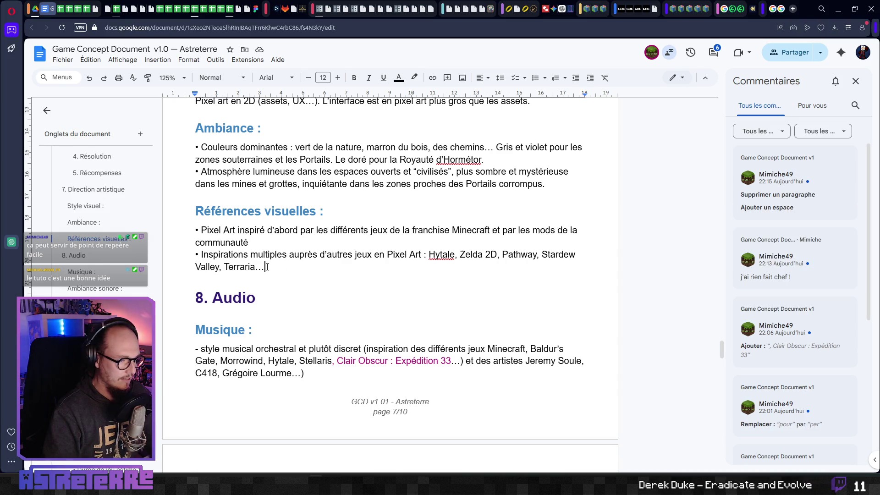
Step: Add a new bulleted line below the Terraria… bullet
key("Return")
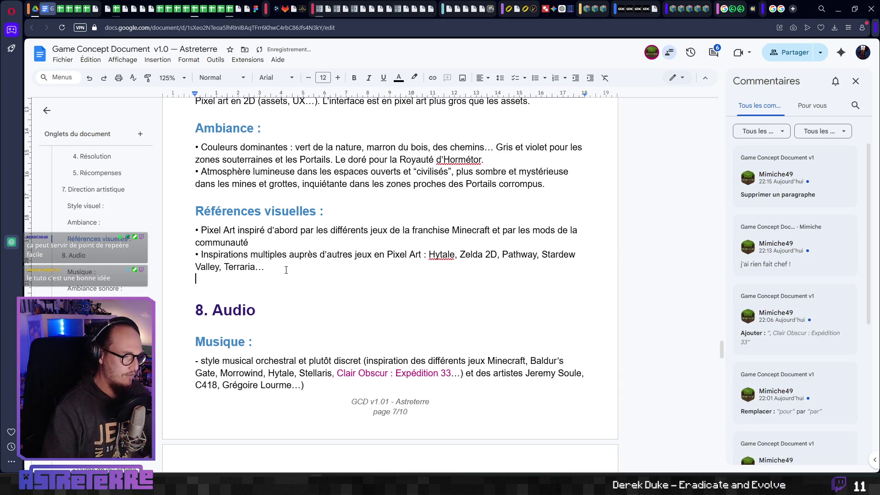
key("Up")
key("Up")
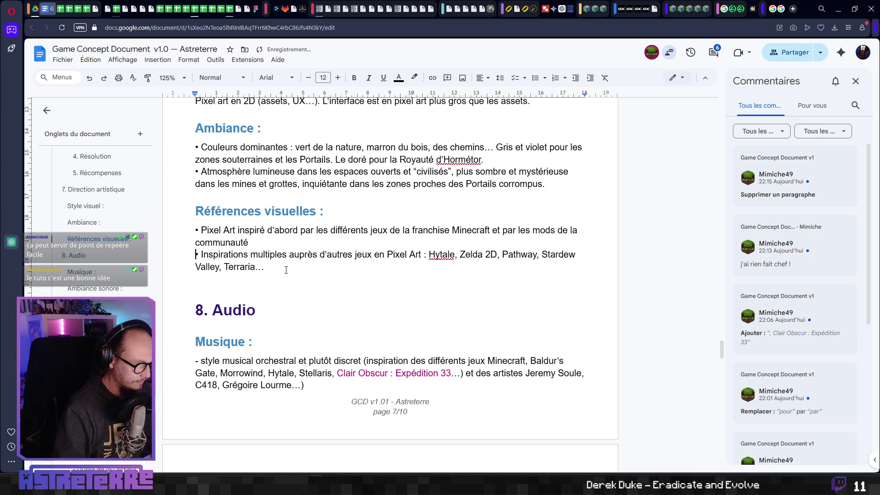
key("shift+Right")
key("ctrl+c")
key("Down")
key("Down")
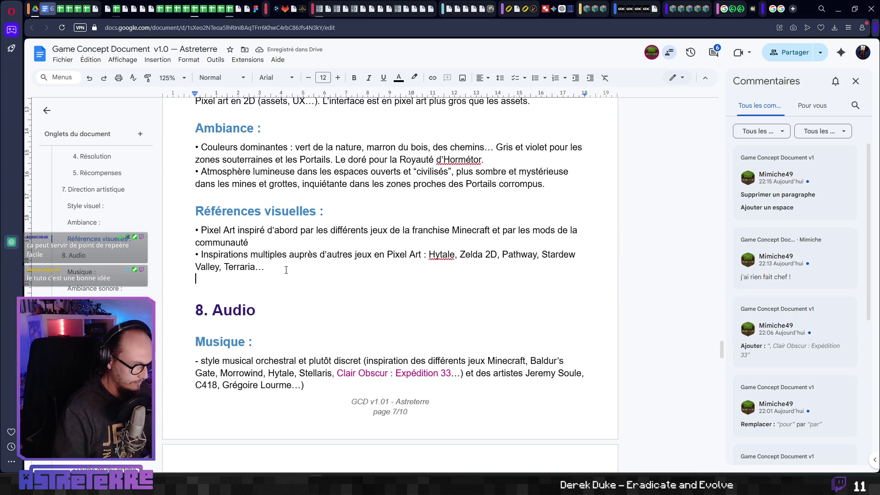
key("ctrl+v")
Step: Type 'Inspiration pour l'UX d'autres jeux tactiques : Wasteland 2 / Baldur's Gate 3,'
type("Inspira")
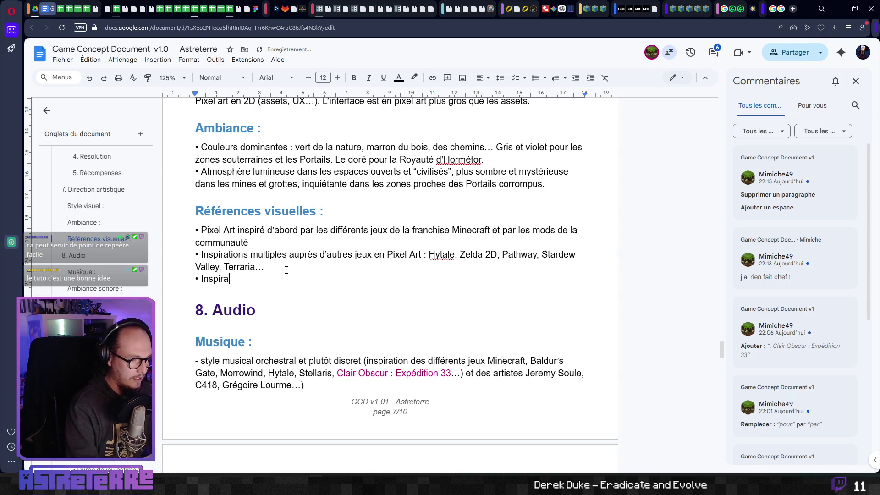
type("tion pour l")
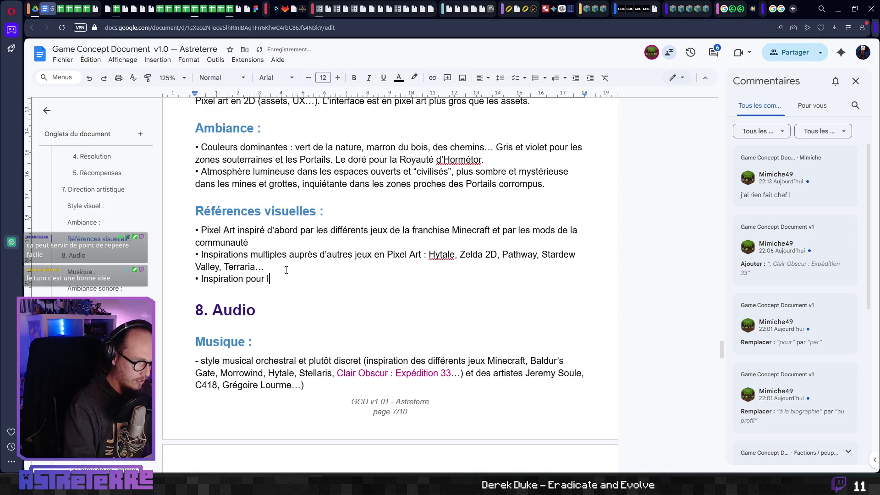
type("'U")
type("X")
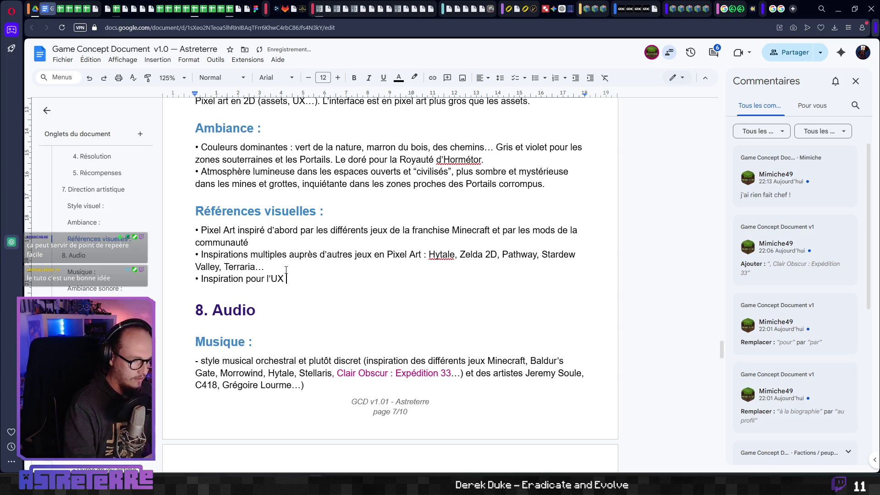
key("BackSpace")
type("X ")
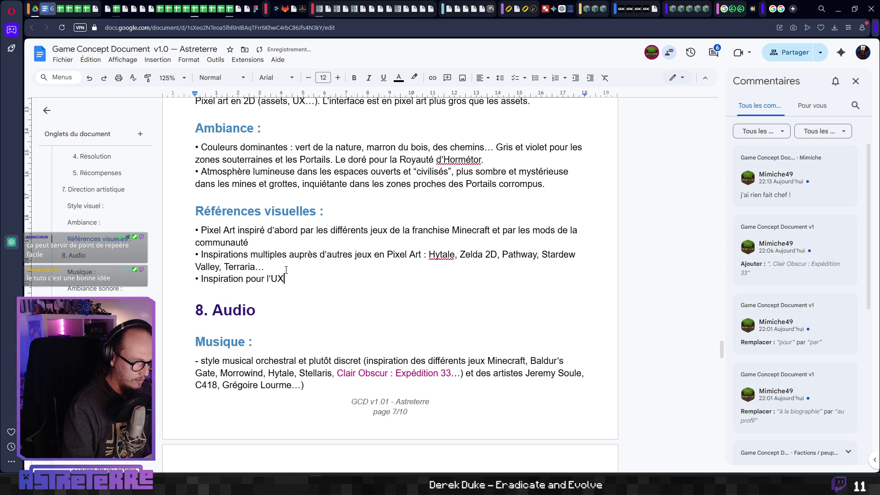
type("d'autr")
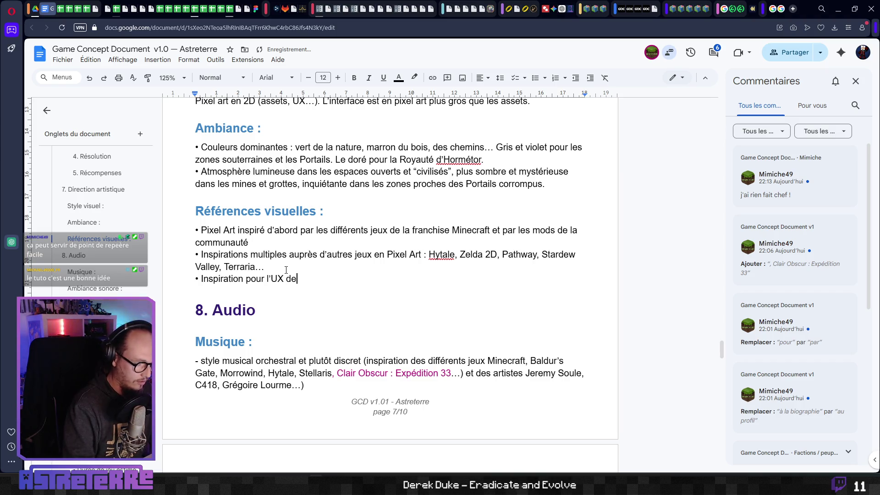
type("es jeux de")
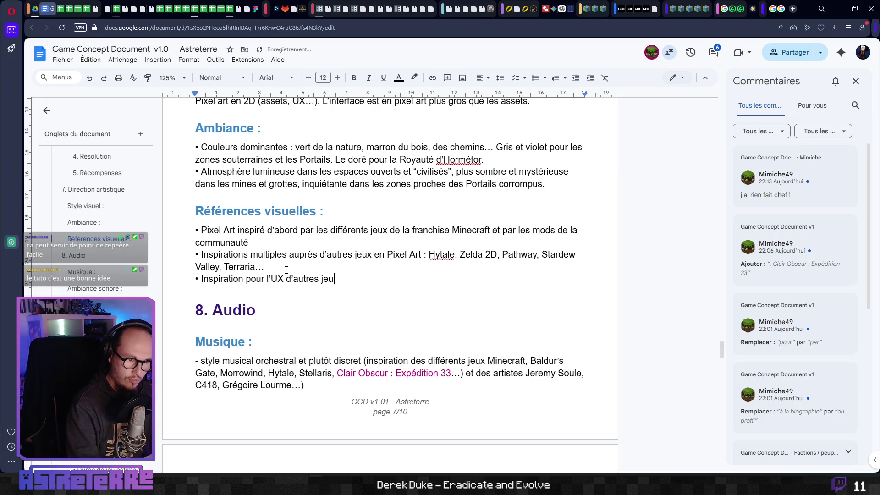
key("BackSpace")
key("BackSpace")
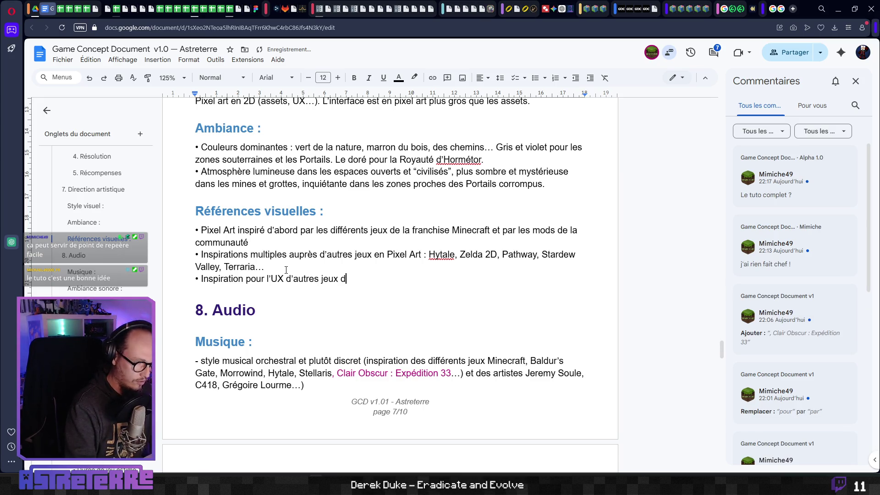
type("tactiques : ")
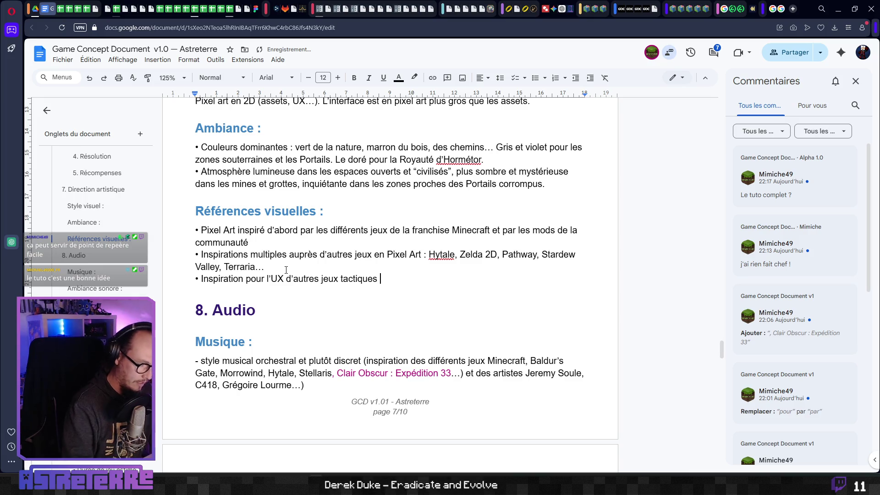
type("Wasteland ")
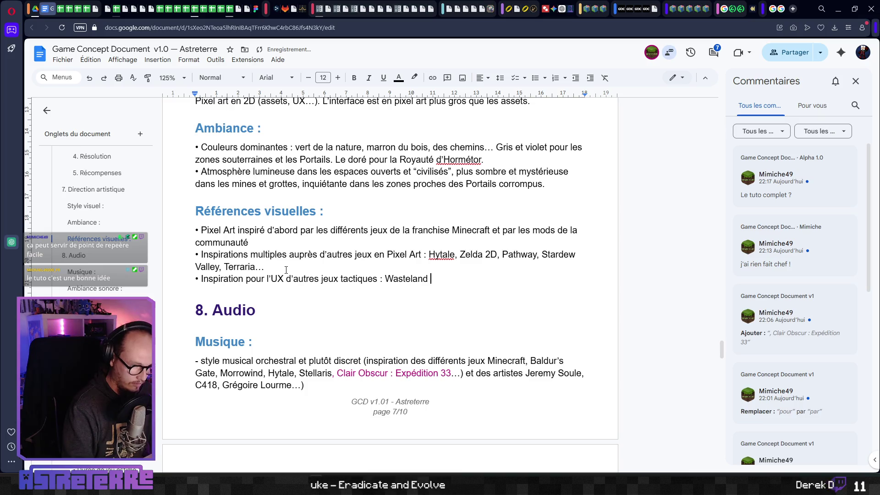
type("2/3")
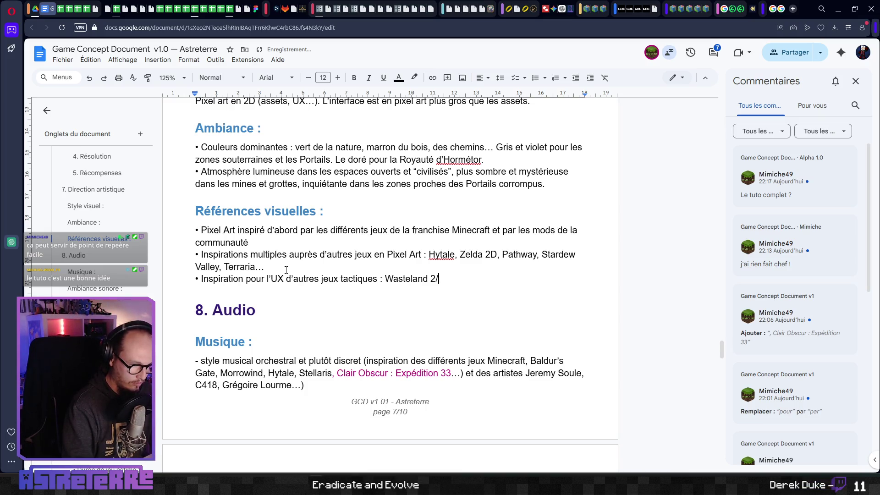
type(",")
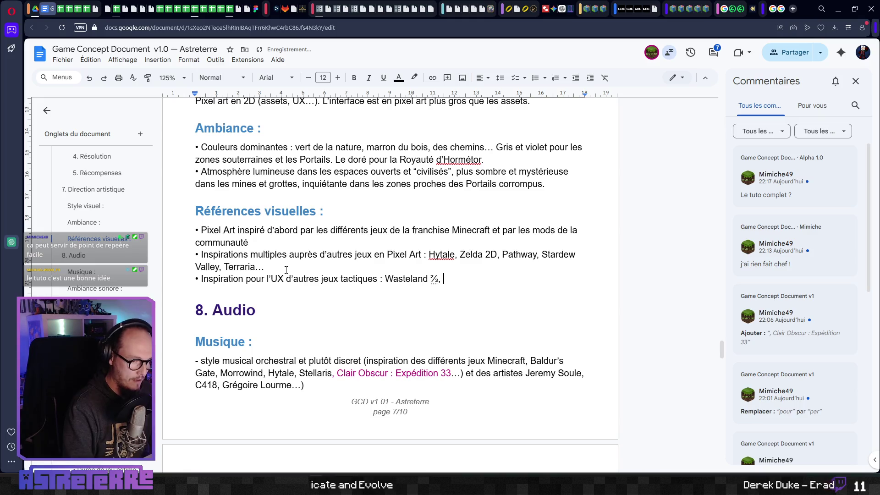
key("BackSpace")
key("BackSpace")
key("BackSpace")
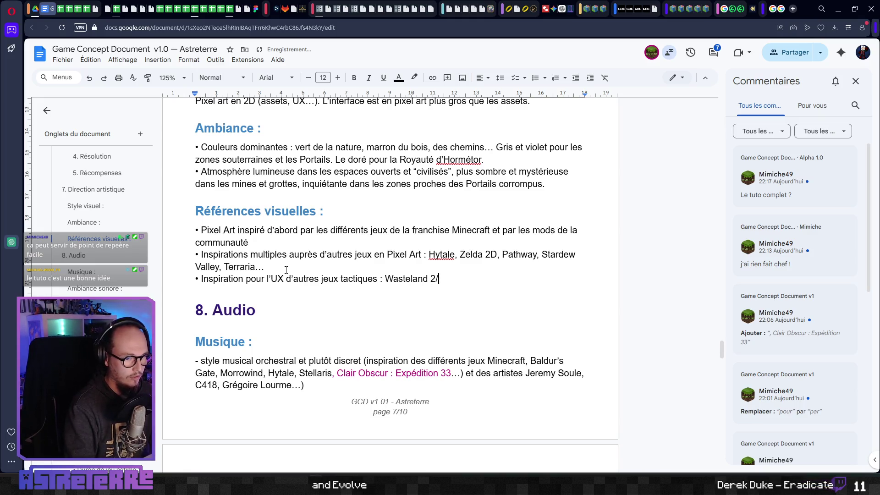
type("e")
key("BackSpace")
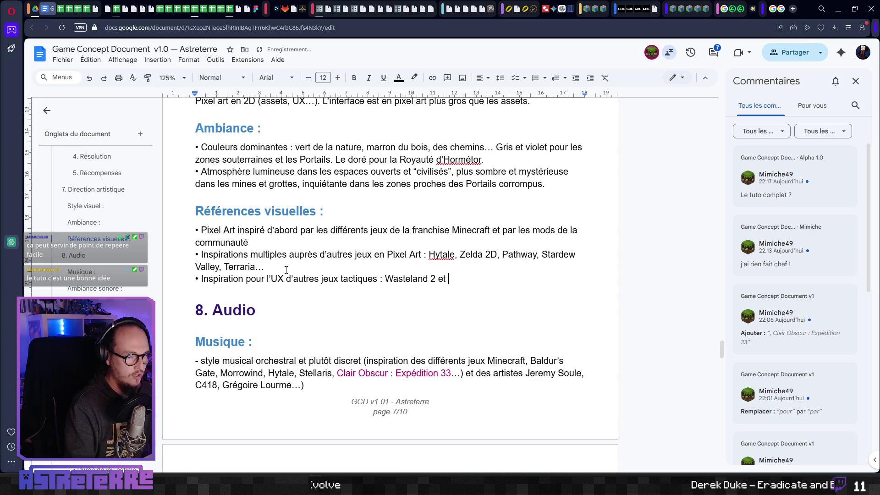
type("/ ")
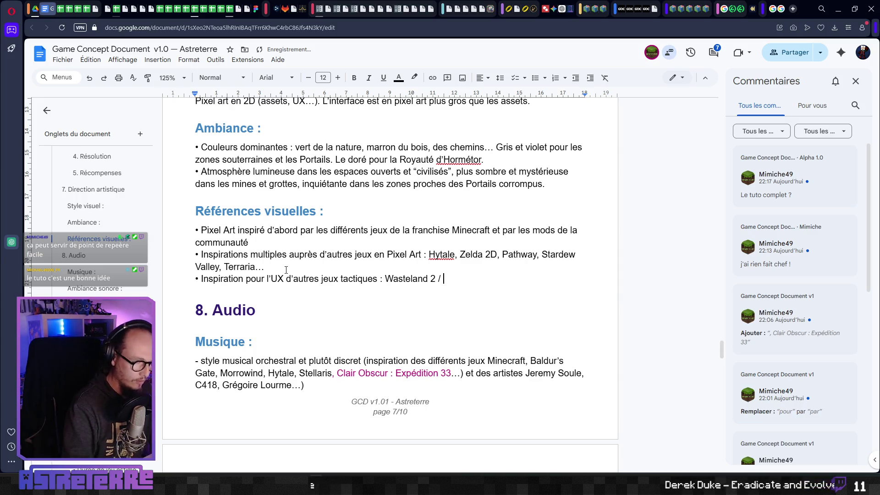
type("Baldu'r")
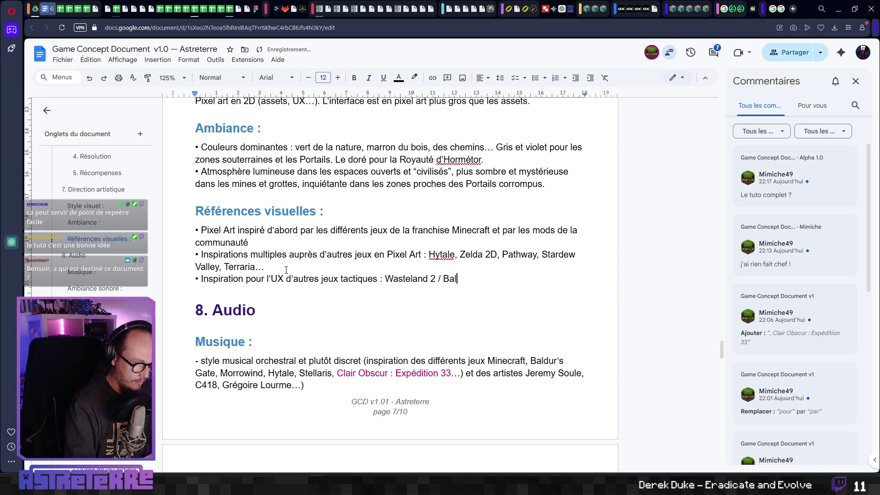
key("BackSpace")
key("BackSpace")
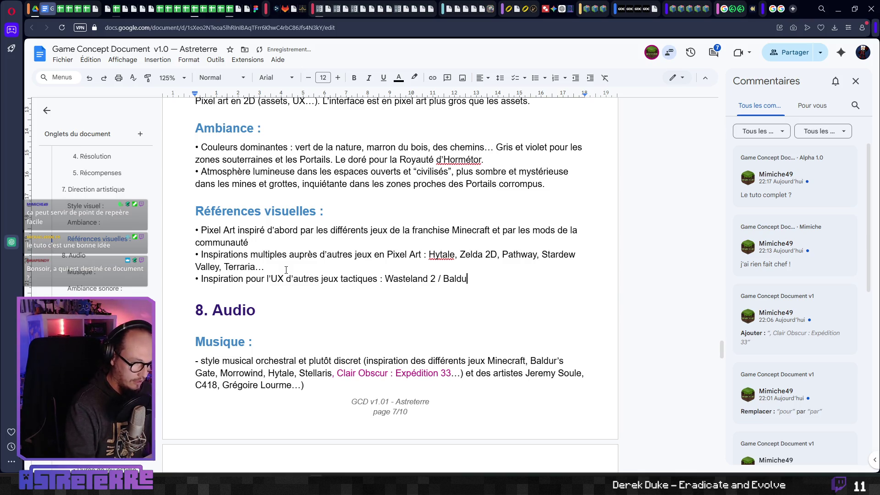
type("r")
type("'s Gate ")
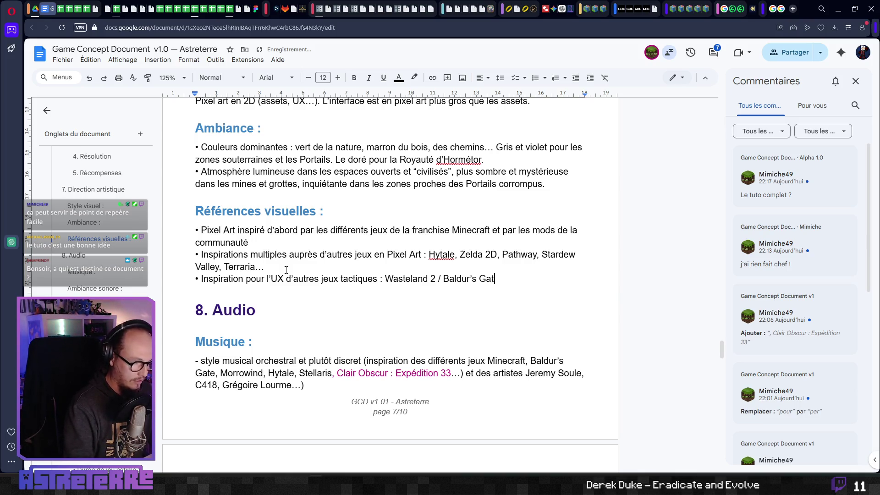
type("3")
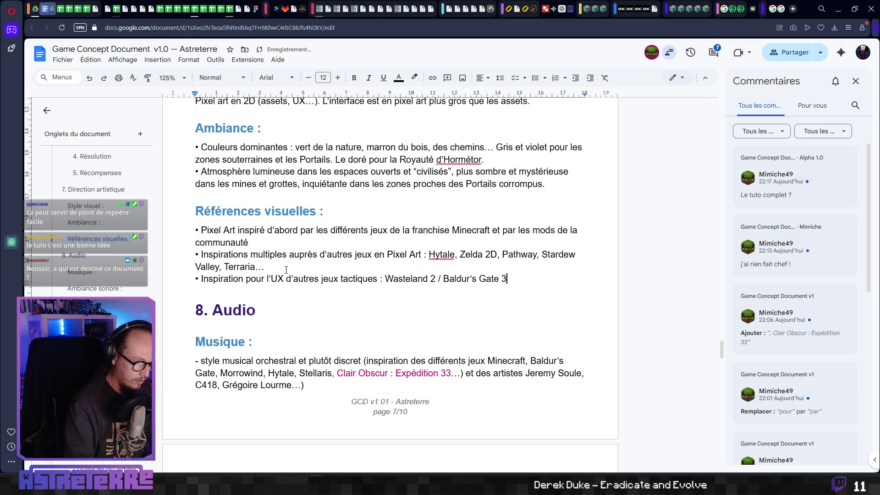
key("BackSpace")
type(",")
Step: Replace the slash after Wasteland 2 with a comma and append 'Solasta, XCom'
key("ctrl+Left")
key("ctrl+Left")
key("ctrl+Left")
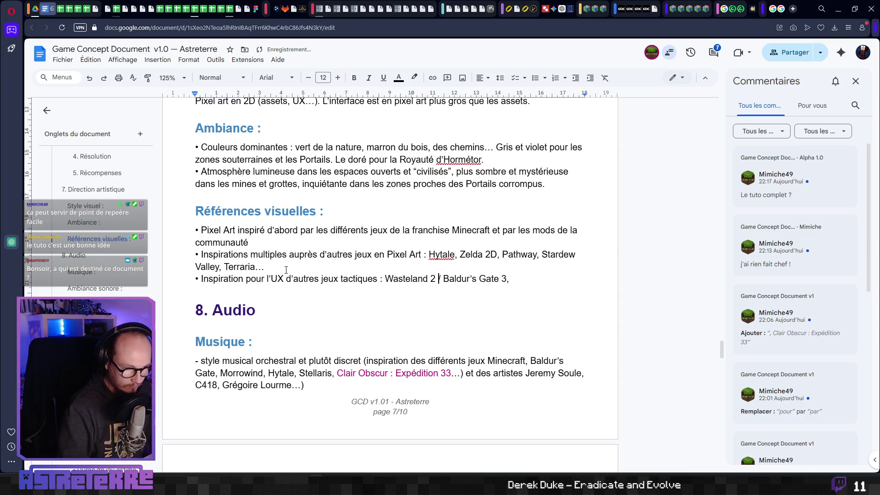
key("BackSpace")
key("BackSpace")
key("BackSpace")
type(",")
key("End")
type("Solas")
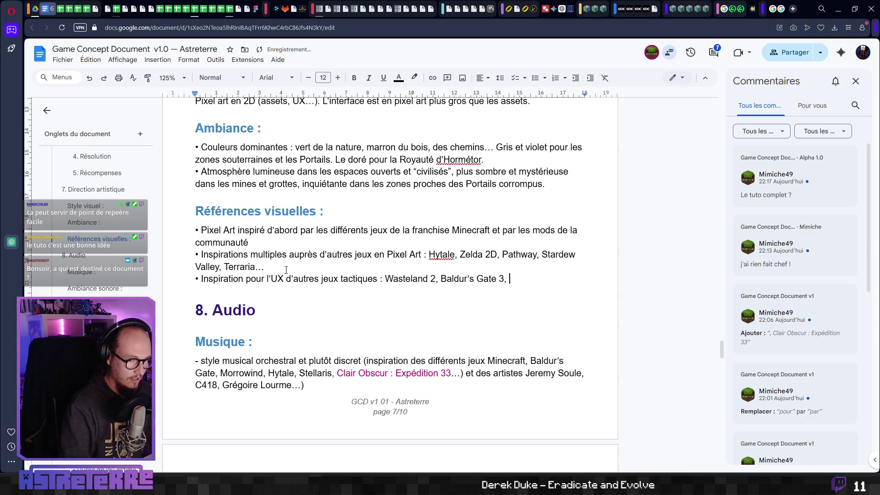
type("ta, ")
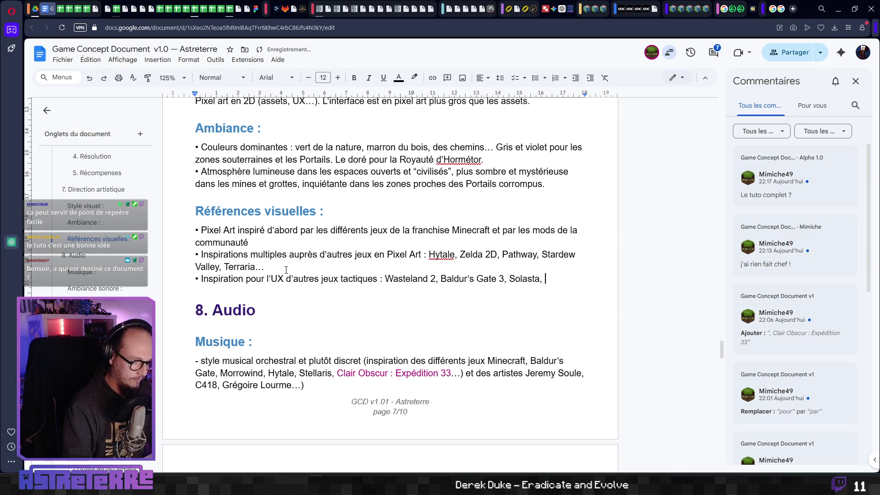
type("XCom…")
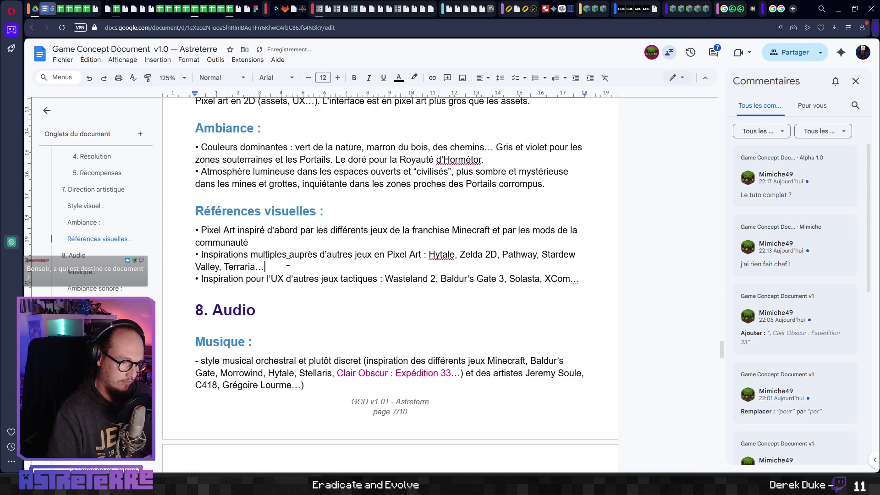
Step: Reword the bullet to 'Inspiration d'autres jeux tactiques pour les interfaces'
scroll(288, 262, "down", 1)
left_click(250, 235, "shift")
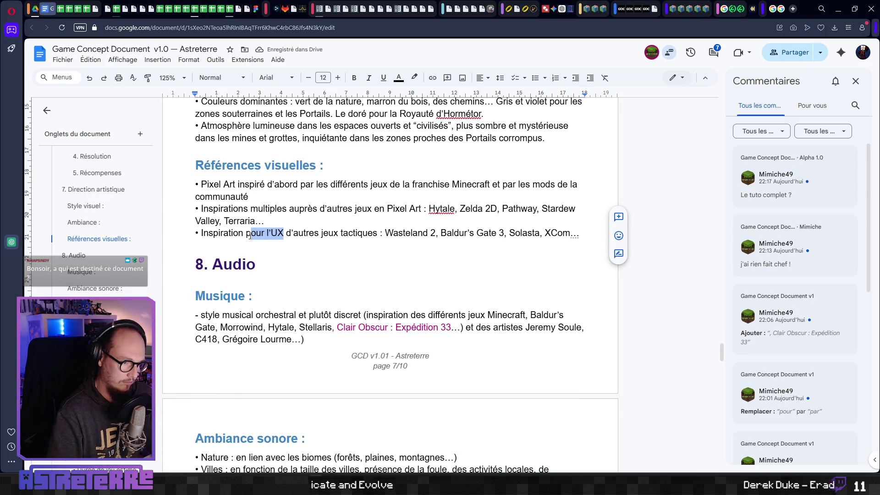
key("Delete")
key("Delete")
key("Delete")
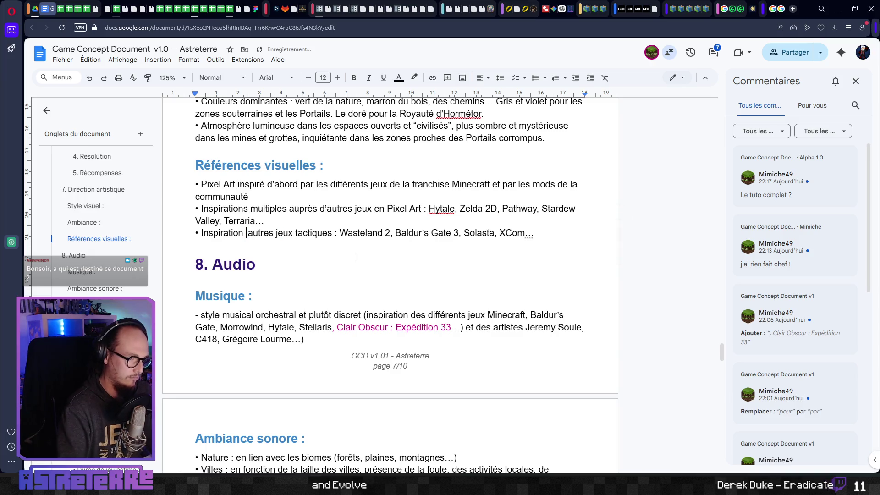
type("d’")
left_click(338, 233)
type("pour les inte")
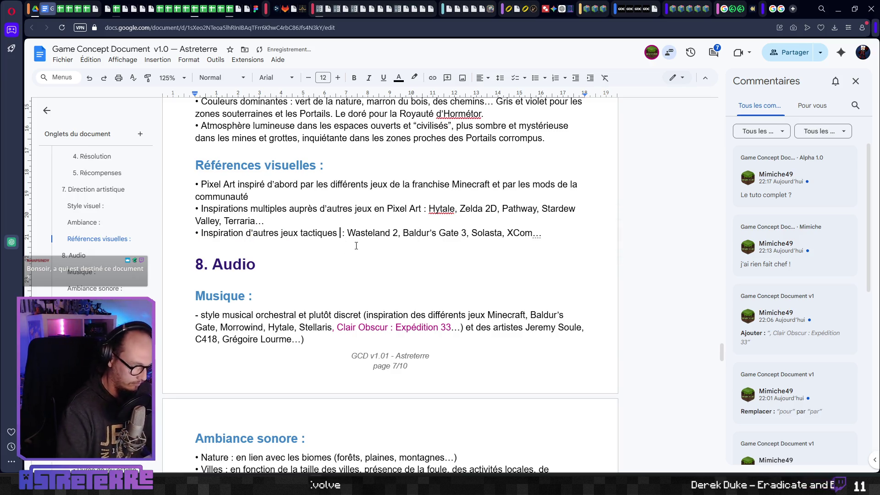
type("rfaces")
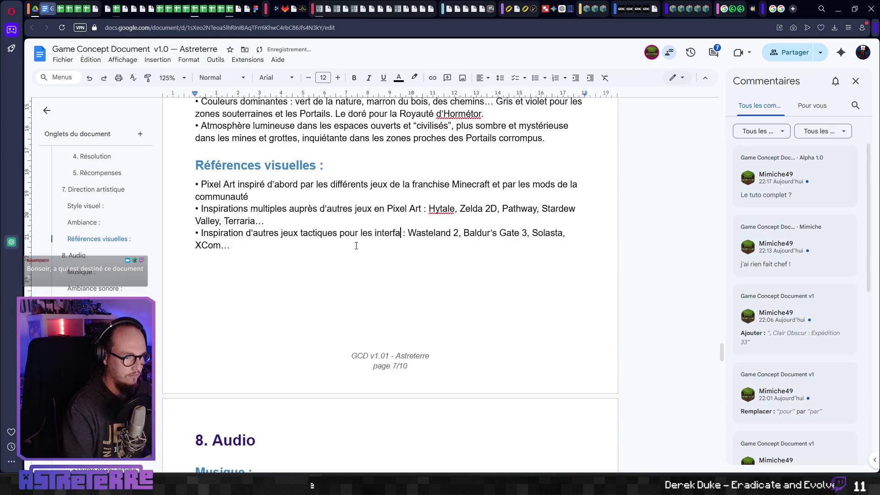
scroll(250, 249, "down", 2)
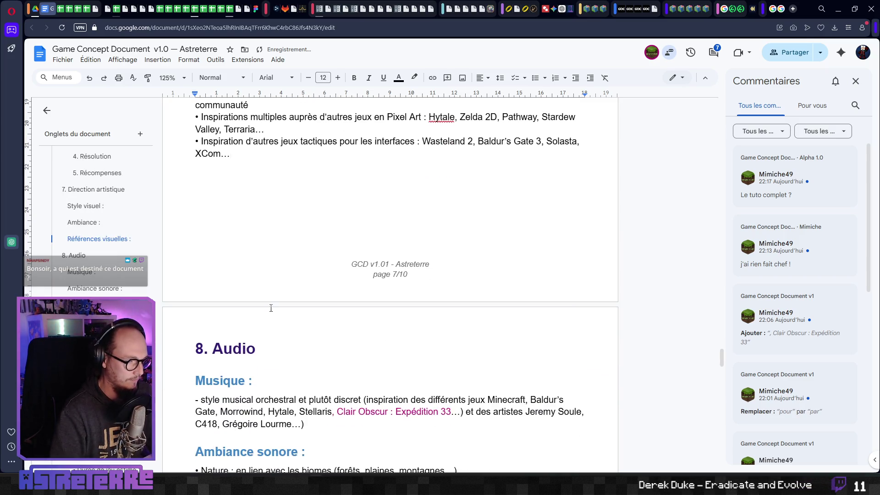
Step: Scroll from the Audio section back up to the Quêtes Secondaires list
scroll(399, 348, "down", 2)
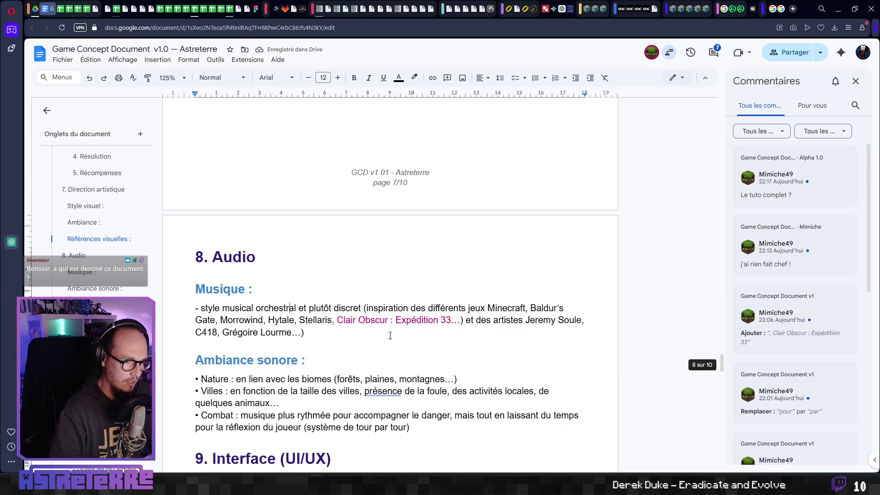
scroll(334, 384, "down", 1)
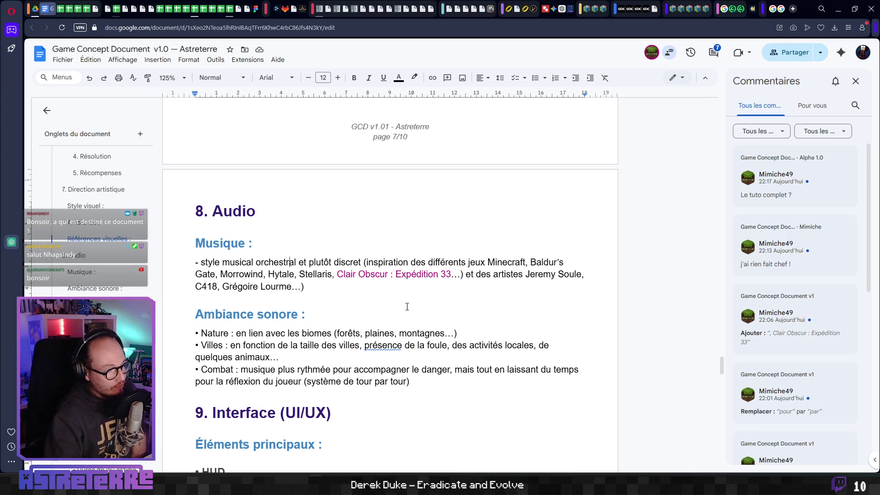
scroll(317, 336, "up", 5)
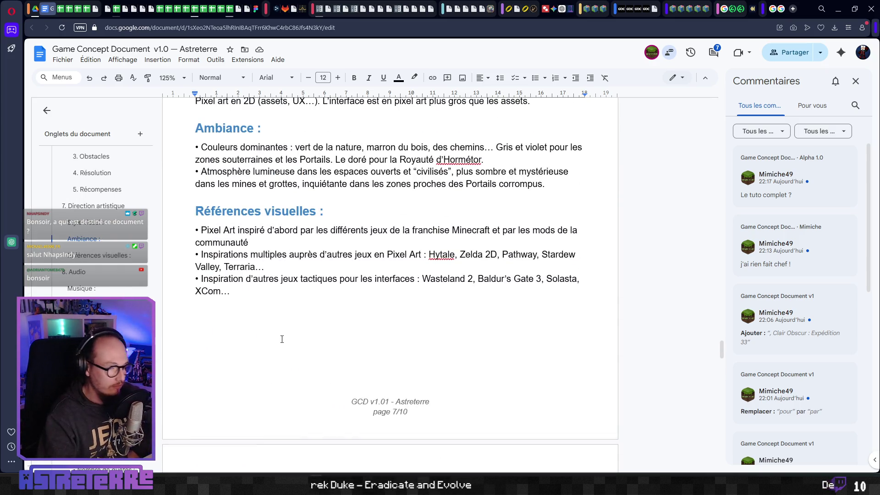
scroll(326, 356, "up", 4)
left_click(353, 368)
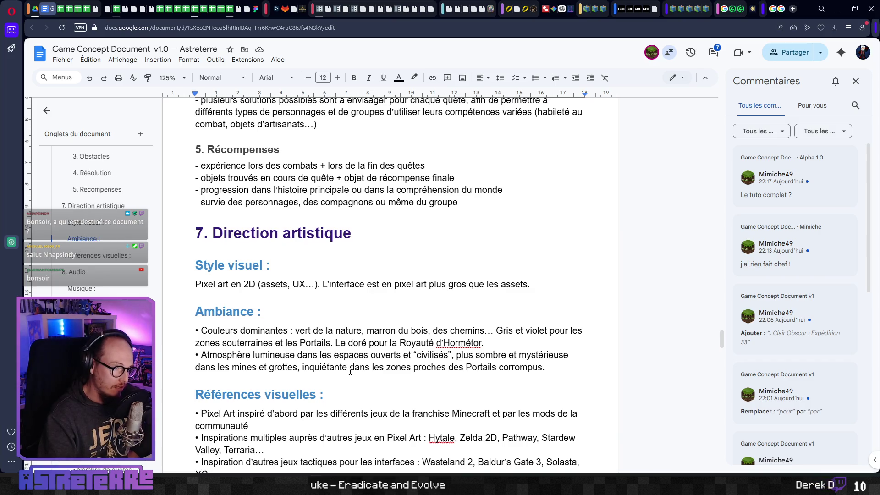
scroll(350, 371, "up", 5)
scroll(350, 371, "up", 4)
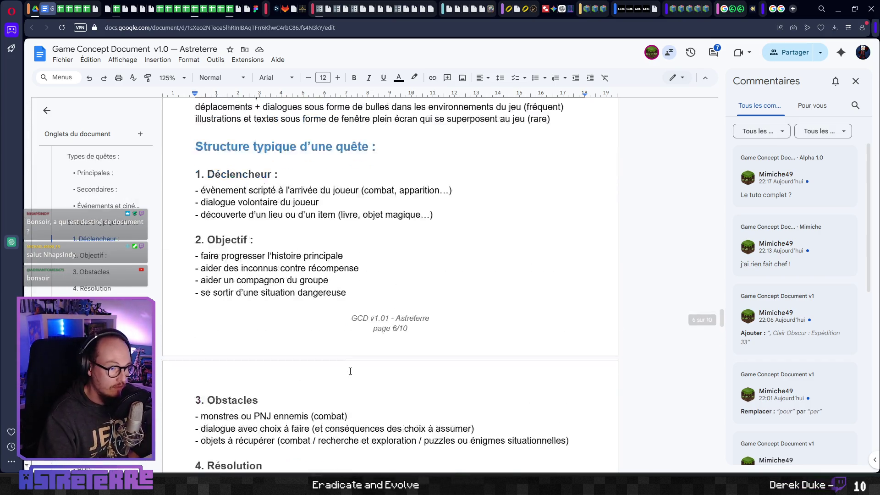
scroll(351, 371, "up", 7)
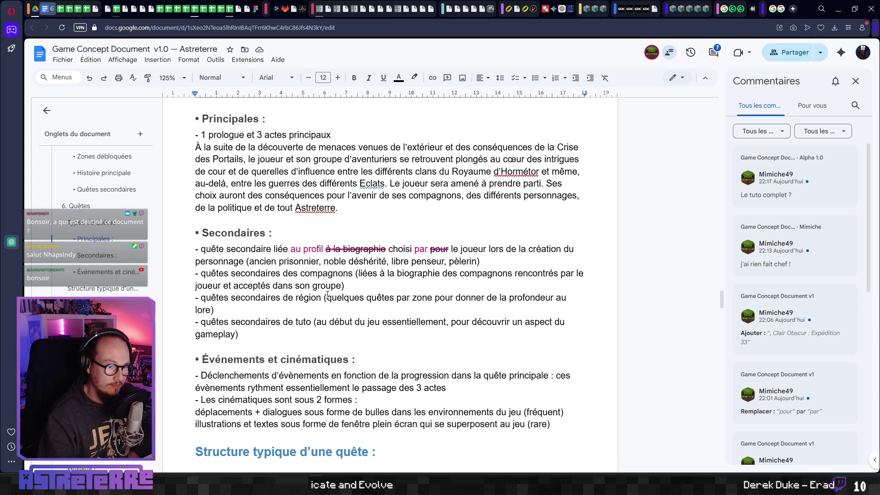
Step: Accept the 'au profil' and 'pour' to 'par' replacement suggestions in the Secondaires bullet
left_click(318, 250)
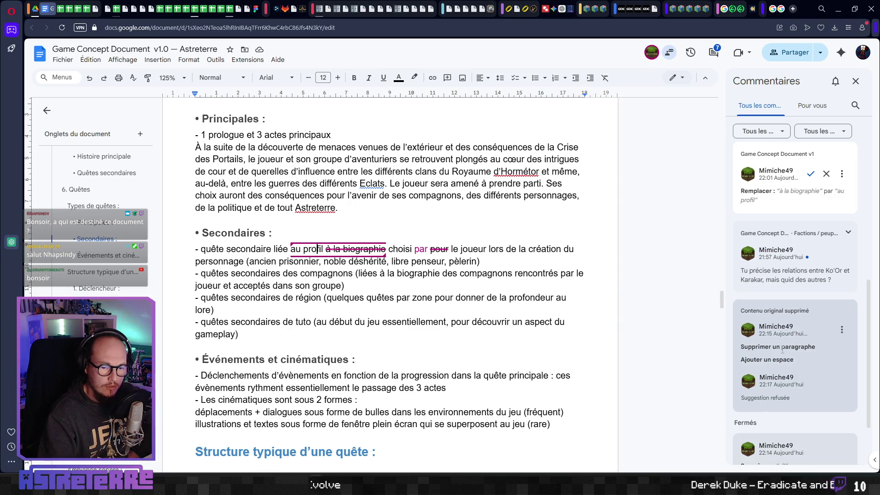
left_click(843, 331)
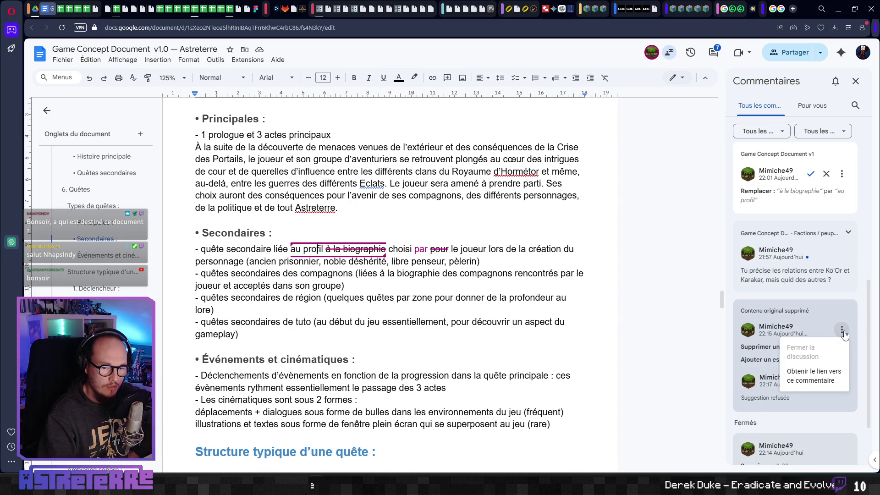
left_click(845, 336)
left_click(304, 249)
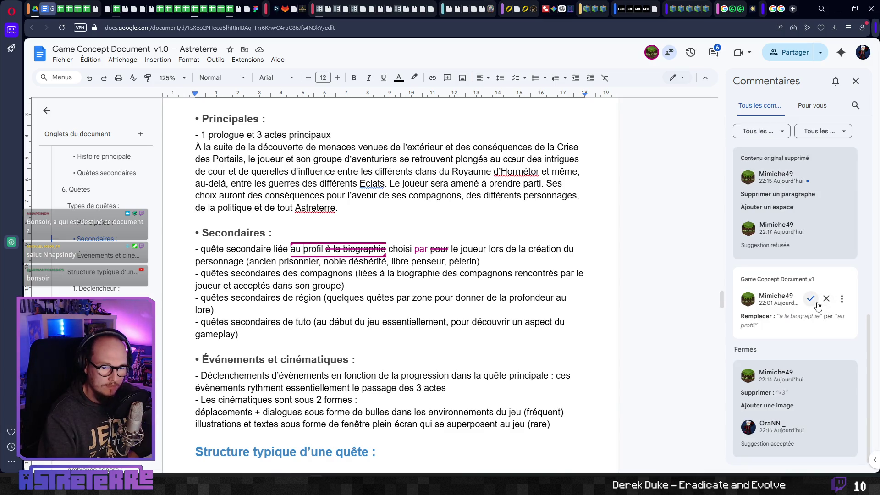
left_click(811, 298)
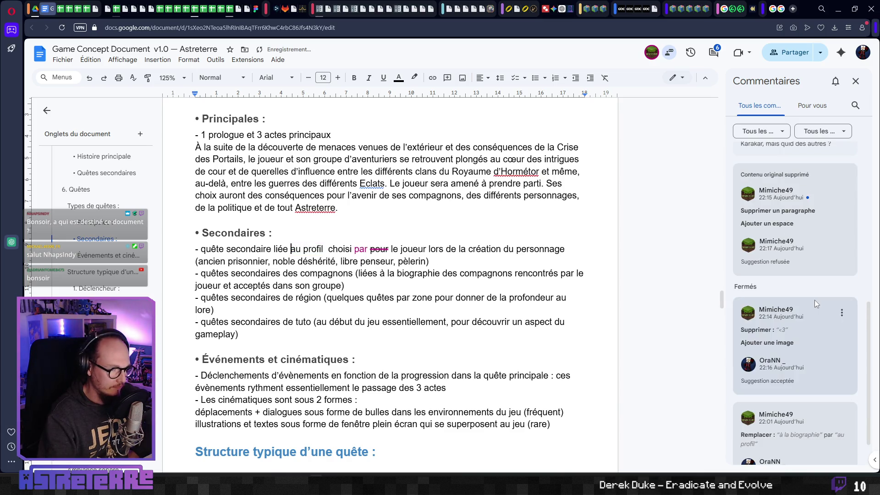
left_click(362, 249)
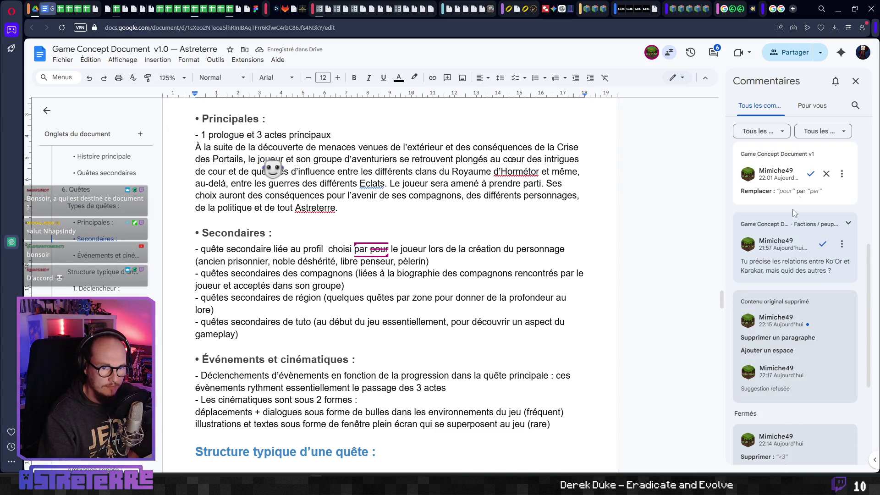
left_click(811, 174)
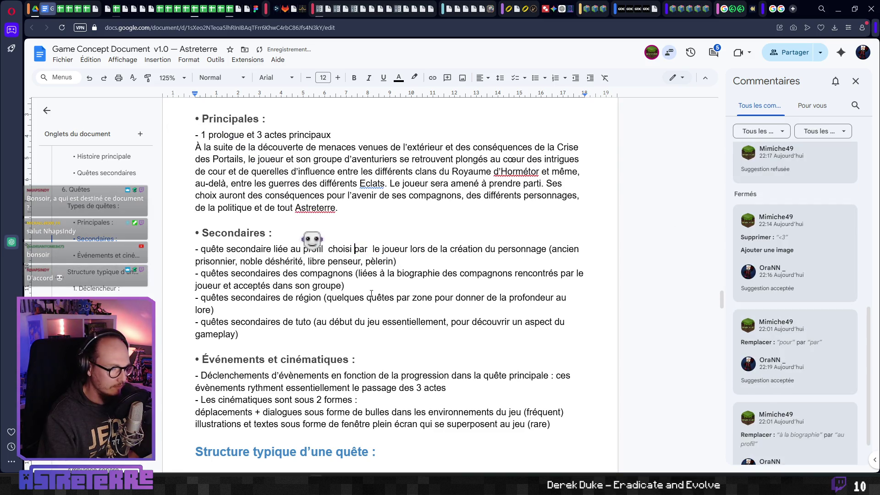
Step: Remove the extra spaces after 'par' and 'profil'
left_click(370, 249)
key("BackSpace")
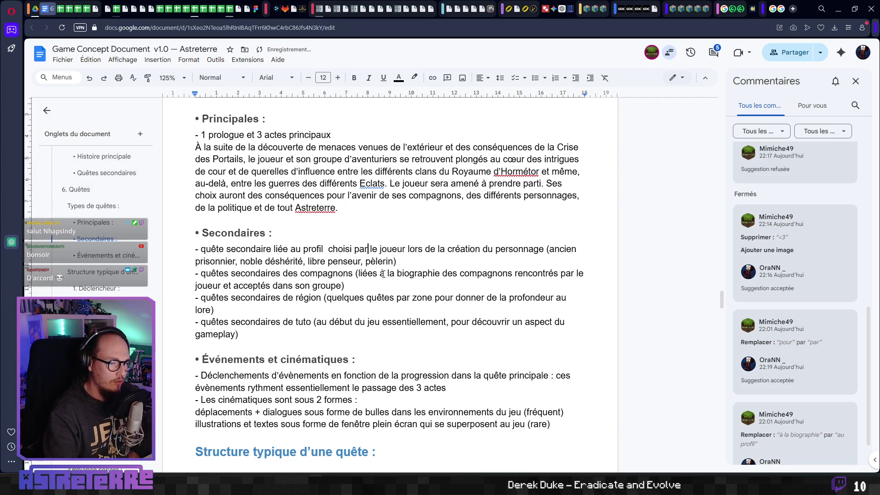
key("Left")
key("Left")
key("Left")
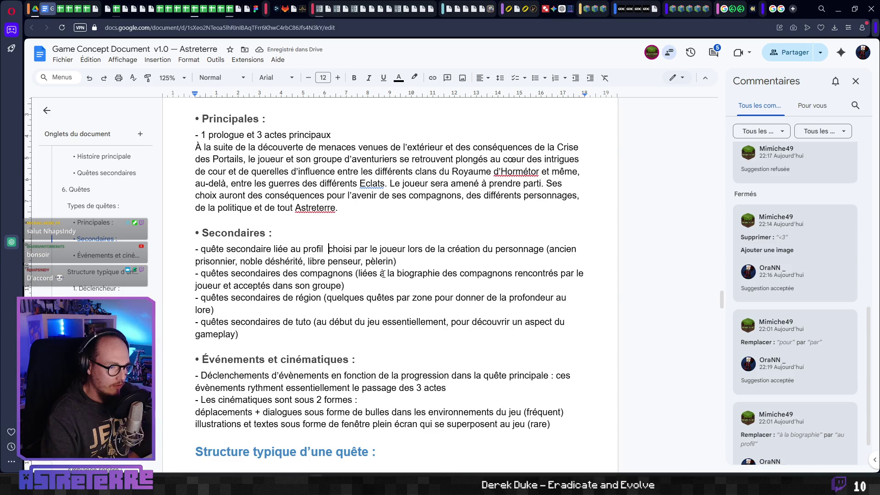
key("BackSpace")
key("Up")
left_click(303, 261)
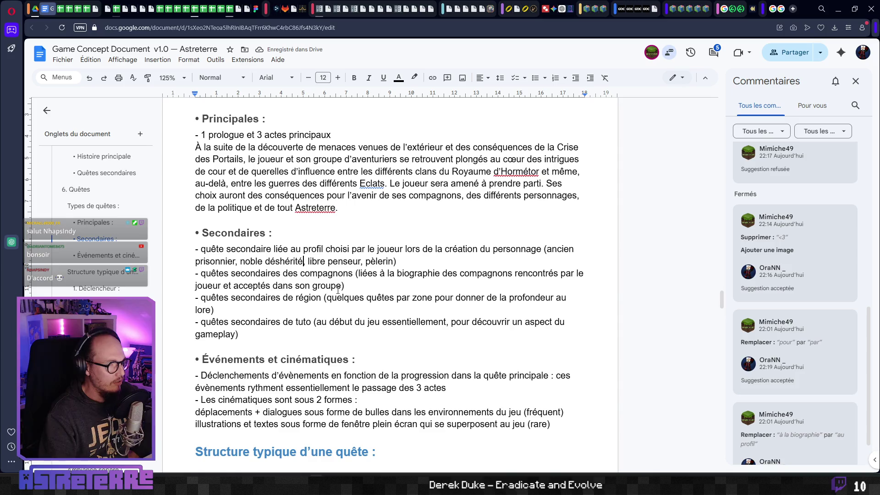
scroll(338, 289, "up", 1)
scroll(330, 310, "up", 2)
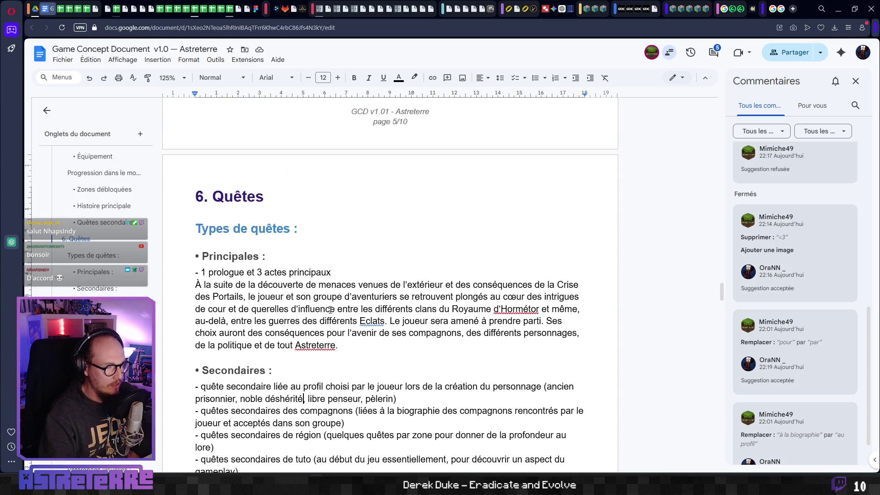
scroll(330, 309, "down", 4)
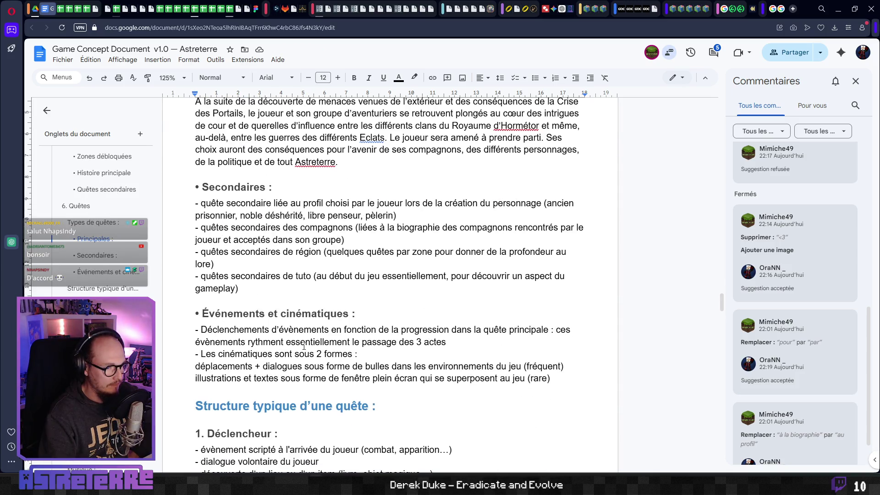
scroll(309, 298, "down", 1)
left_click(312, 308)
scroll(331, 332, "down", 2)
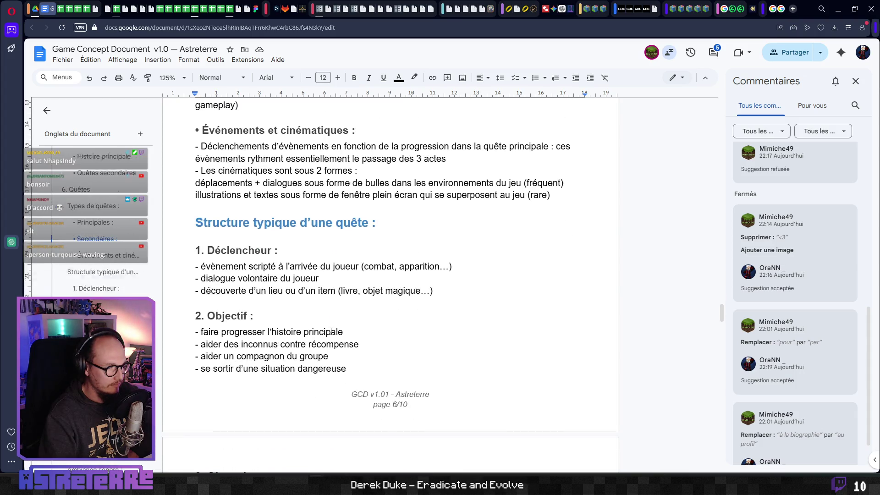
scroll(331, 332, "up", 2)
scroll(99, 266, "up", 8)
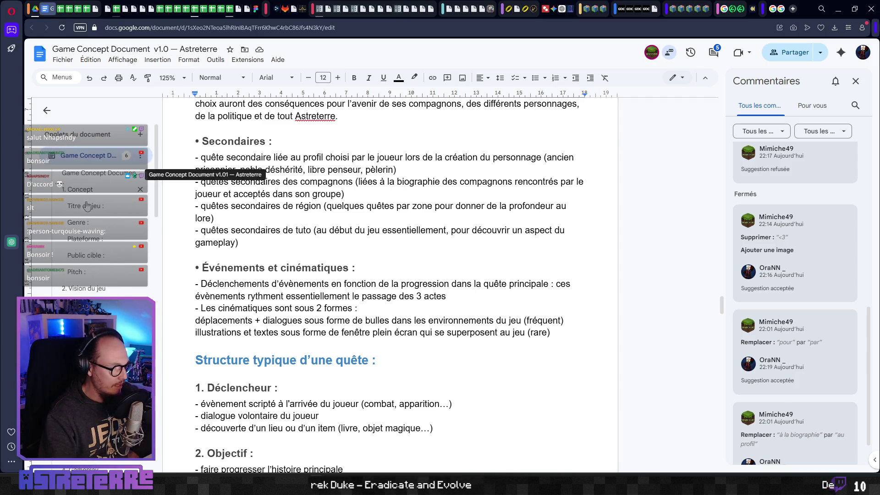
left_click(255, 235)
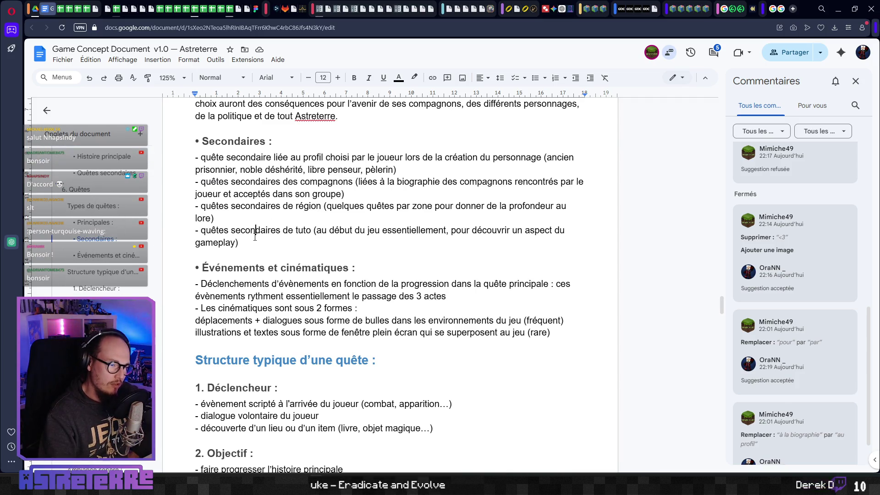
scroll(176, 292, "down", 5)
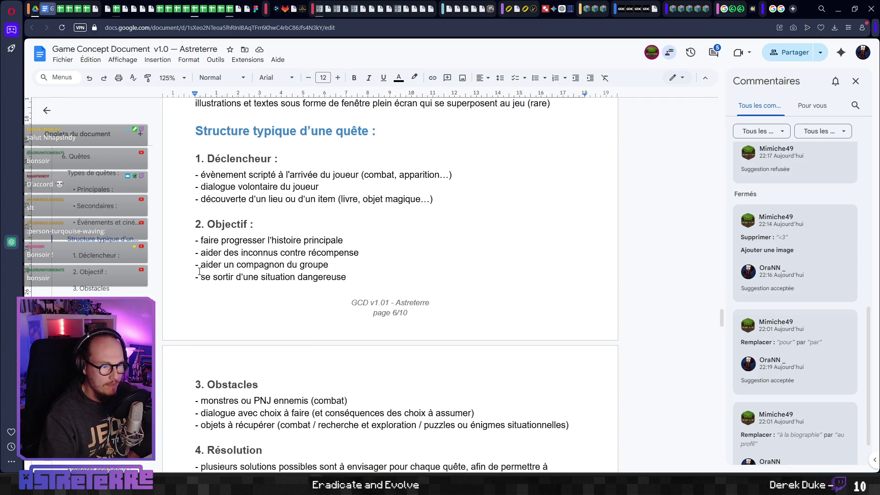
scroll(114, 278, "up", 10)
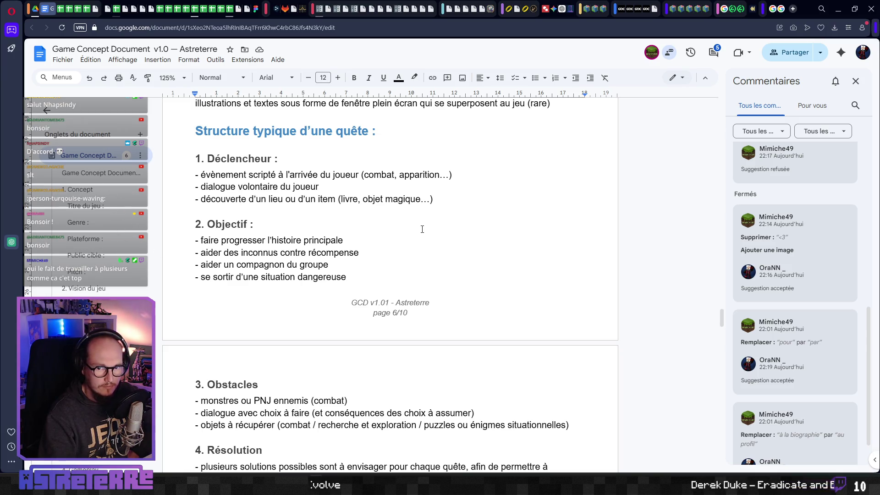
scroll(345, 249, "up", 1)
scroll(344, 250, "up", 8)
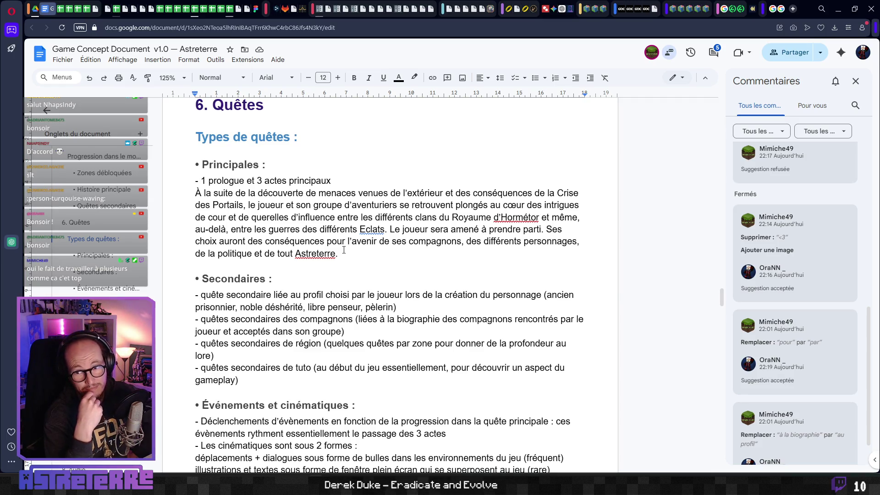
scroll(361, 208, "up", 6)
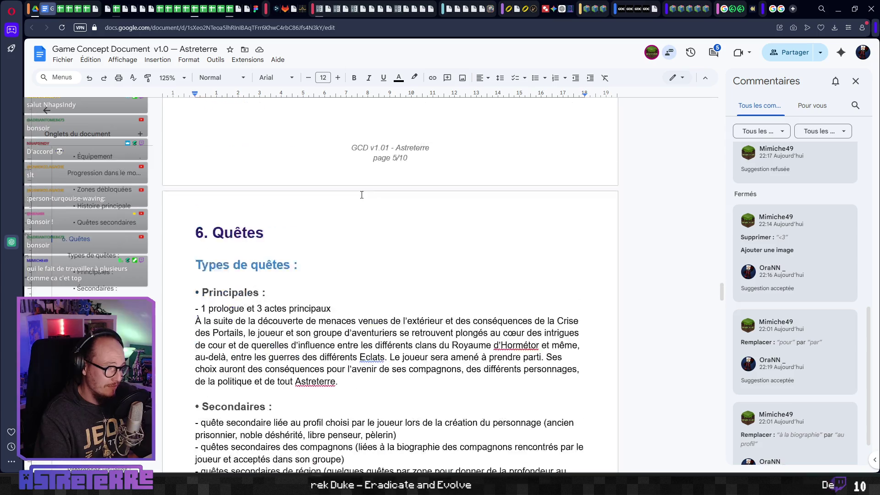
scroll(361, 208, "up", 4)
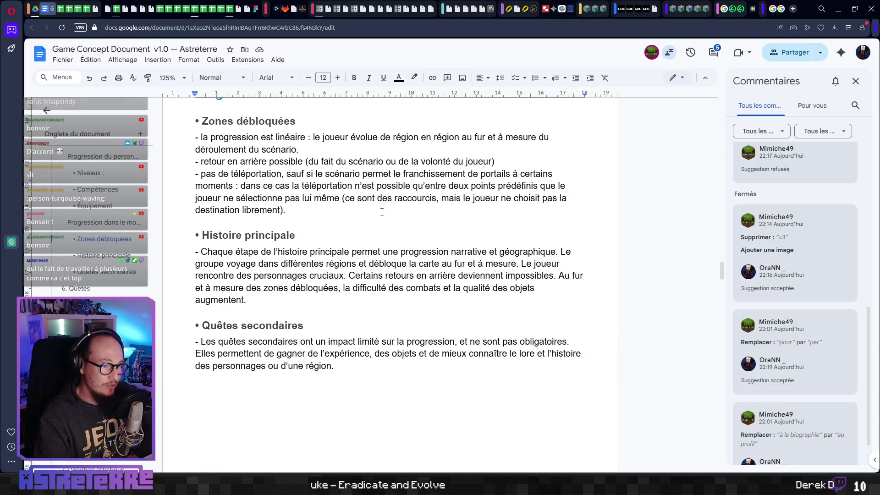
scroll(395, 215, "up", 2)
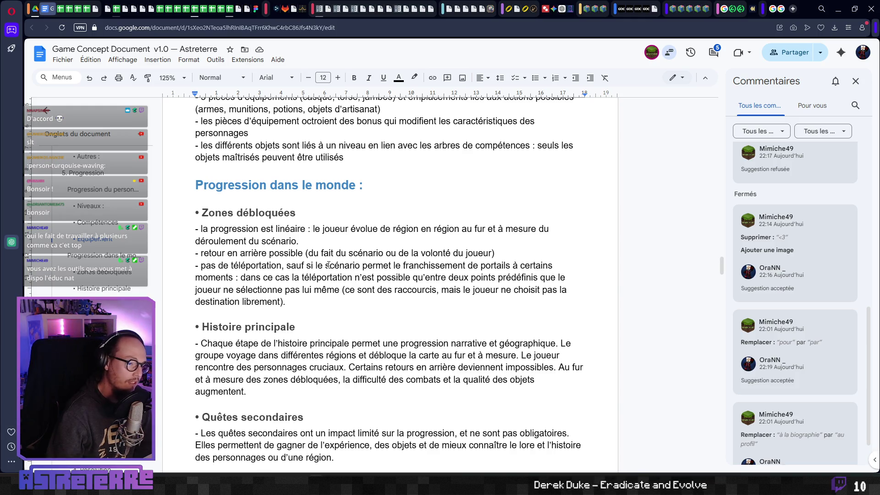
scroll(329, 265, "up", 10)
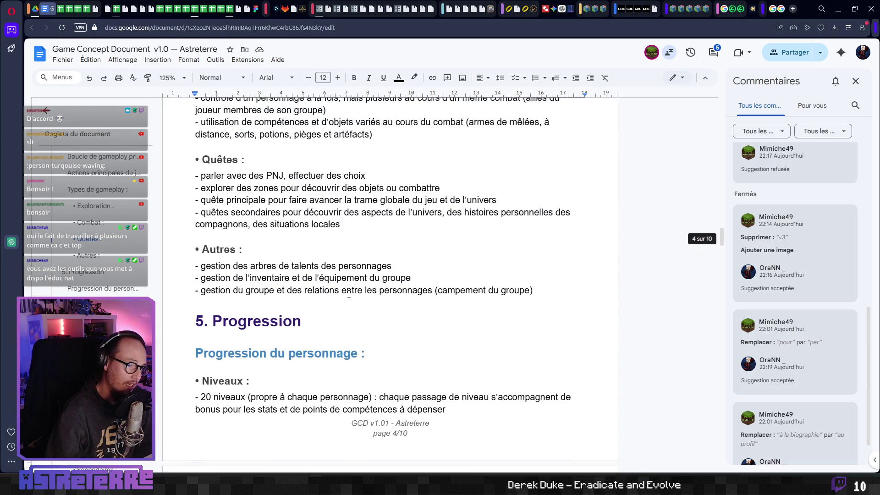
scroll(349, 294, "up", 2)
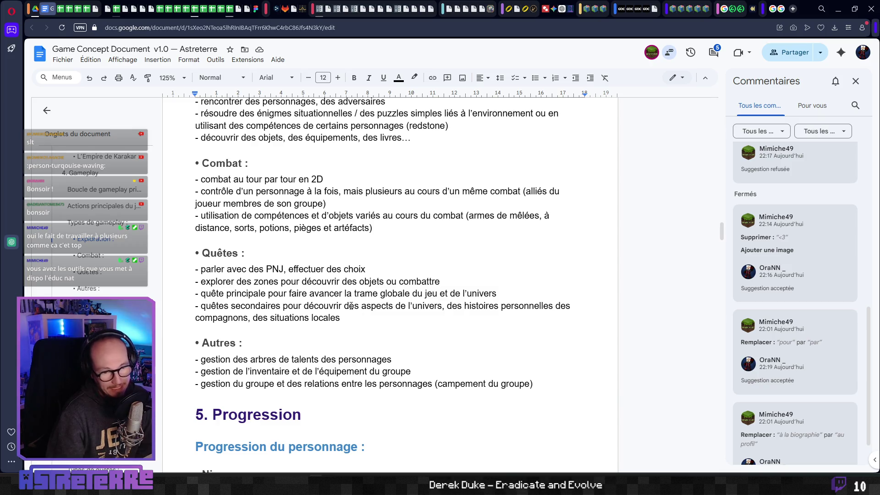
scroll(351, 305, "up", 10)
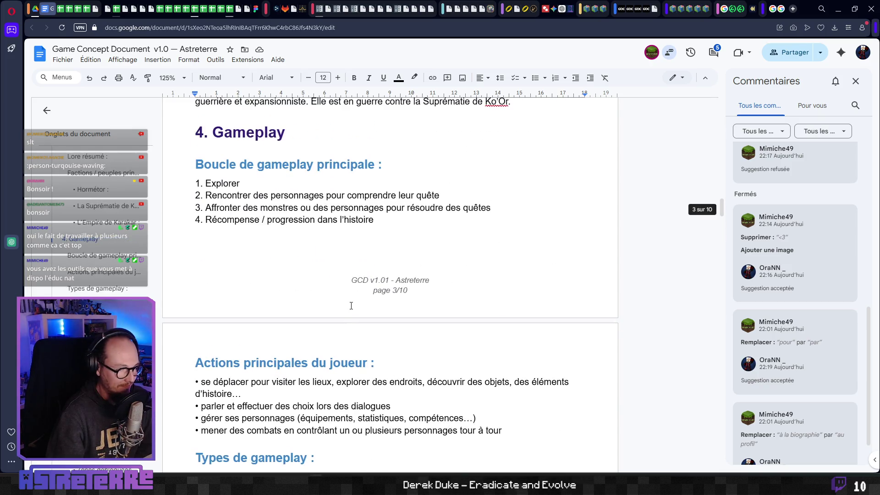
scroll(779, 202, "up", 15)
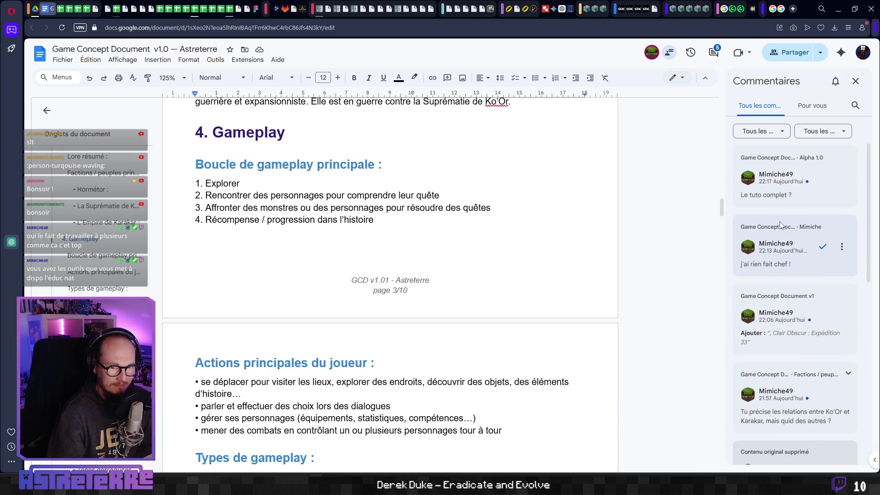
Step: Jump to the Alpha 1.0 text that the 'Le tuto complet ?' comment refers to and review it
left_click(787, 190)
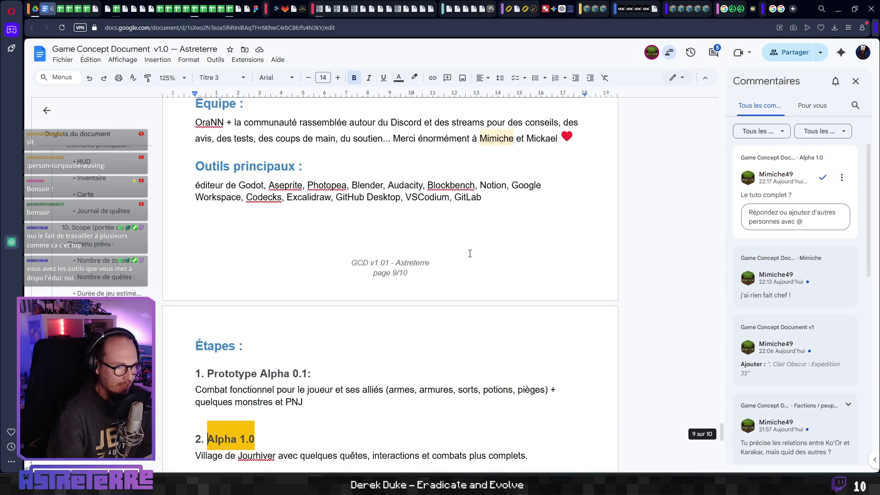
scroll(433, 248, "up", 4)
scroll(385, 269, "down", 9)
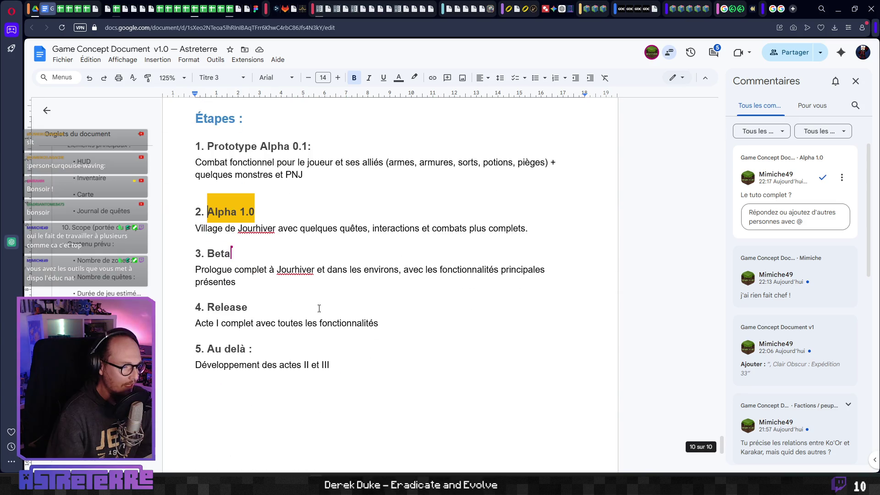
left_click(365, 247)
scroll(366, 247, "up", 2)
left_click(318, 318)
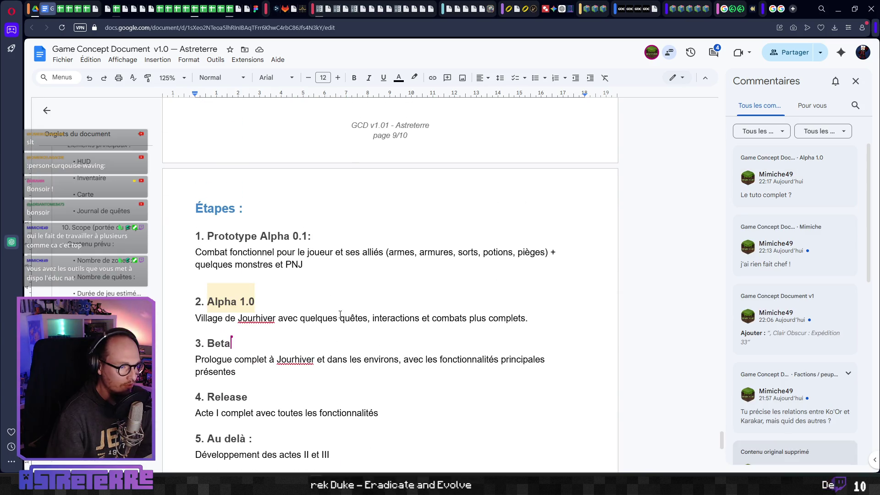
scroll(504, 264, "down", 1)
left_click(802, 190)
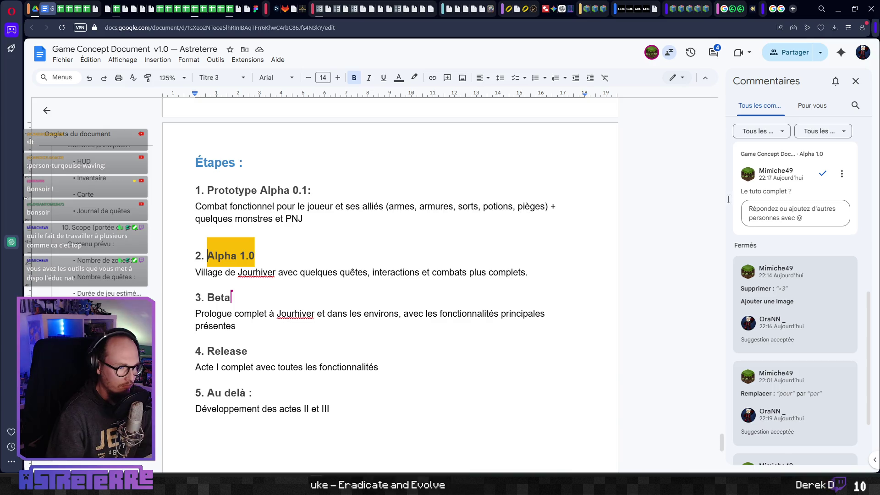
left_click(373, 262)
scroll(362, 271, "down", 1)
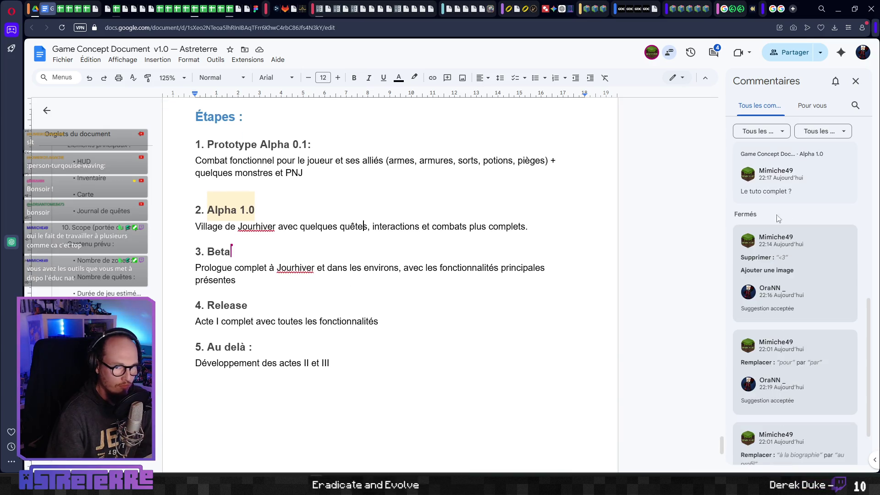
Step: Check the two comment filter lists, then review the Alpha 1.0 and Étapes text
left_click(765, 132)
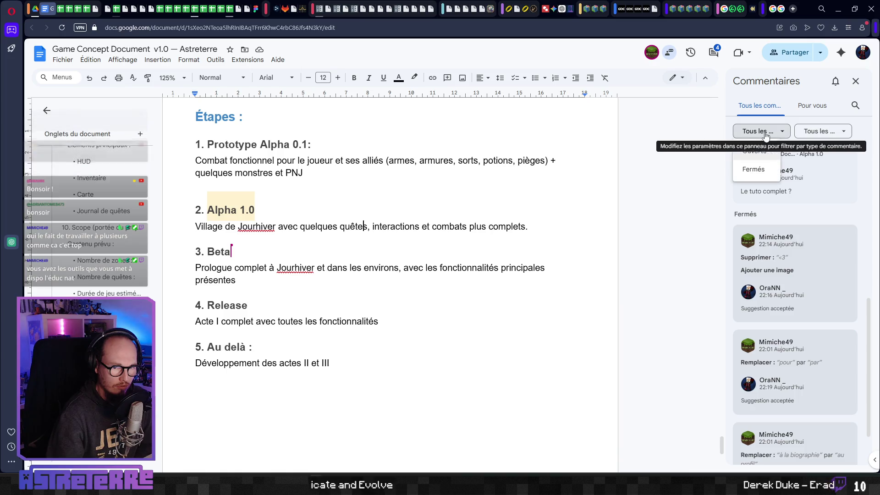
left_click(765, 133)
left_click(823, 132)
left_click(823, 132)
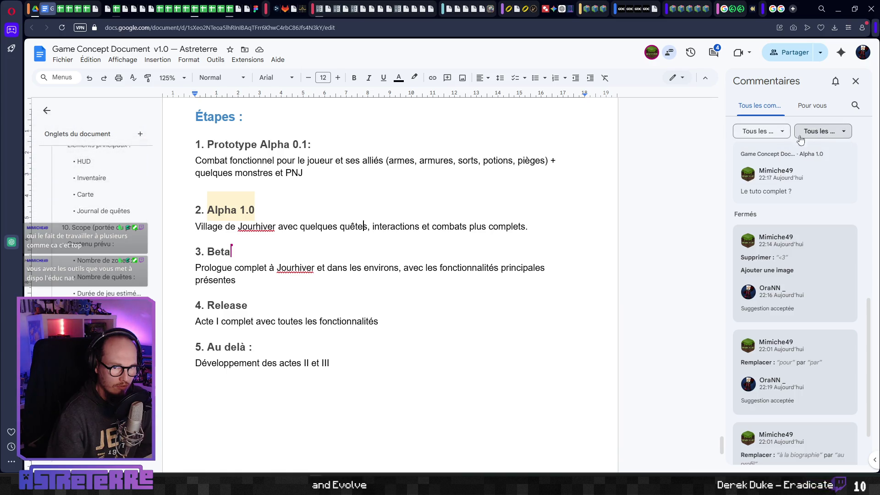
left_click(374, 204)
scroll(374, 205, "up", 7)
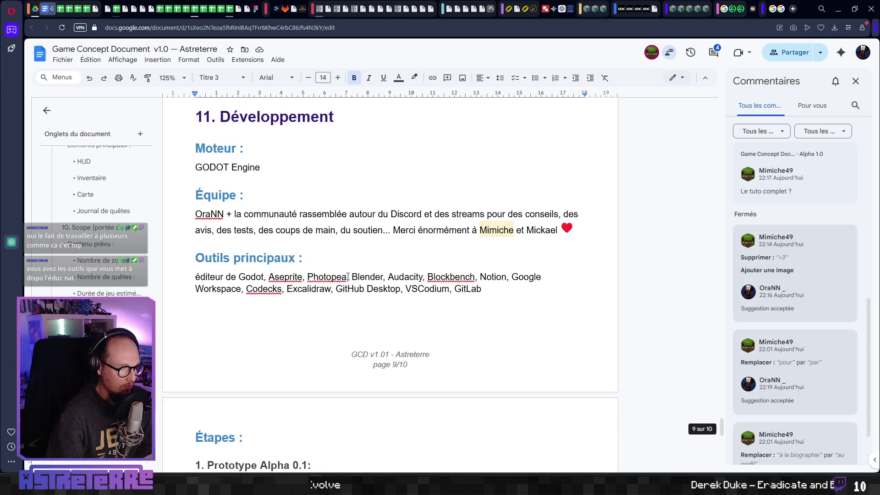
scroll(349, 278, "down", 6)
scroll(349, 277, "down", 2)
left_click(293, 301)
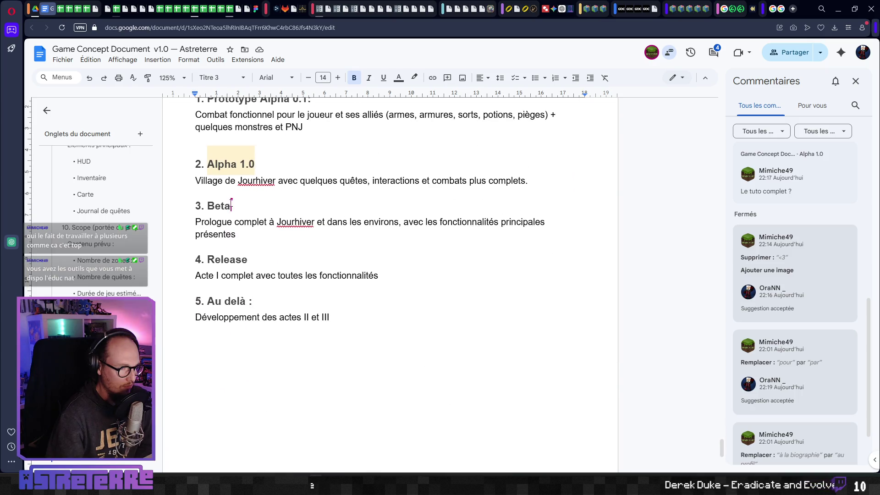
left_click(288, 181)
scroll(253, 255, "up", 2)
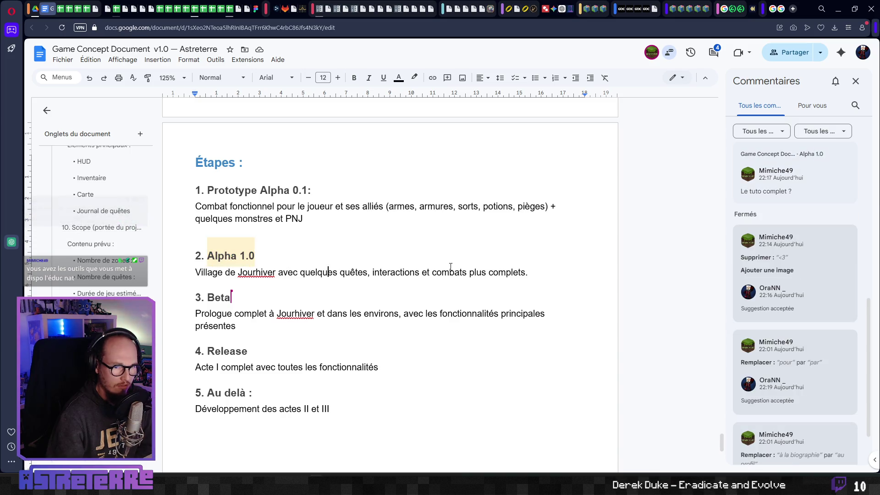
Step: Resolve the 'Le tuto complet ?' comment on the Alpha 1.0 heading
left_click(798, 196)
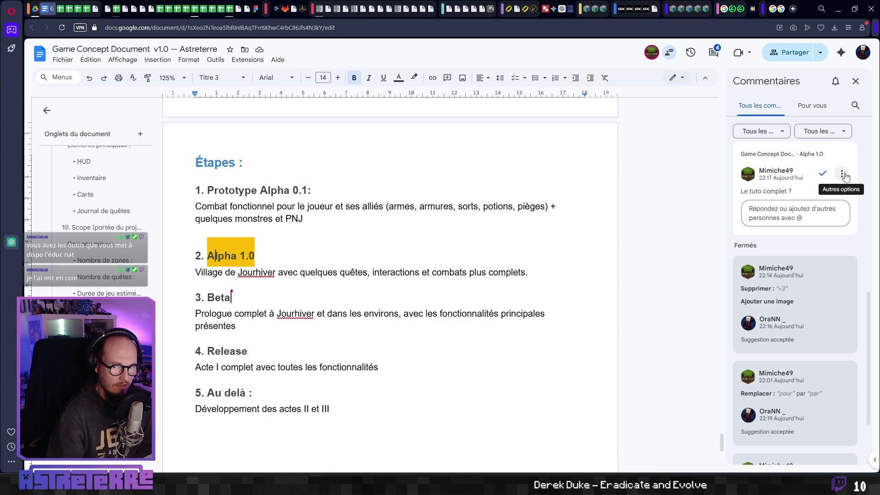
left_click(424, 291)
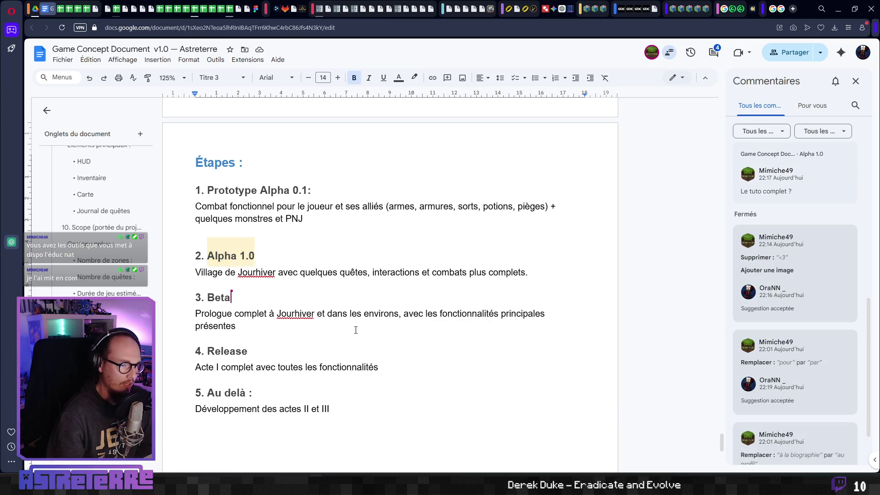
scroll(394, 293, "down", 1)
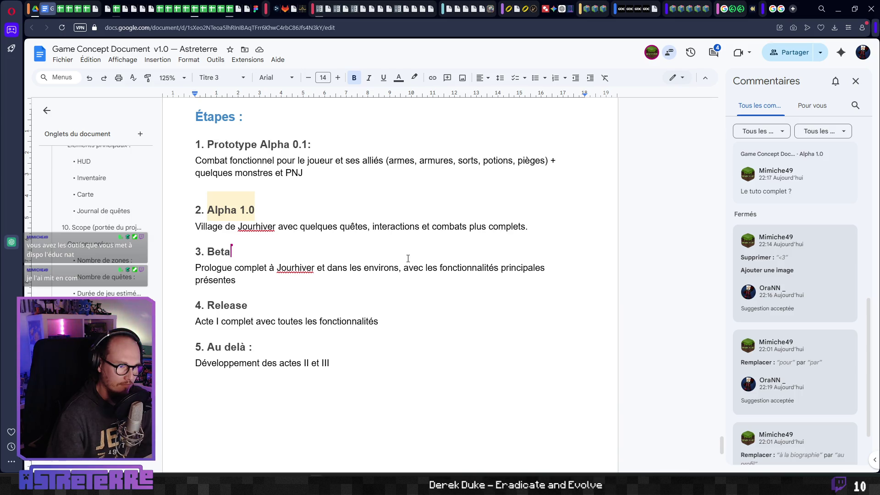
left_click(812, 181)
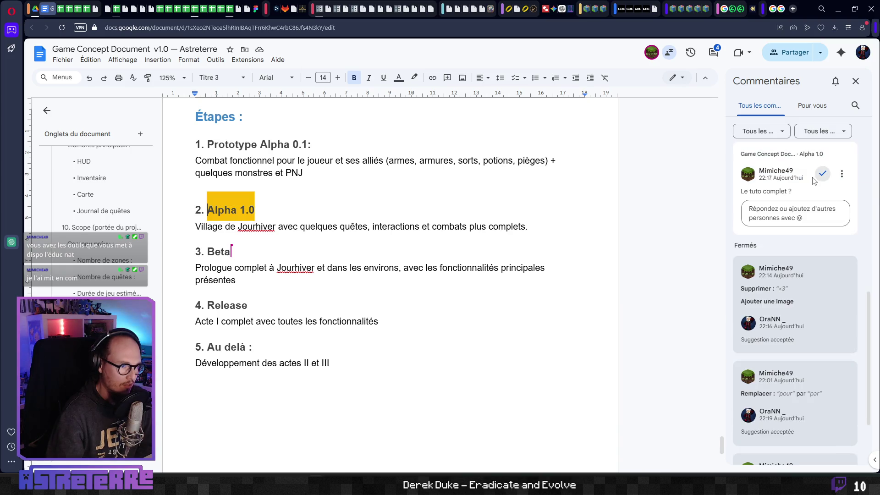
left_click(824, 179)
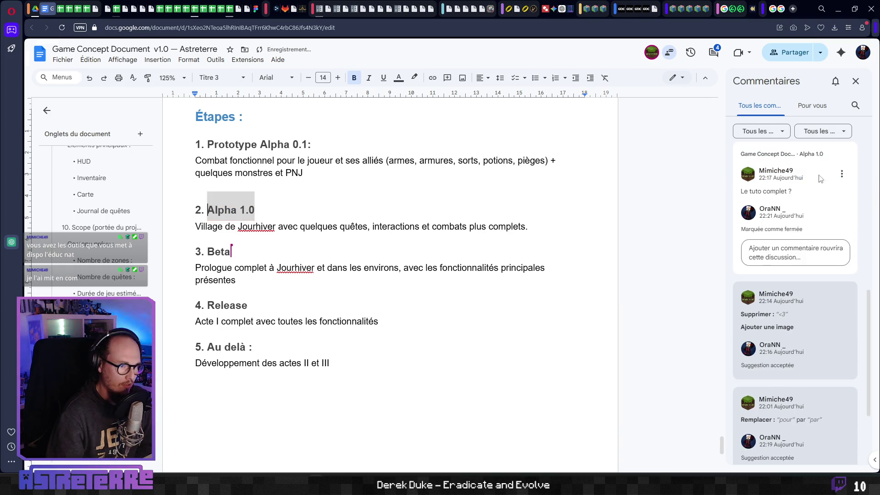
left_click(500, 225)
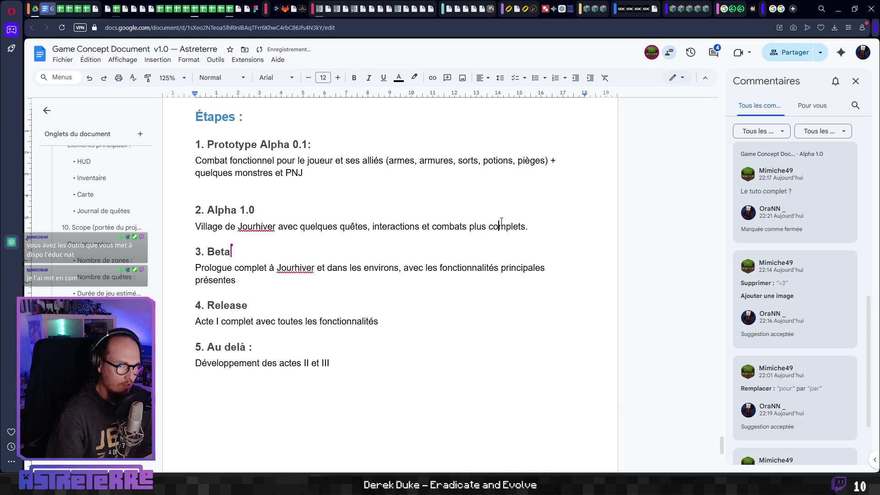
Step: End the Alpha 1.0 description with 'Intégration d'un premier tutoriel.'
left_click(545, 229)
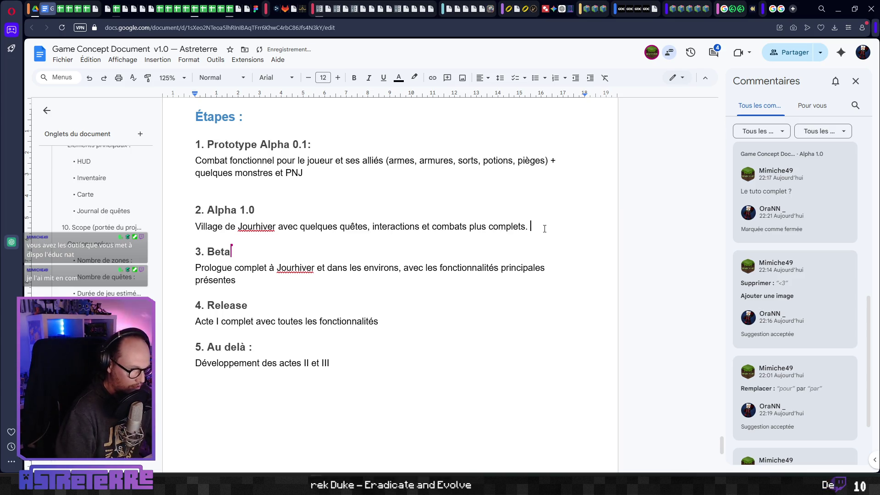
type("Intégratio")
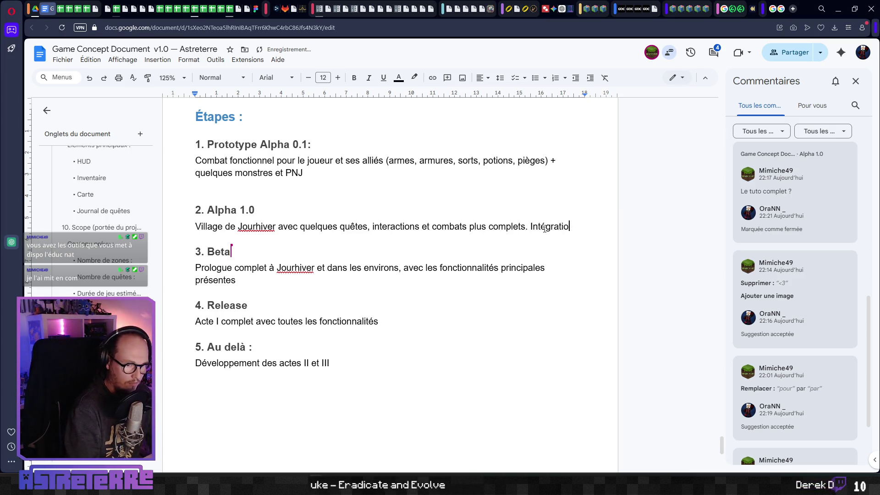
type("'un premier tutoriel.")
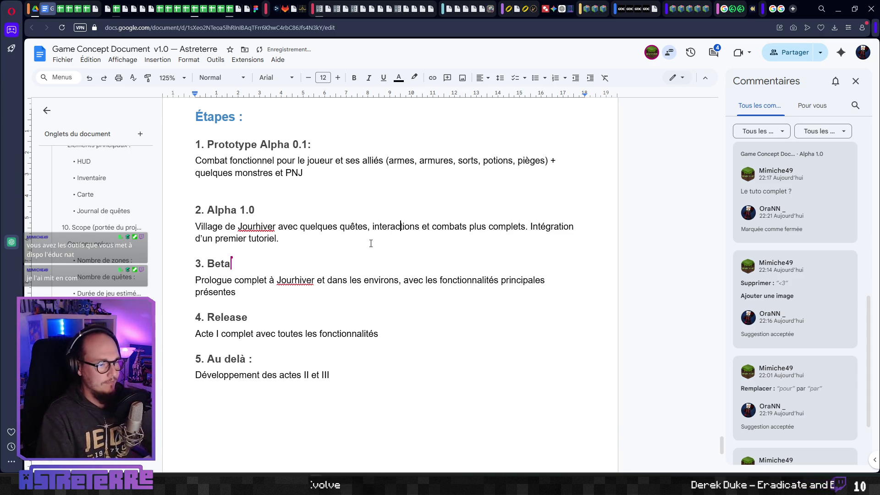
left_click_drag(290, 238, 208, 227)
left_click(318, 242)
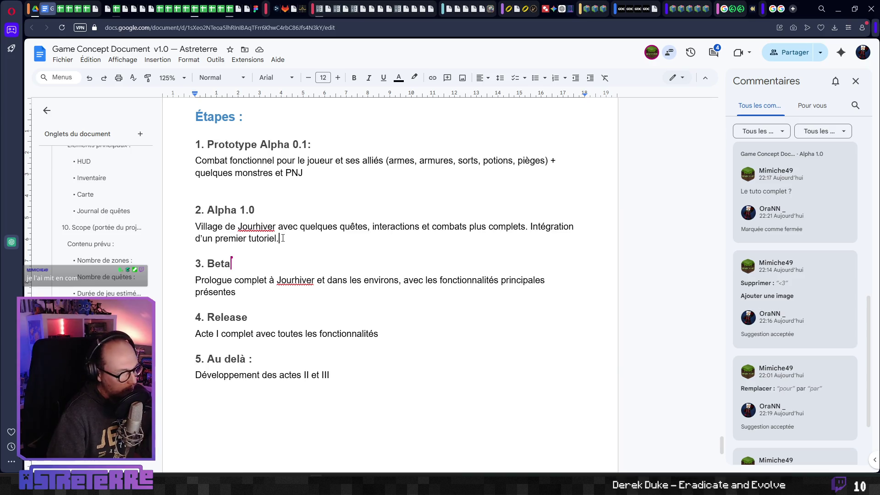
Step: Select text in the Beta and Alpha 1.0 paragraphs to review the wording, leaving the caret after 'tutoriel.'
left_click_drag(247, 291, 182, 285)
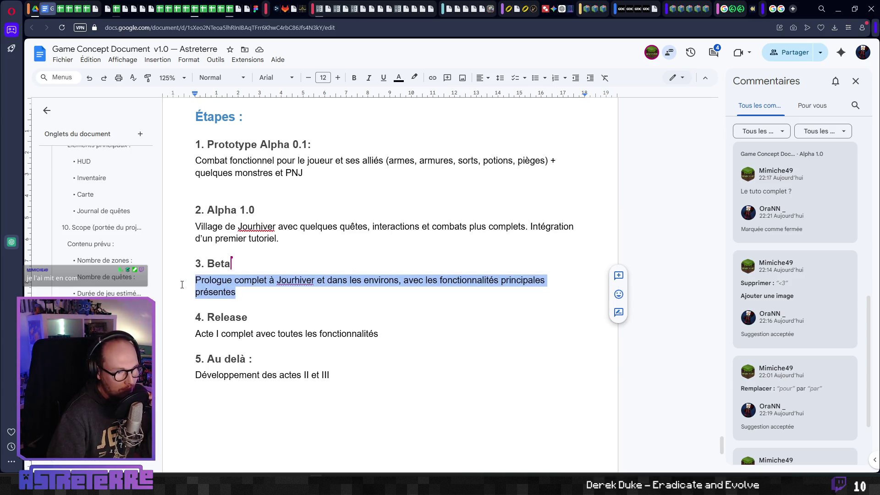
left_click(301, 280)
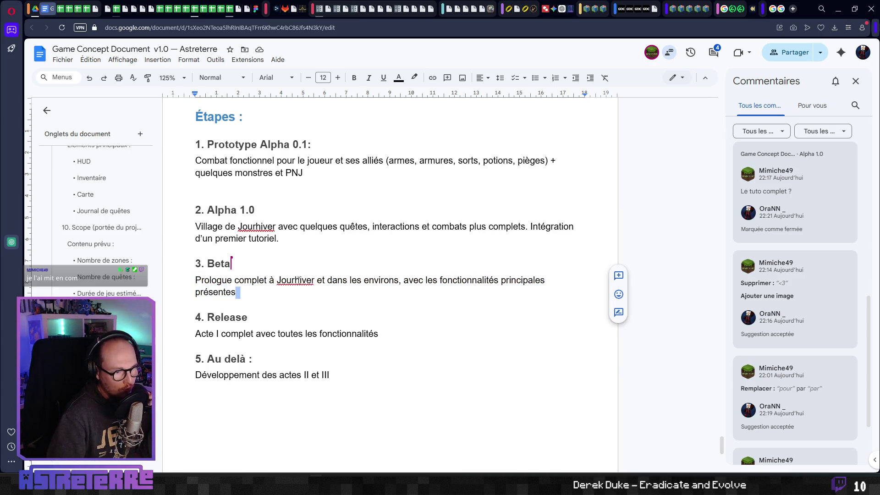
triple_click(260, 232)
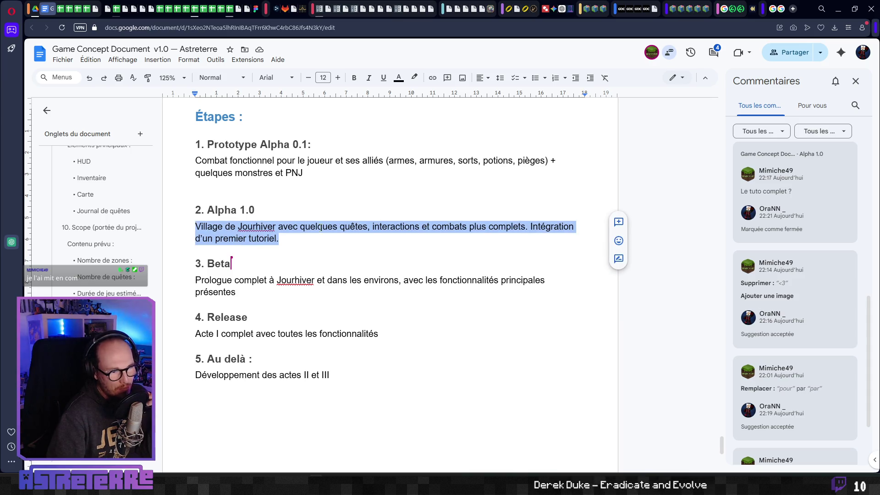
double_click(320, 227)
left_click(280, 241)
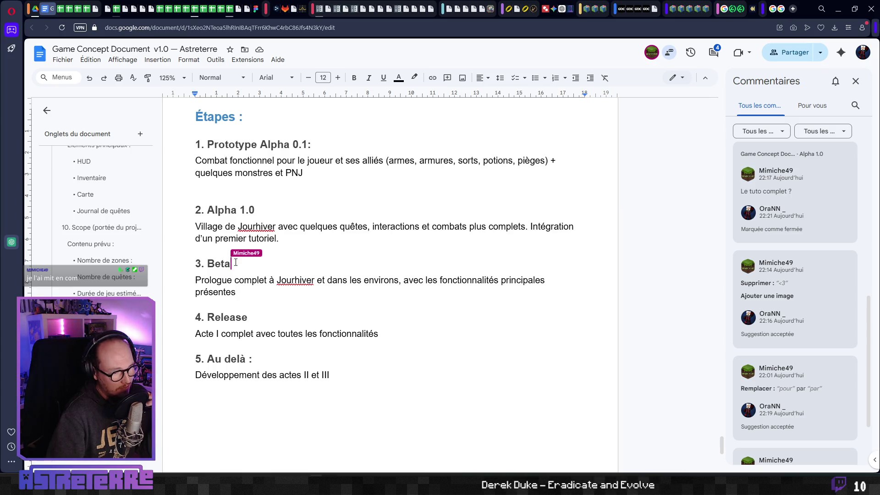
left_click_drag(298, 227, 239, 227)
left_click(281, 239)
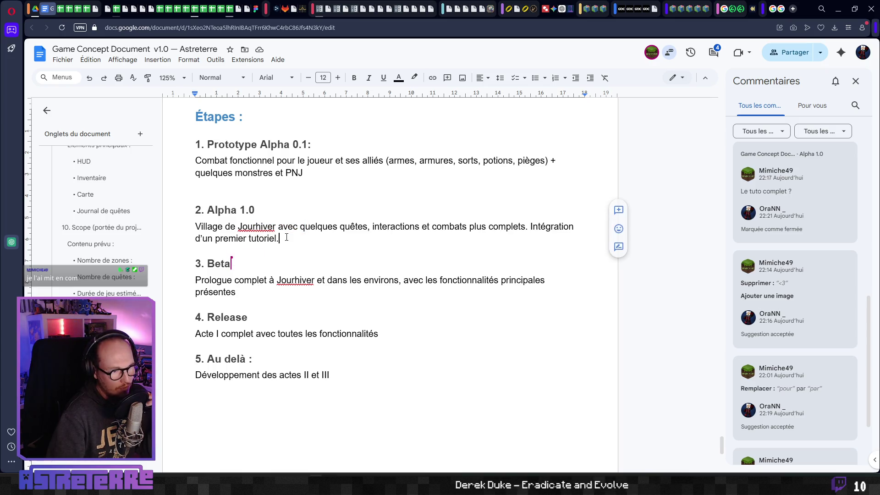
Step: Resolve the 'j'ai rien fait chef !' comment attached to Mimiche
scroll(292, 241, "up", 4)
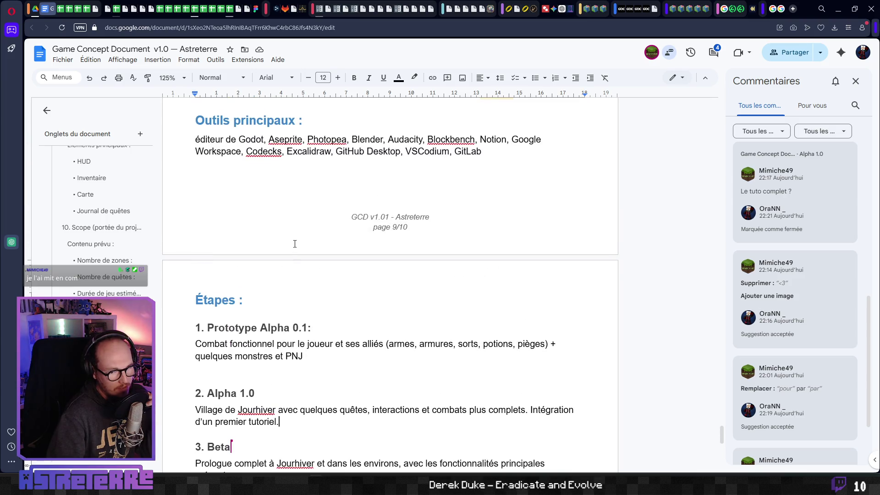
scroll(294, 243, "up", 5)
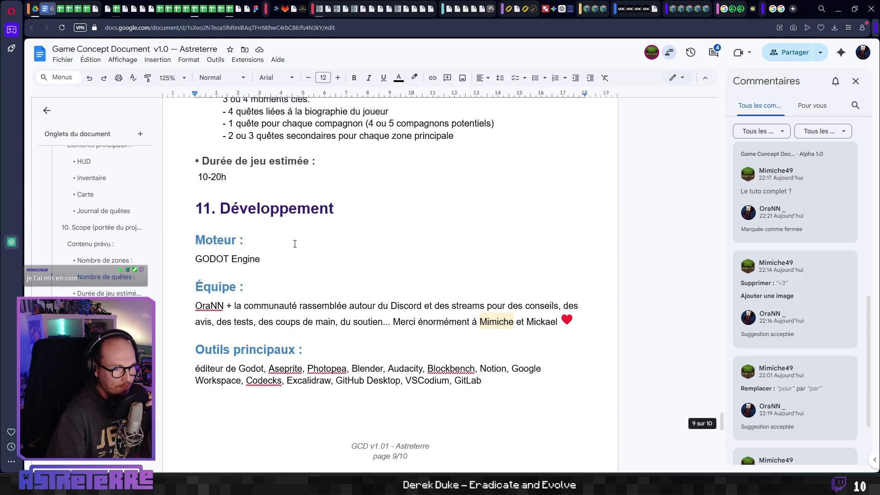
left_click(498, 324)
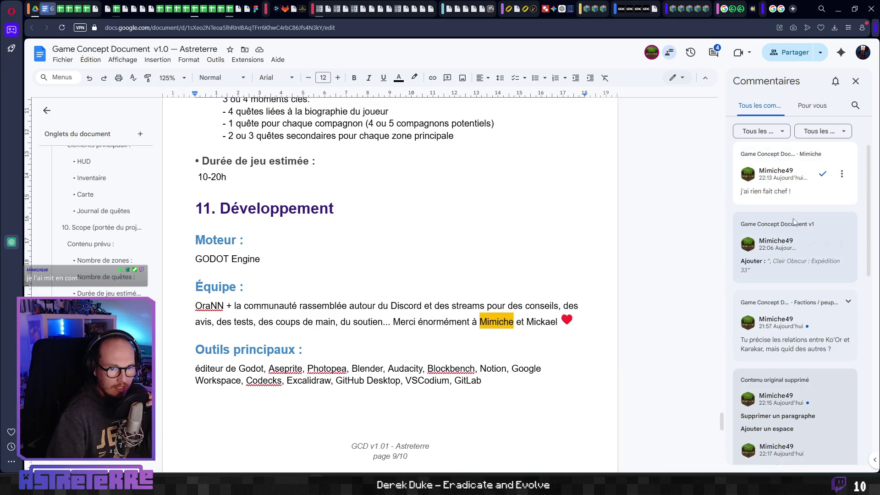
left_click(822, 174)
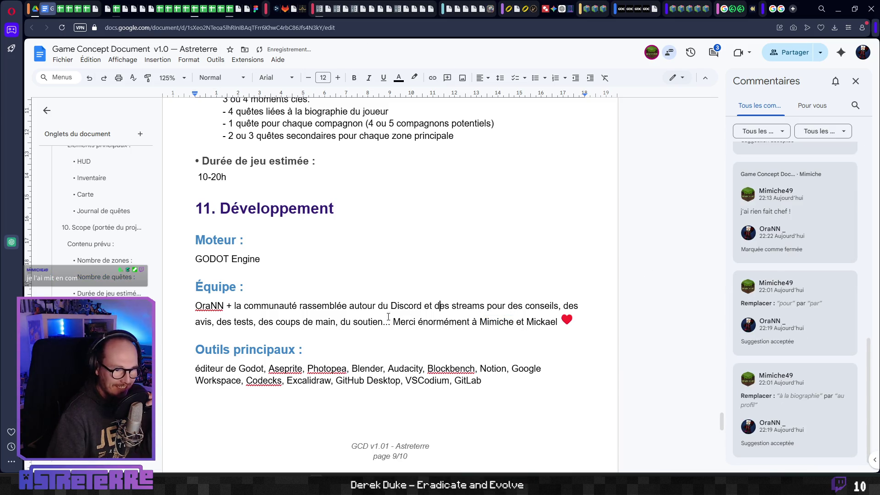
Step: Reject the 'Clair Obscur : Expédition 33' suggestion in the Musique section
scroll(369, 280, "up", 15)
scroll(369, 281, "up", 10)
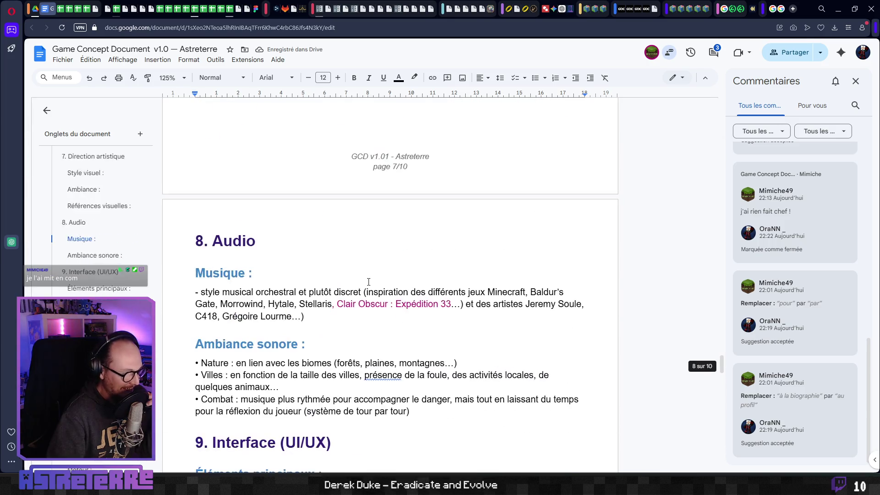
scroll(369, 283, "down", 5)
left_click(366, 260)
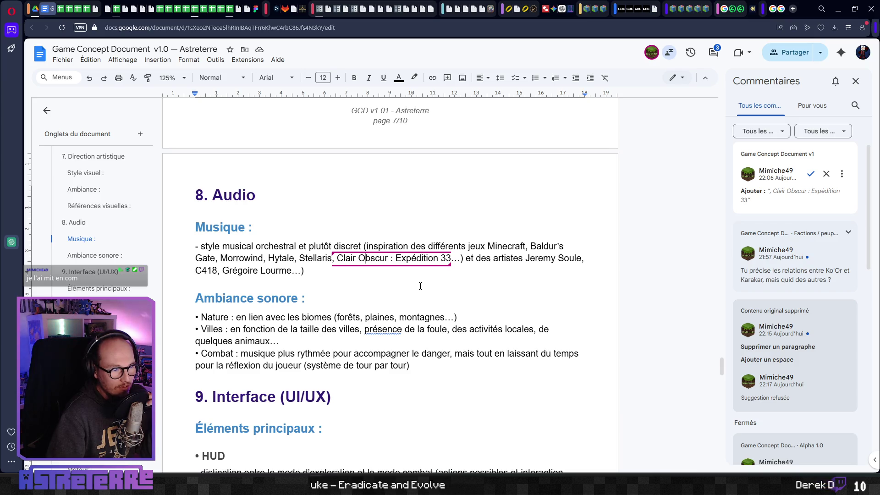
left_click(827, 175)
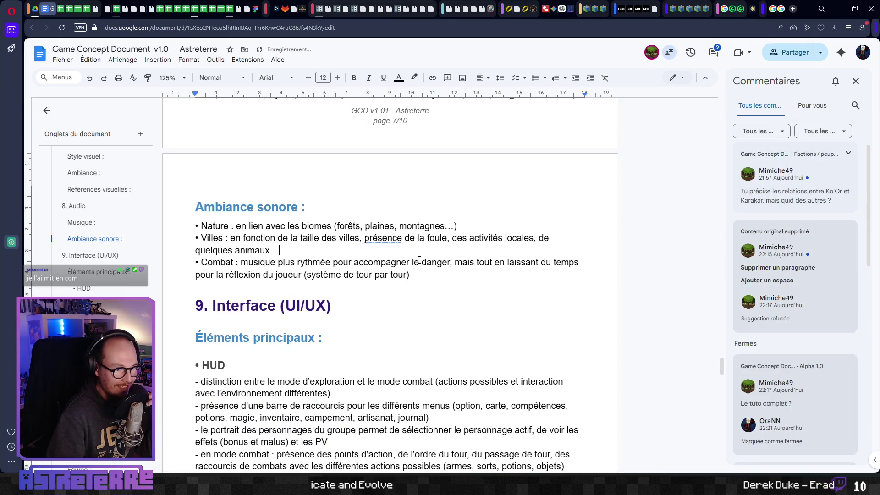
Step: Read the open comment on the Factions / peuples principaux heading about relations beyond Ko'Or and Karakar
scroll(369, 257, "up", 8)
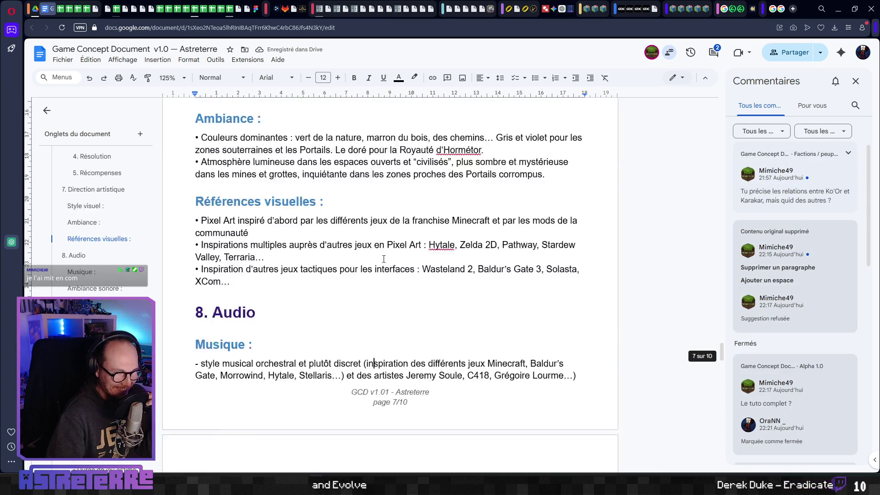
scroll(391, 254, "up", 5)
left_click(796, 194)
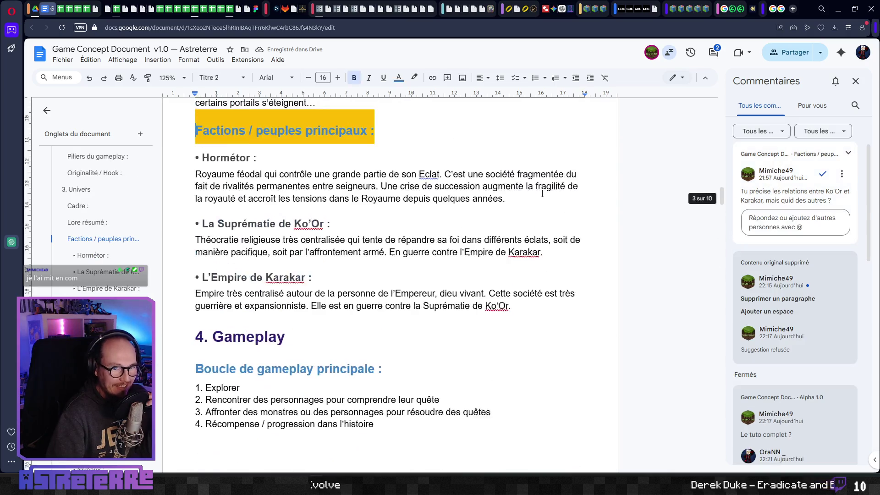
left_click(347, 227)
scroll(344, 233, "up", 3)
scroll(342, 240, "down", 2)
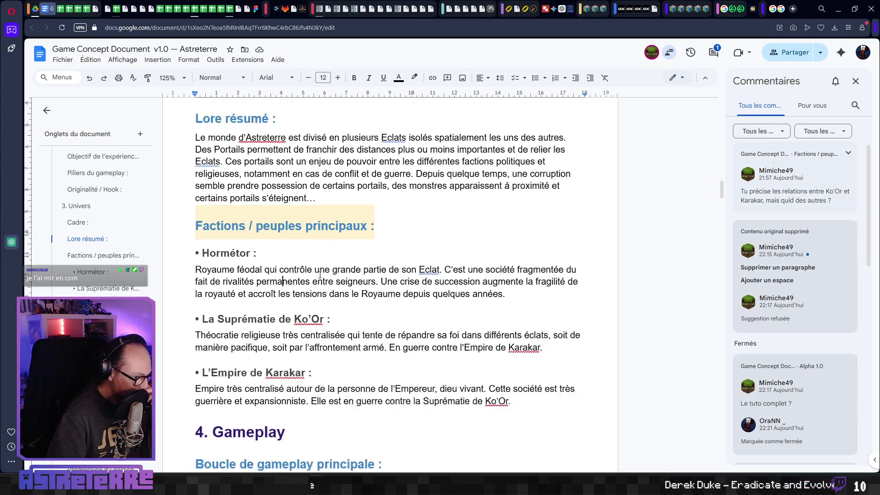
scroll(341, 243, "down", 1)
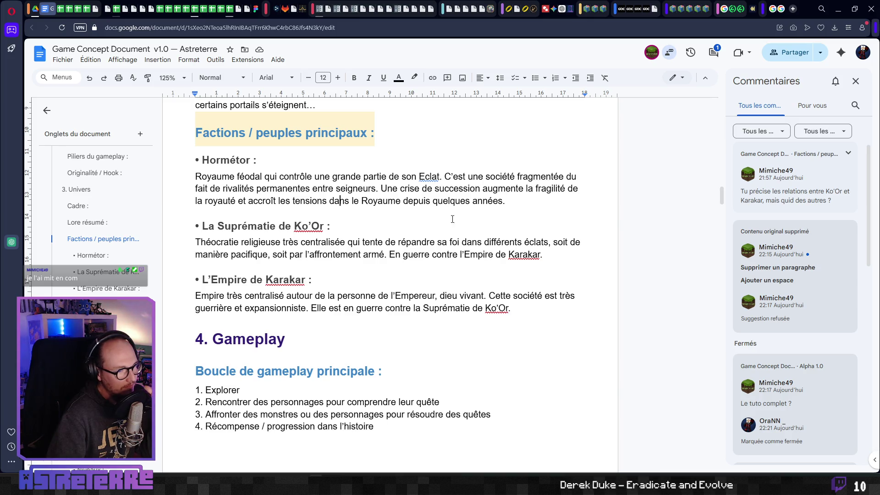
Step: After 'années.' in the Hormétor paragraph, add 'Hormétor accueille des missionnaires de la Suprématie de Ko'or, mais les relations sont'
left_click(542, 217)
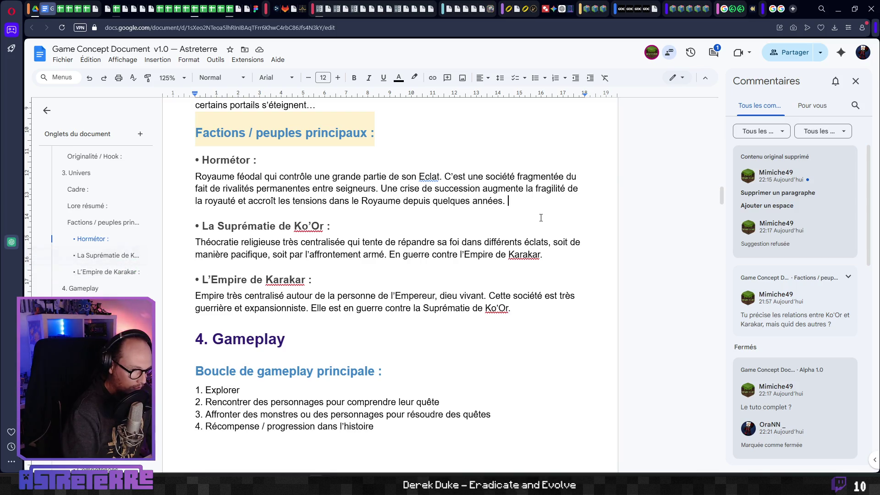
type("Horm")
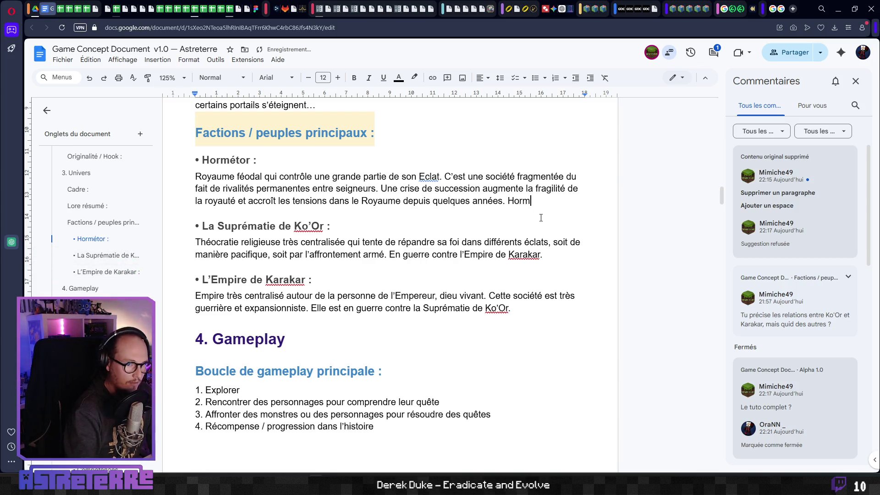
type("étor accu")
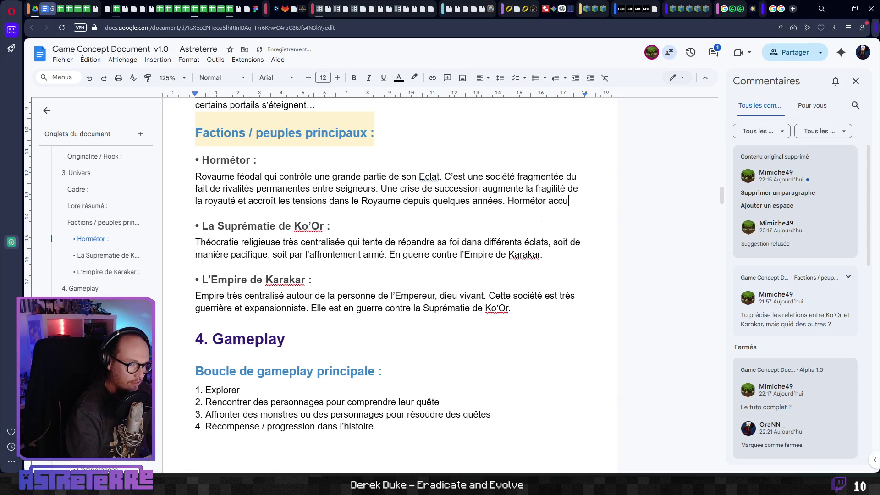
type("eille des")
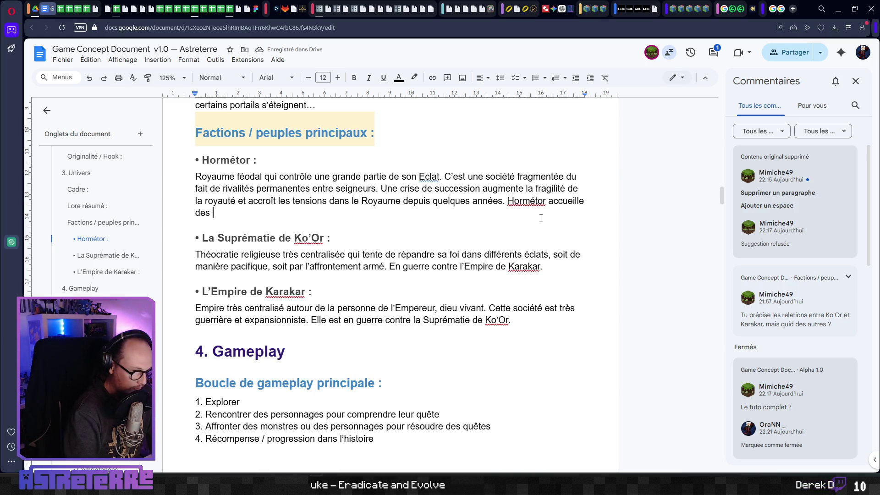
type("mi")
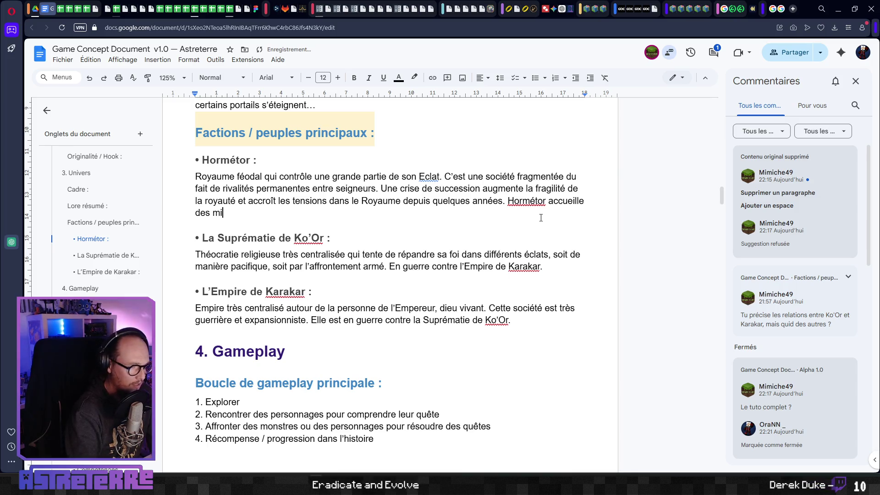
type("ssionnaires de la ")
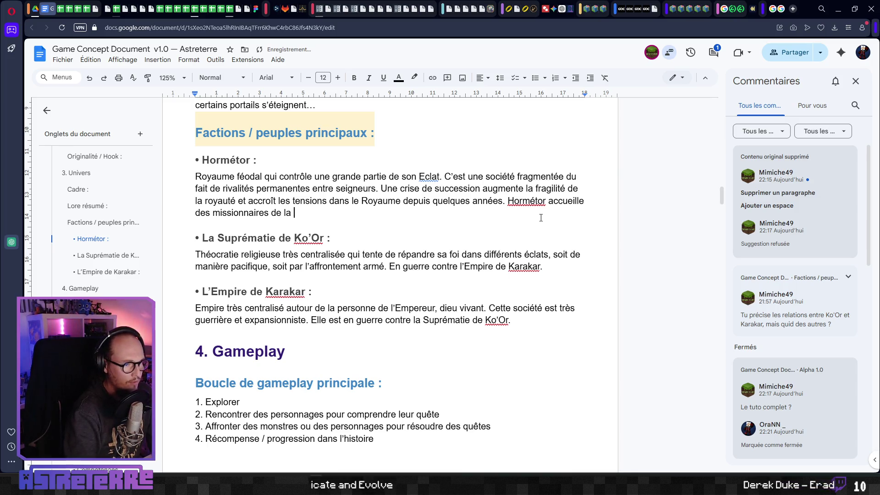
type("Suprémati")
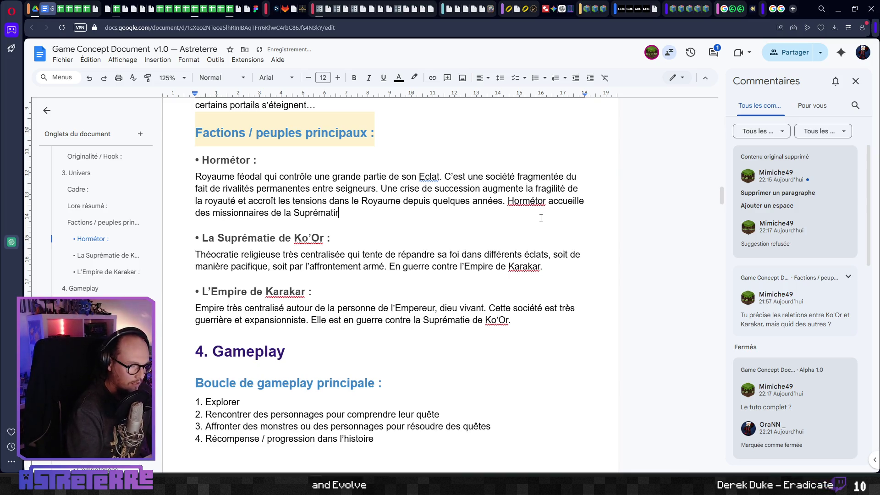
type("e de K")
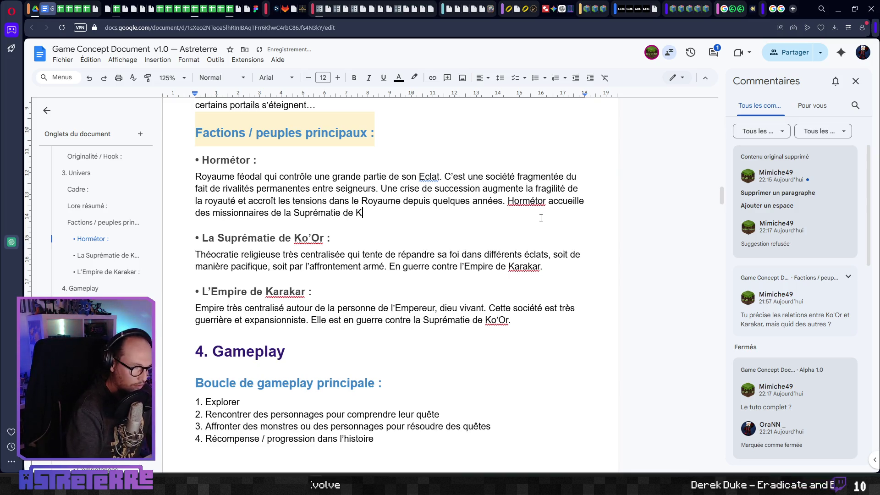
type("o'or, ")
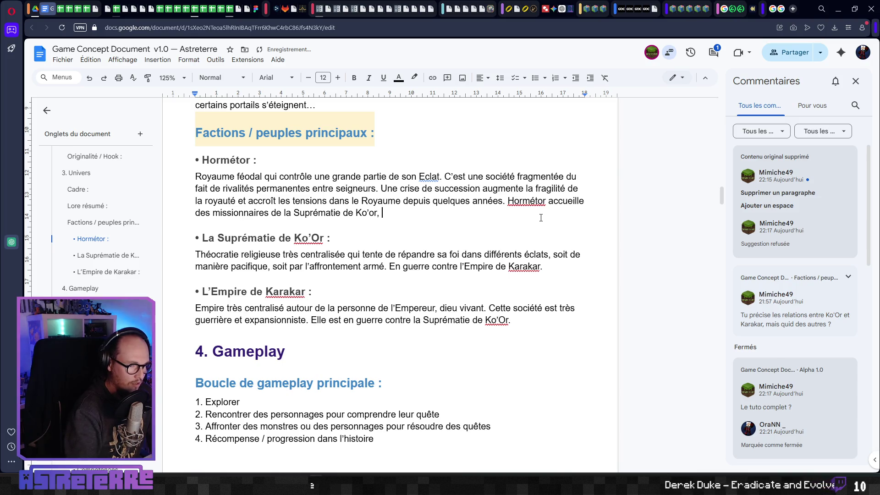
type("mais les relati")
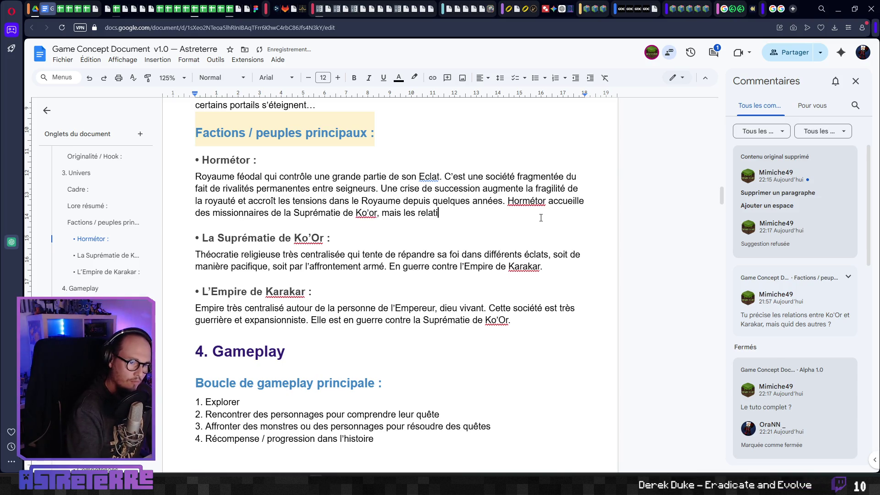
type("ons sont")
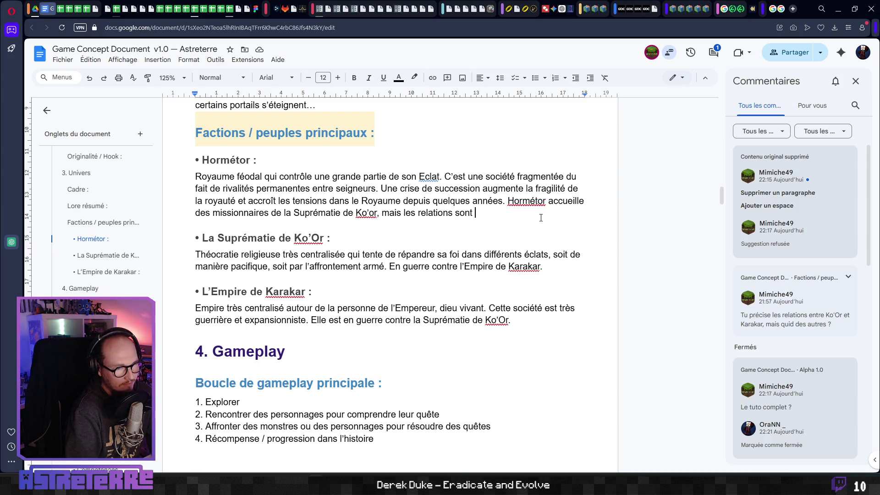
type("compliquées")
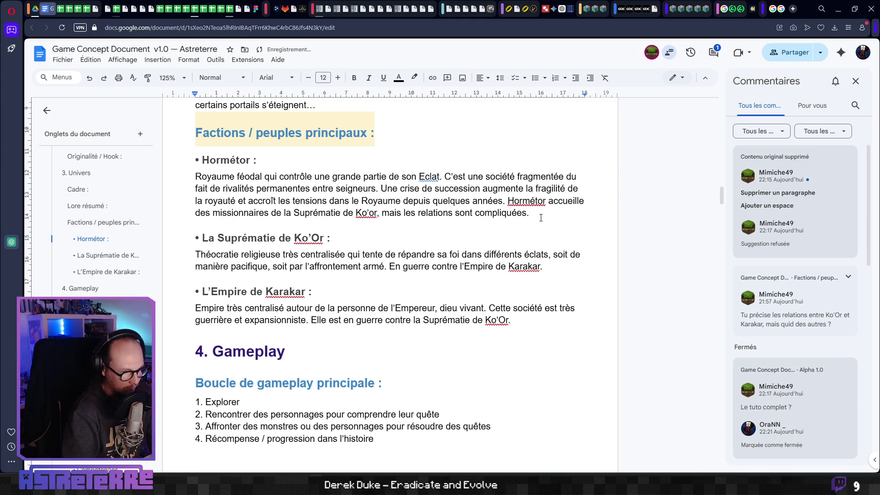
type(". La ")
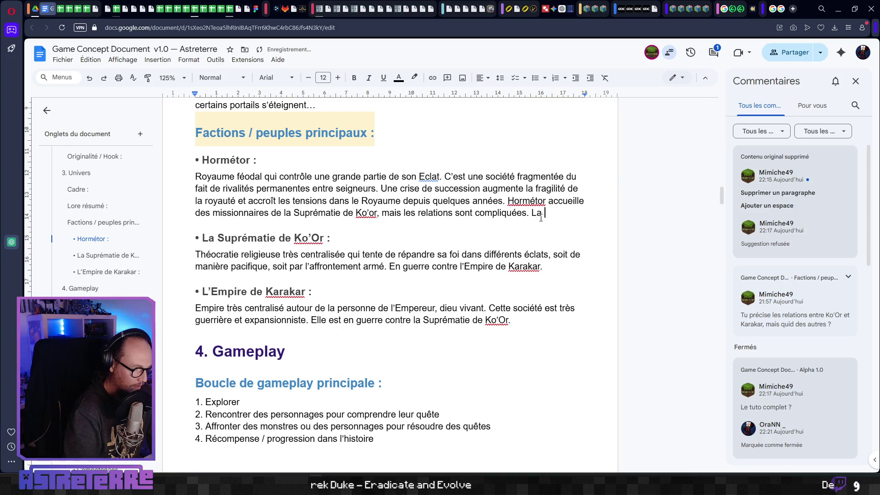
type("religion")
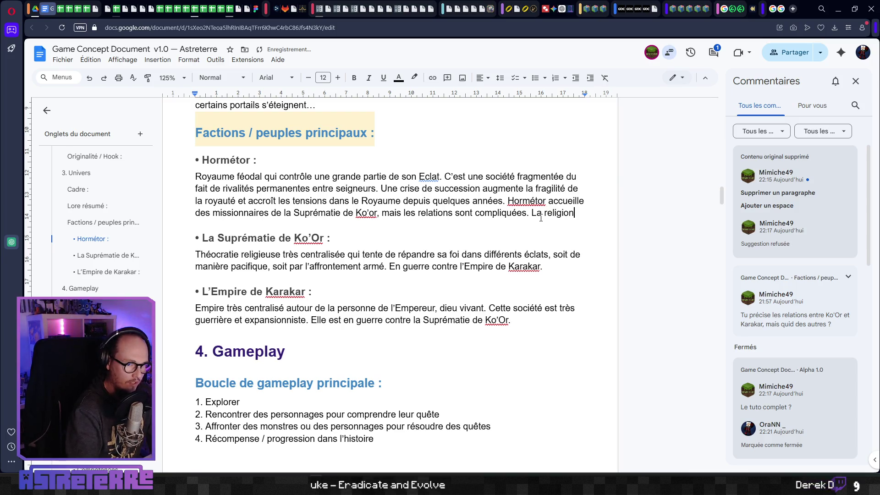
type("e Ko'Or concerne une mino")
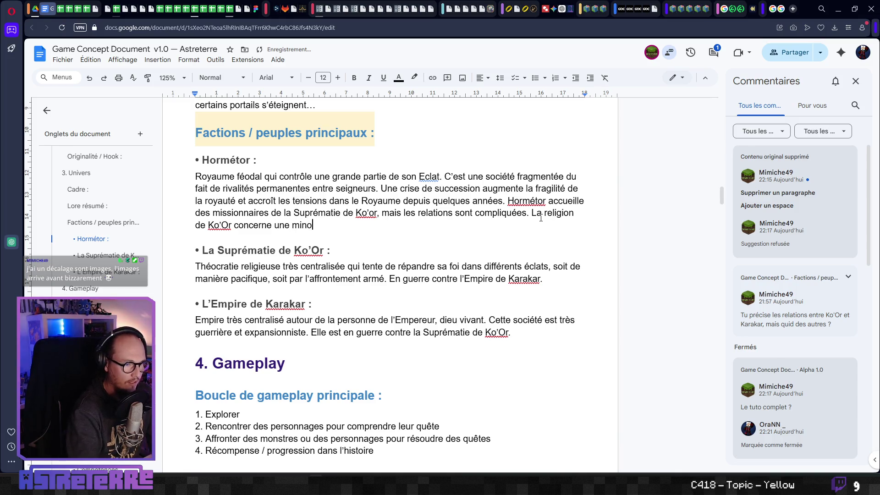
type("rité des habitants du Royaume et ses adeptes sont parfois sti")
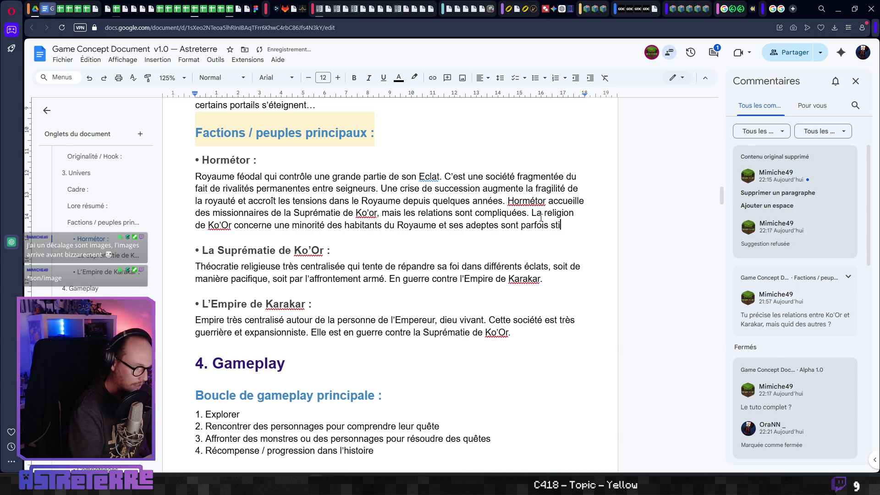
type("atisés et")
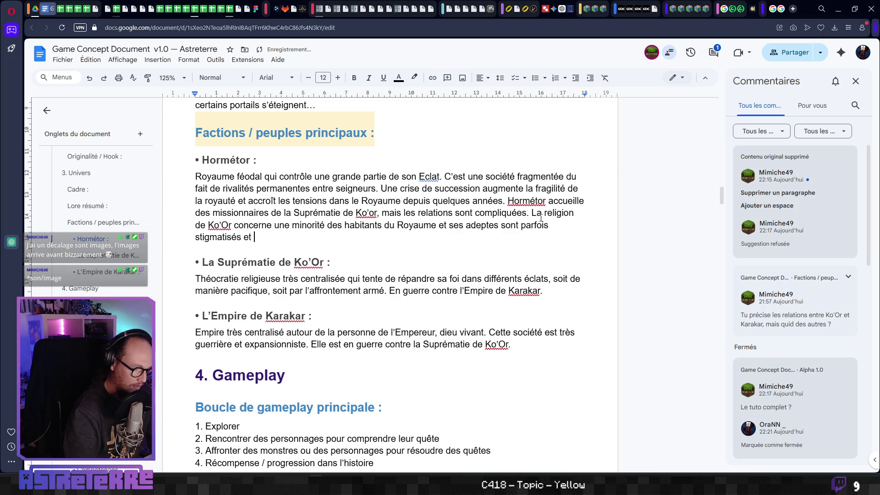
type("mis à l’écart")
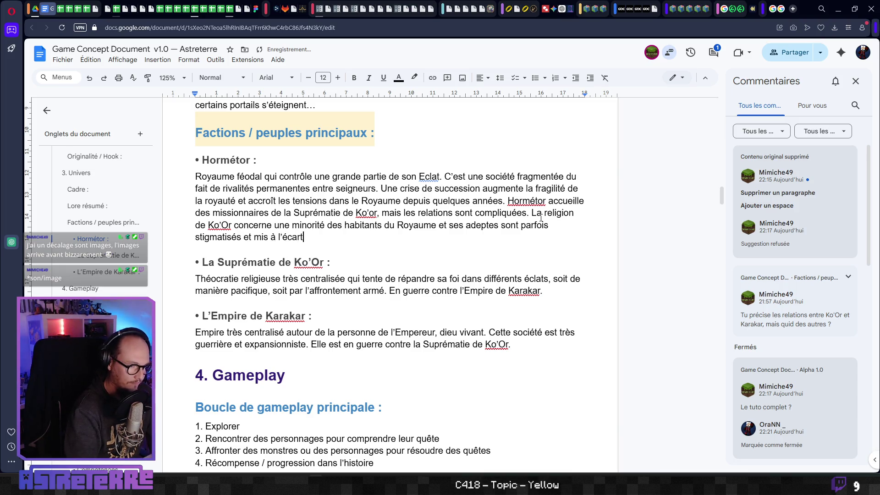
type(".")
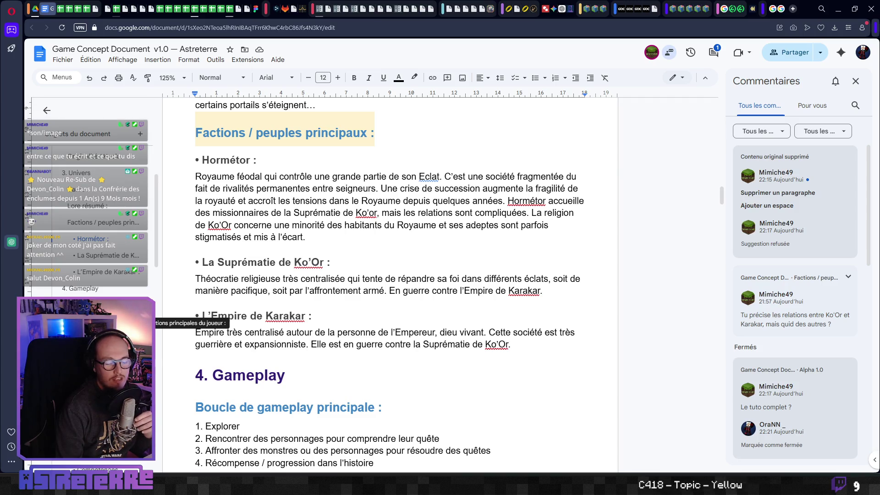
left_click(337, 262)
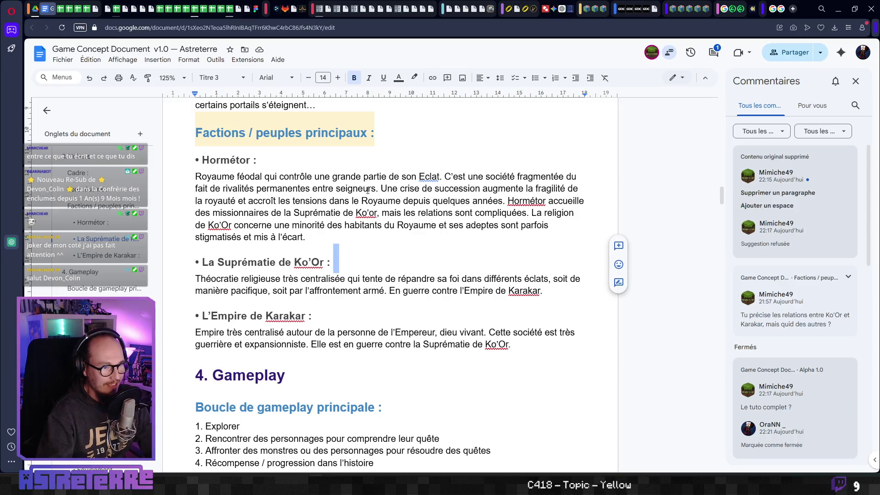
left_click(340, 242)
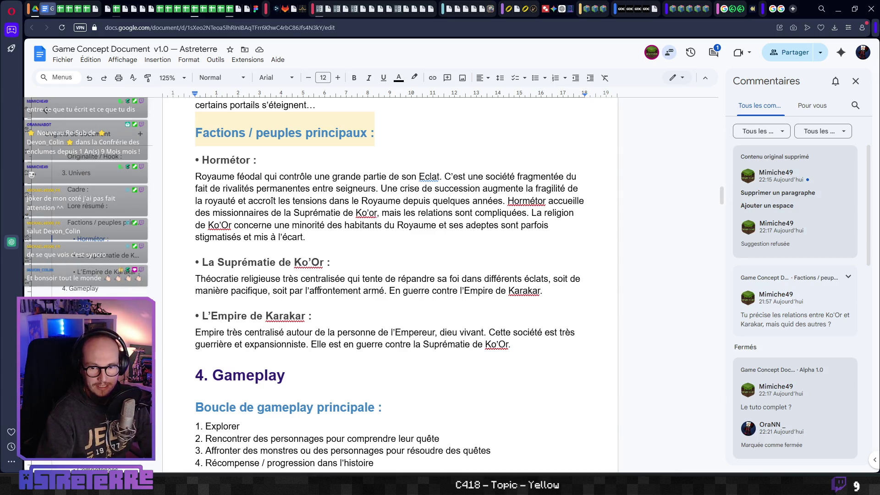
left_click(309, 262)
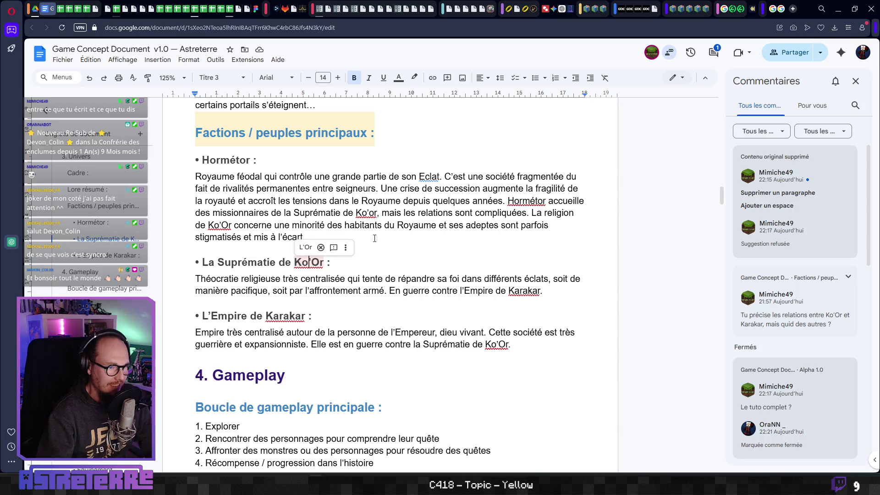
left_click(320, 236)
type(".")
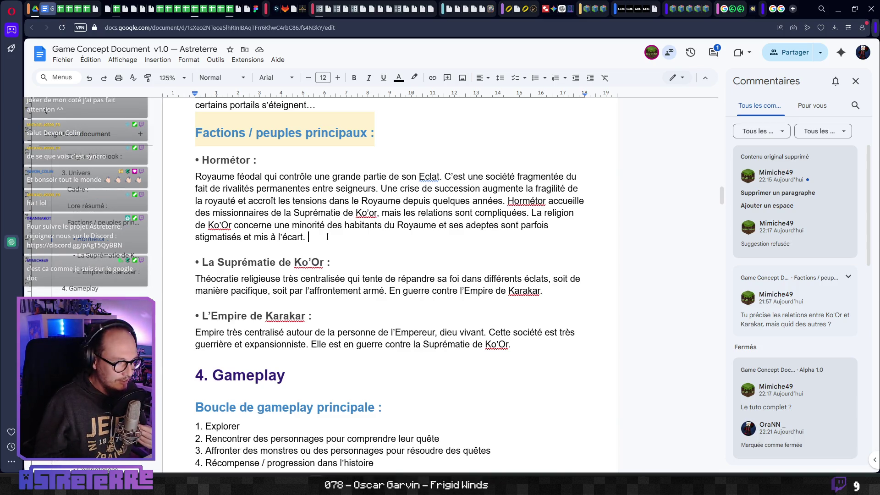
Step: Add the Empire de Karakar sentence (no diplomatic or official relations), fixing typos and pluralising 'liens' and 'officielles'
type("L'Empire")
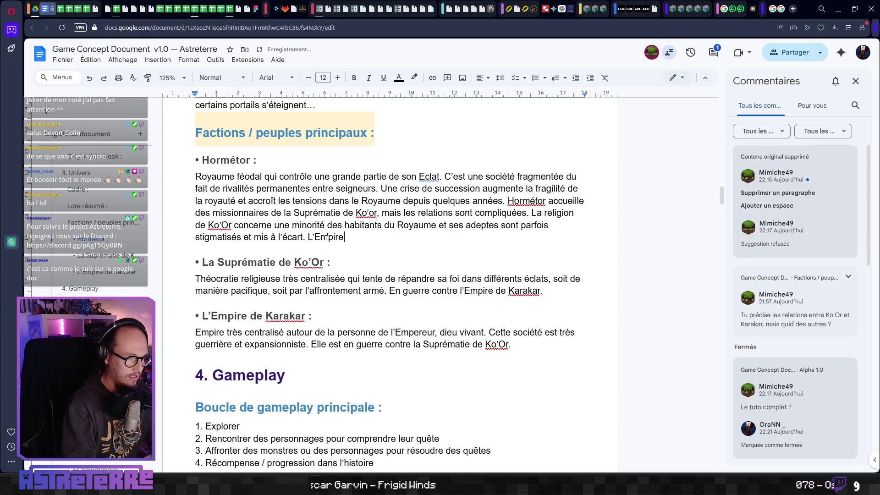
type(" de Karak")
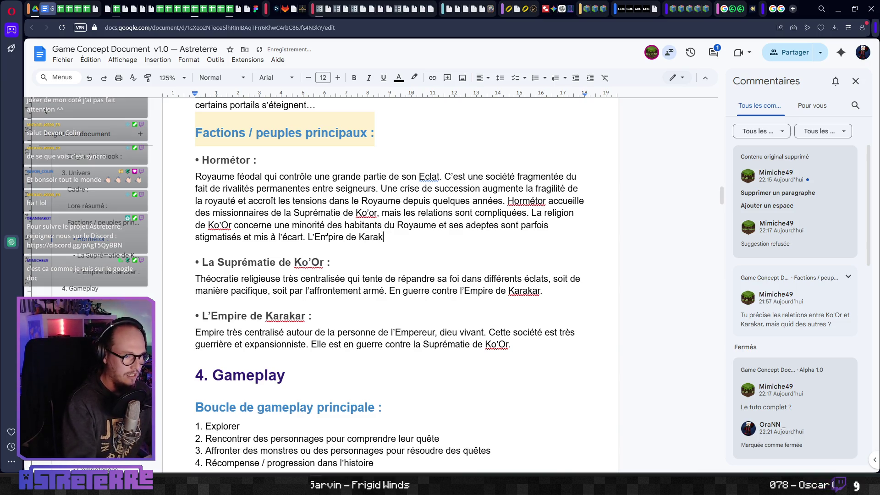
type("akar ")
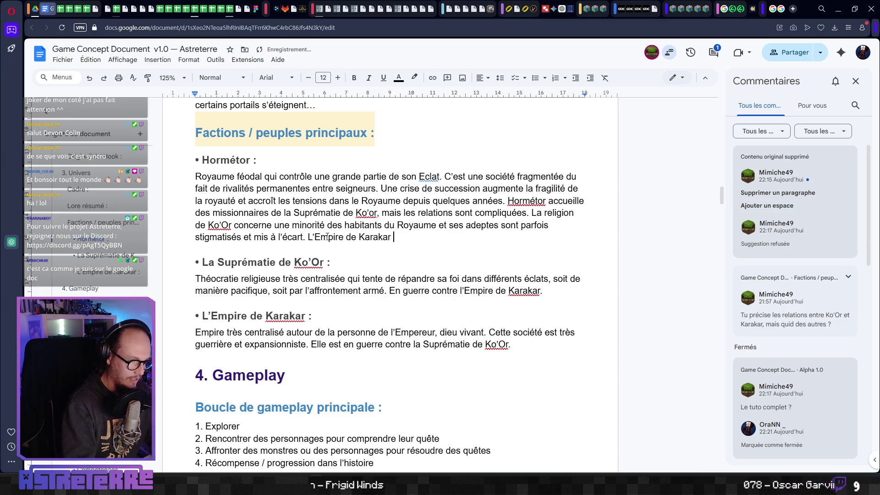
type("est connu du")
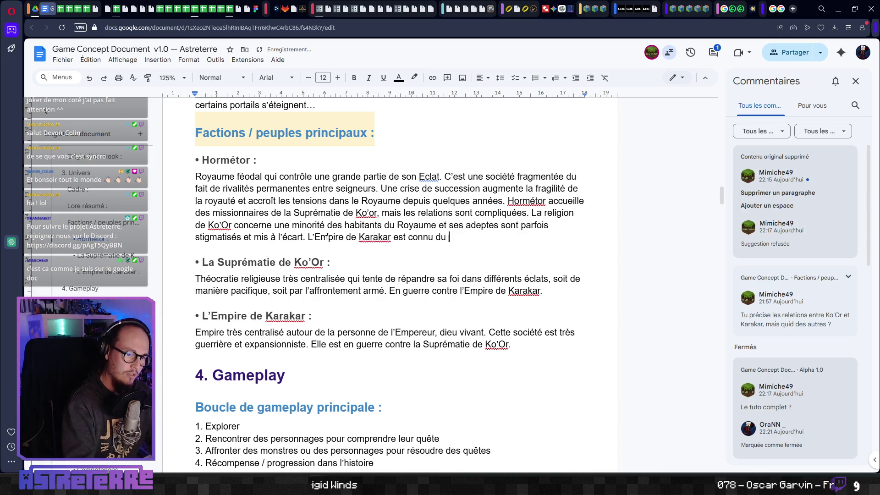
type("Royaume ")
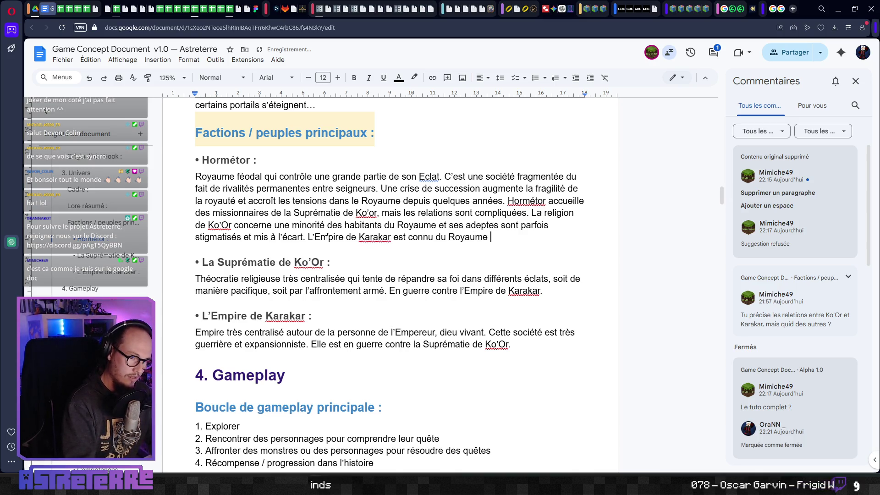
type("mais, p")
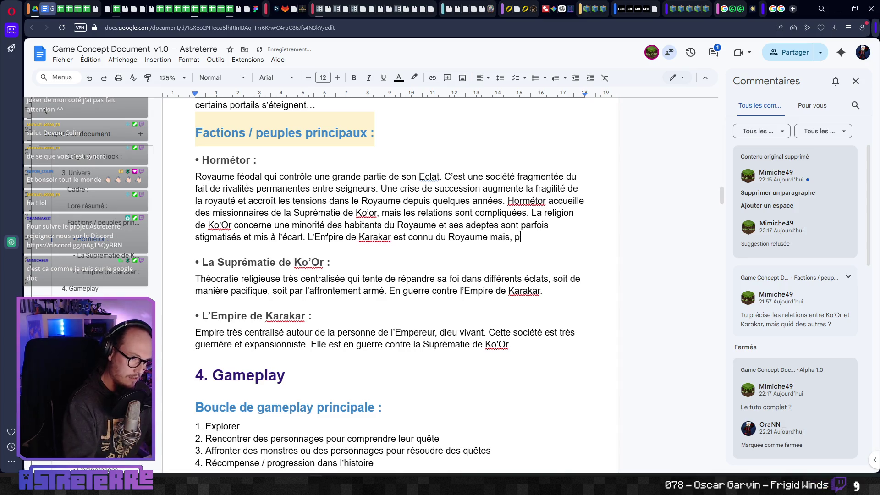
type("our le moment, ")
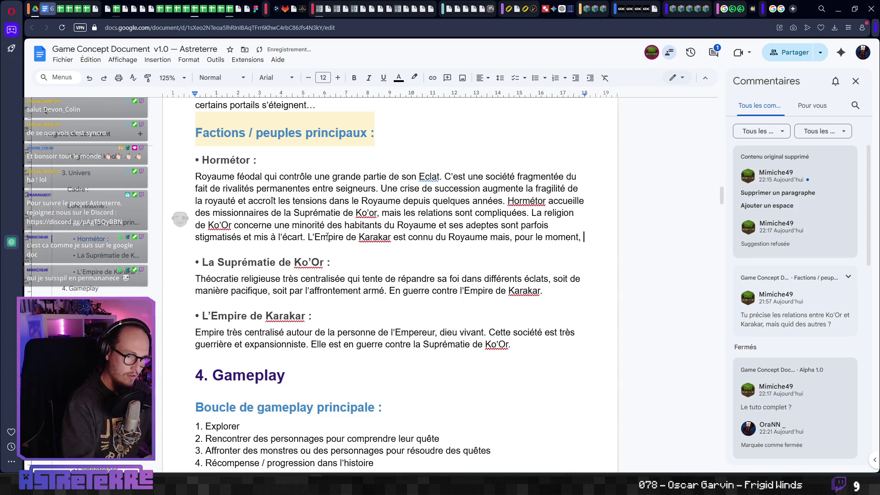
type("il n'exist")
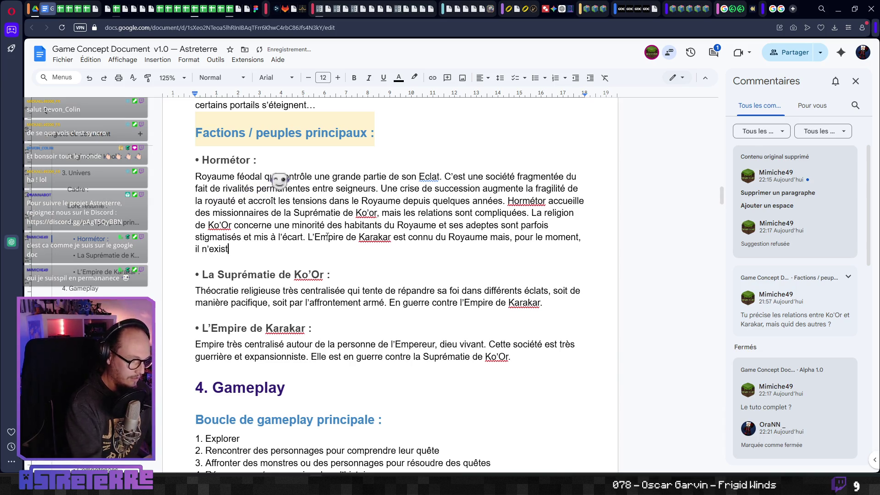
type("e pas de ")
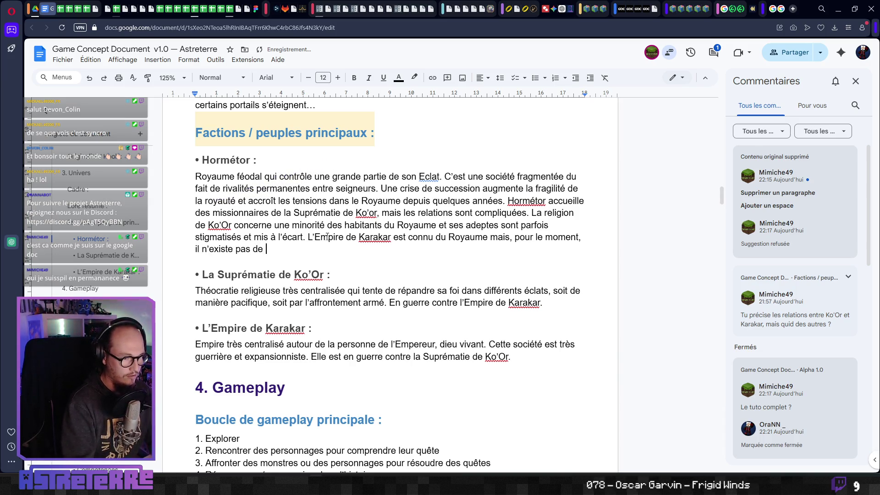
type("relation")
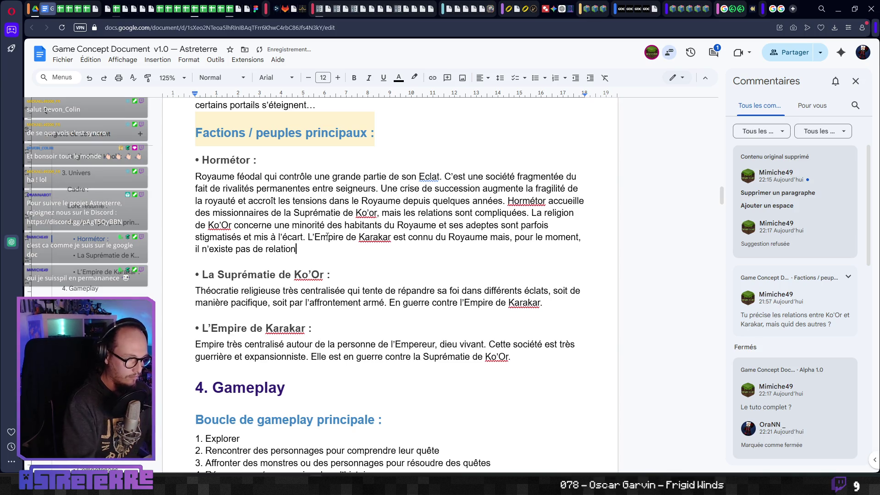
type(" offic")
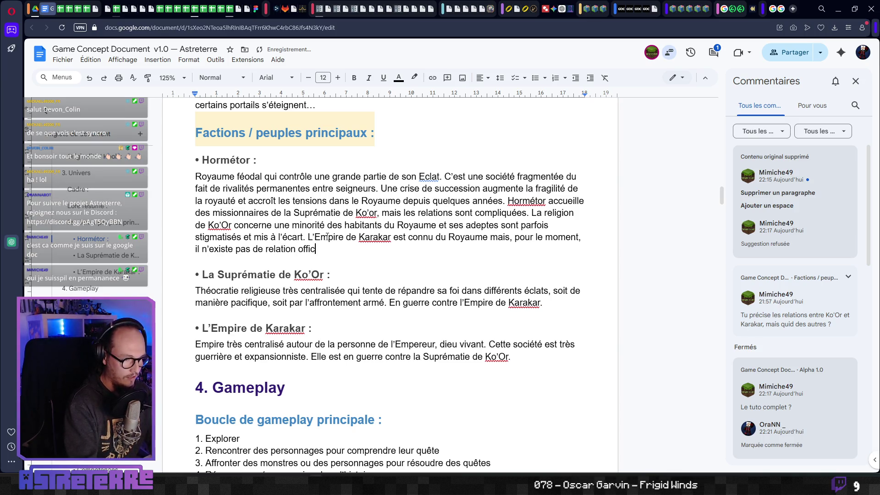
type("ielle.")
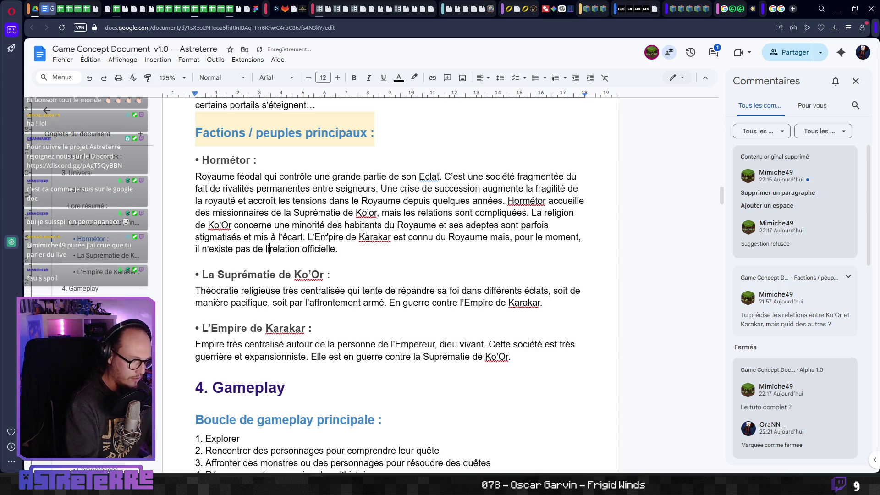
type("lien di")
type("plomatoq")
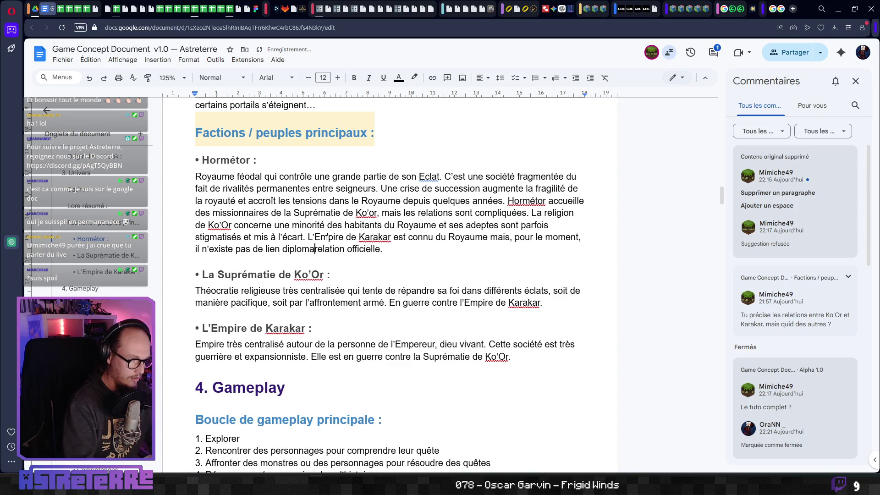
key("BackSpace")
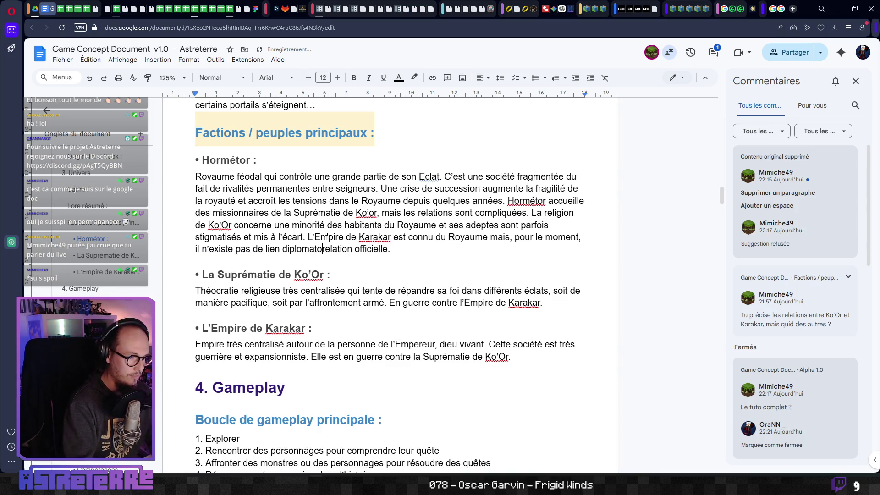
key("BackSpace")
type("iques ou d")
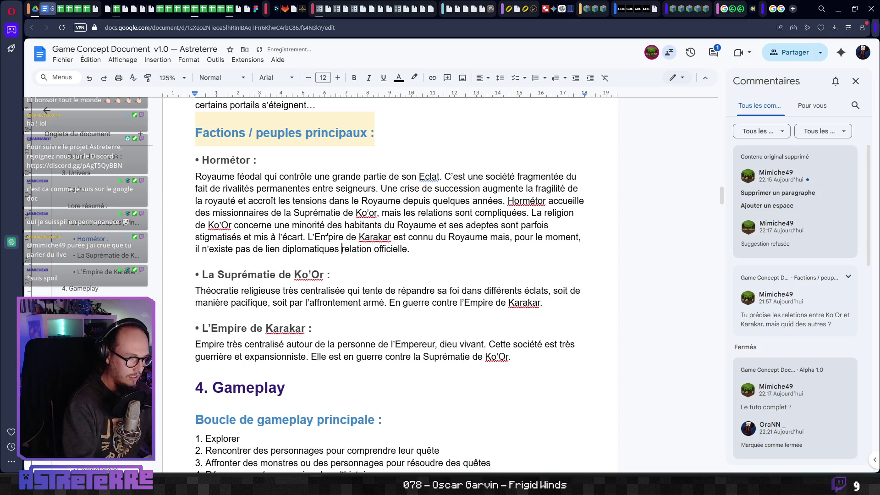
type("e relation")
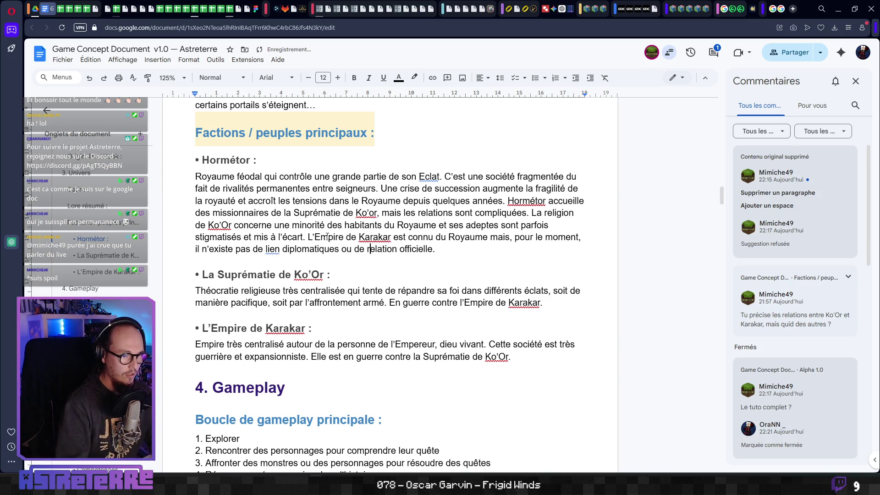
type("s")
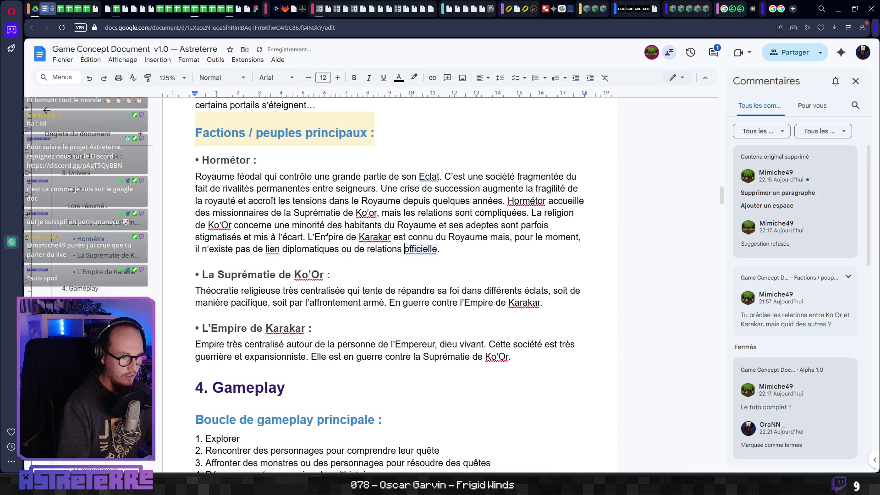
key("ctrl+Right")
type("s")
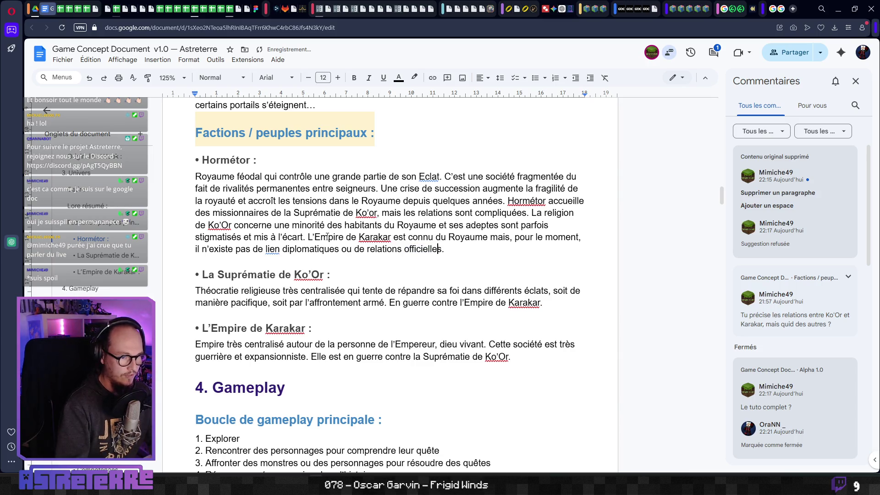
key("ctrl+Left")
key("Left")
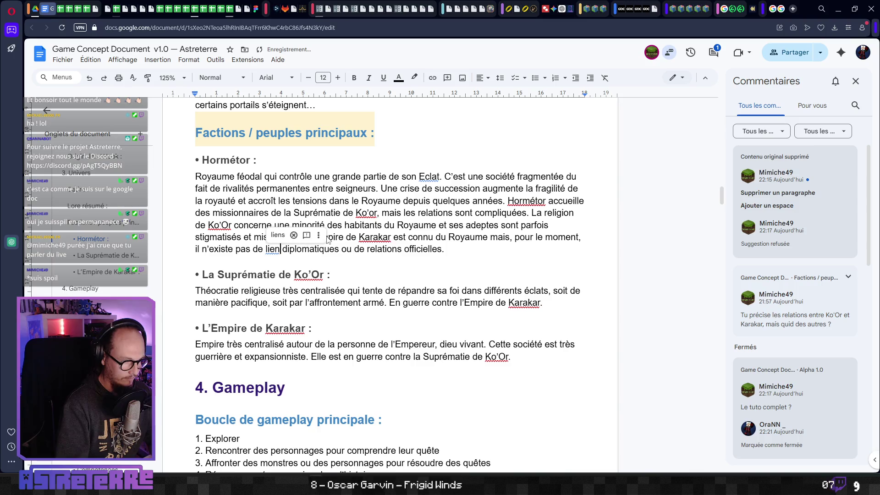
type("s")
key("ctrl+Right")
key("ctrl+Right")
key("ctrl+Right")
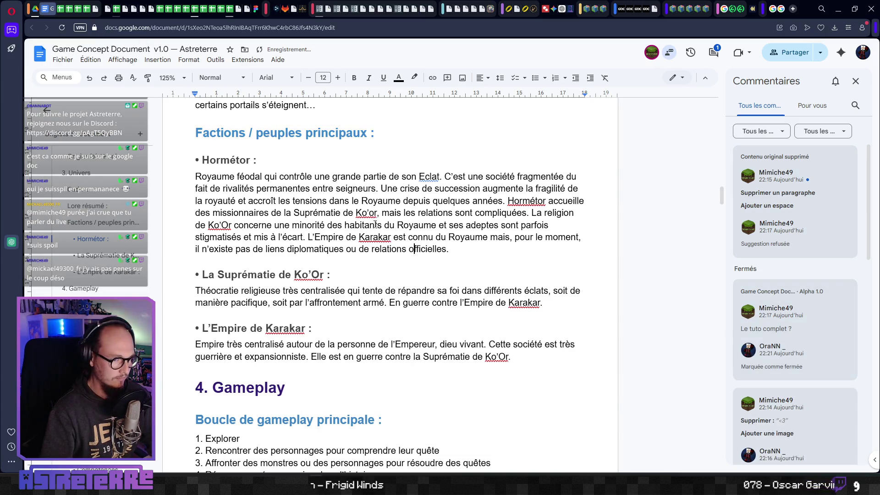
left_click(471, 234)
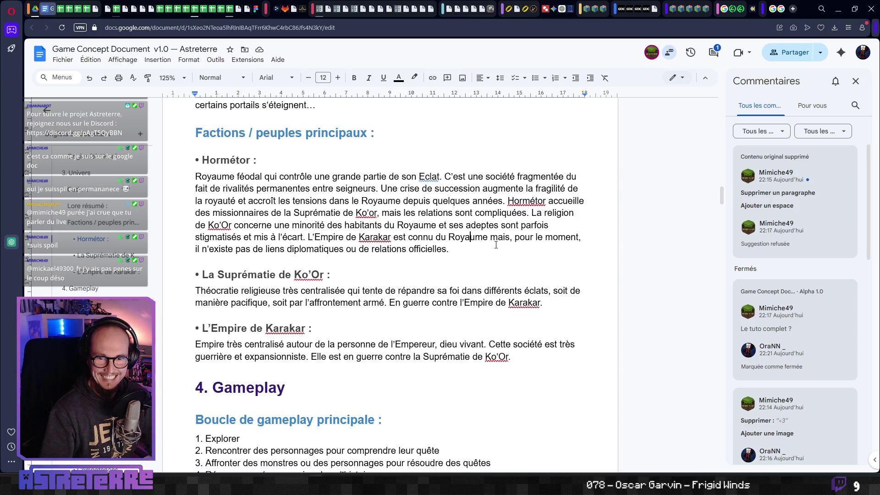
Step: Scroll from the Hormétor paragraph up to the document title and table of contents
left_click(419, 225)
scroll(435, 264, "down", 1)
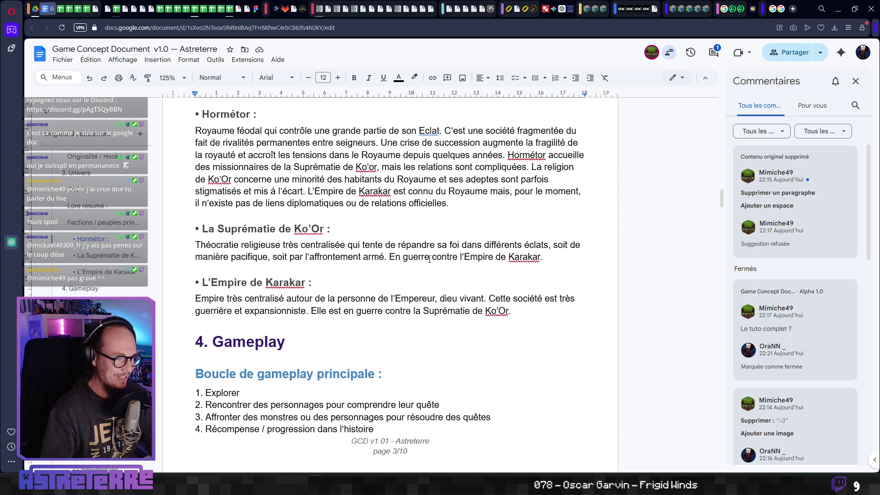
scroll(374, 243, "up", 2)
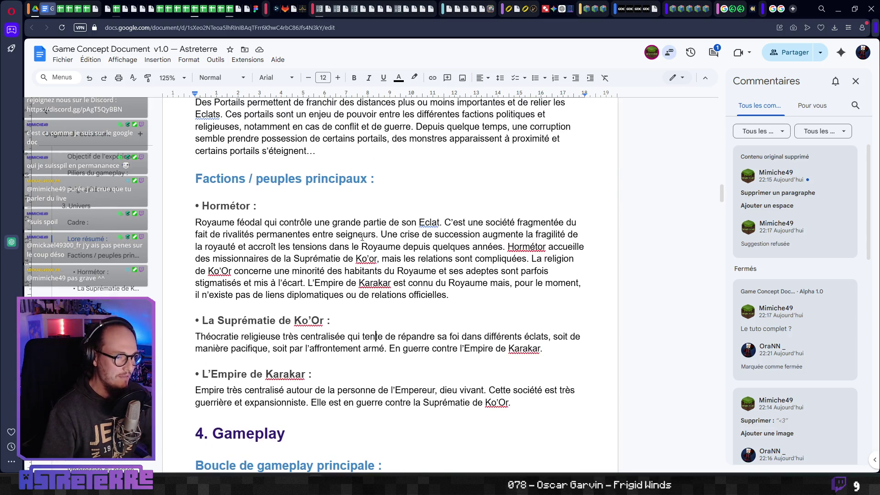
scroll(363, 237, "up", 4)
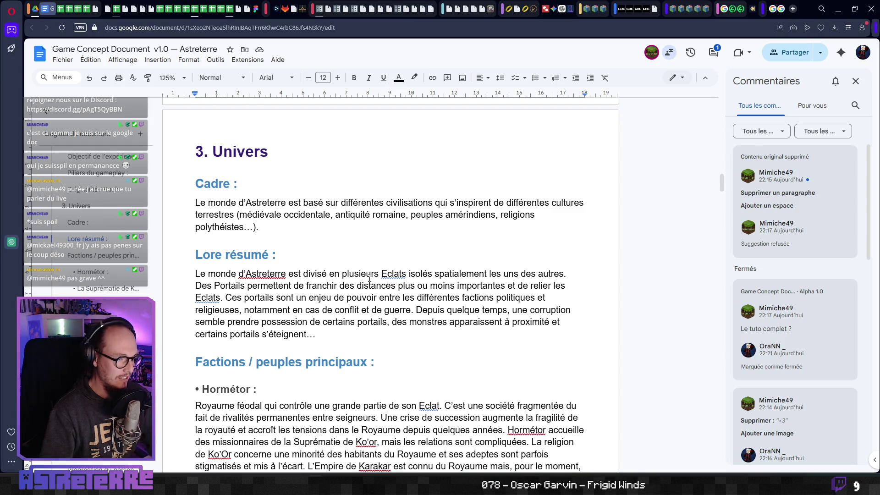
scroll(370, 278, "up", 7)
scroll(370, 279, "up", 20)
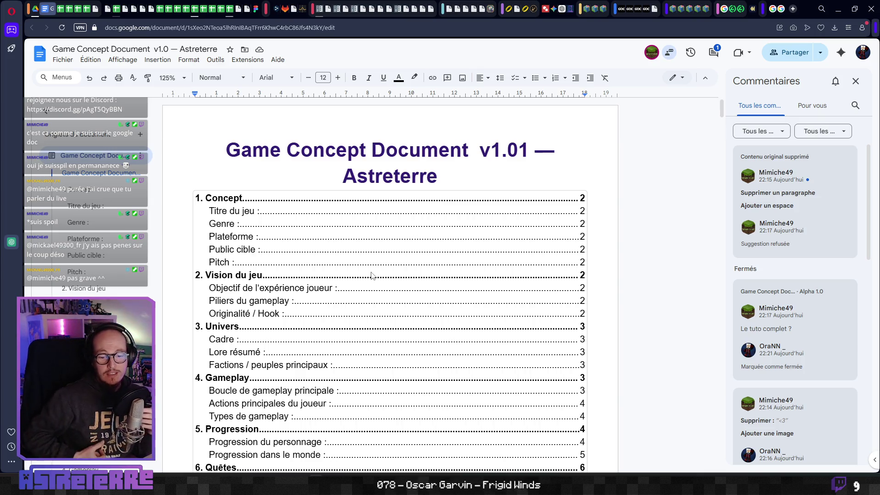
scroll(372, 275, "down", 10)
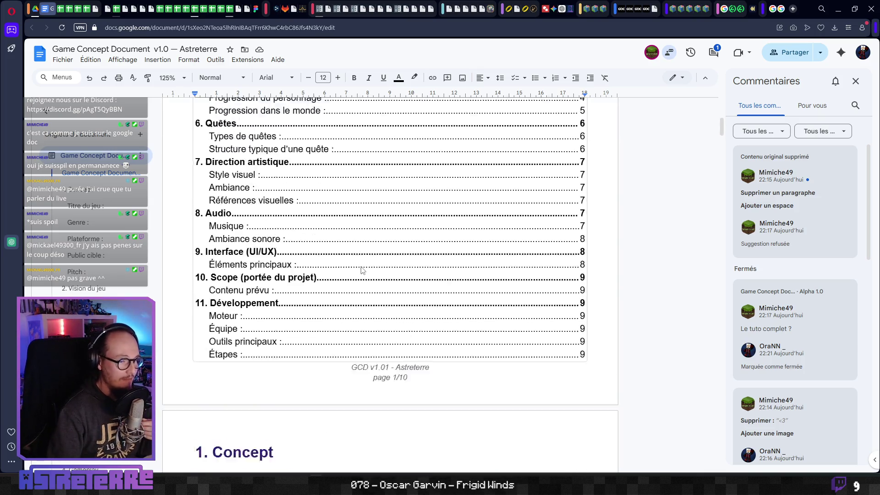
scroll(303, 326, "down", 5)
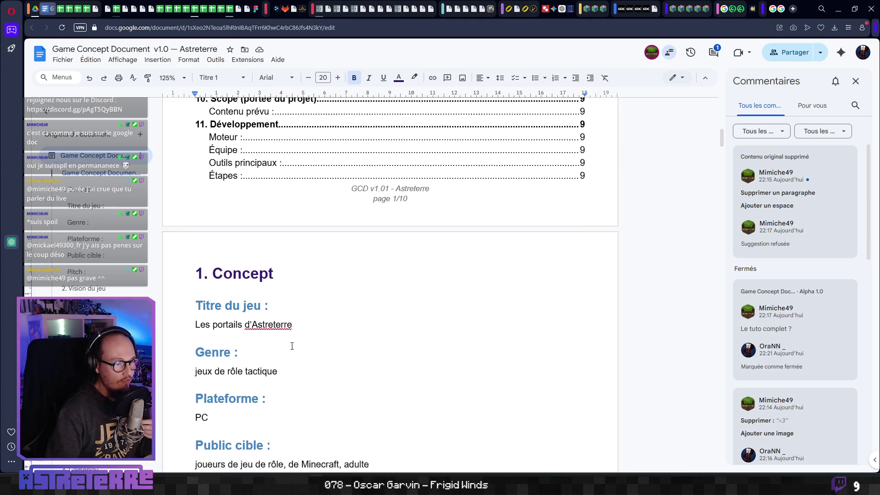
left_click(289, 313)
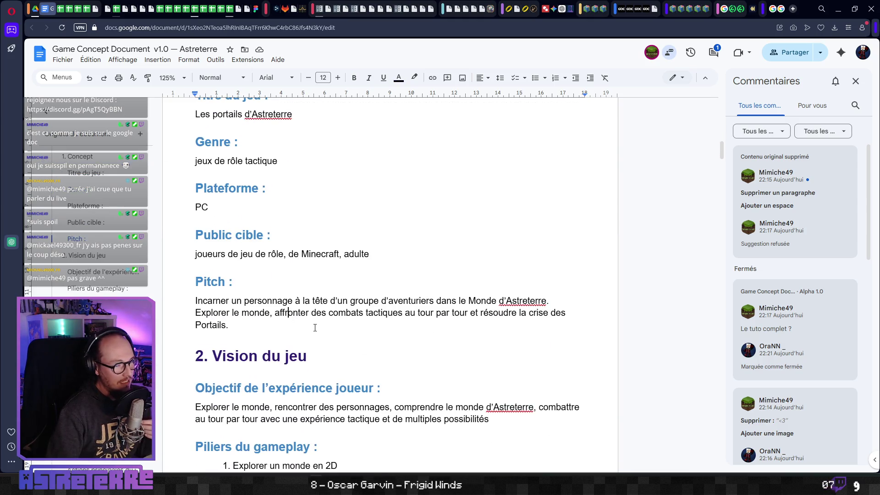
scroll(316, 325, "down", 1)
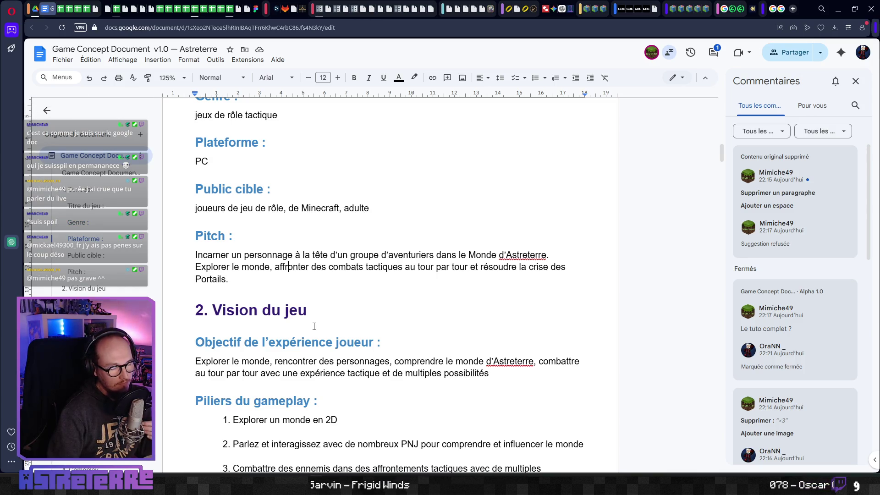
scroll(314, 326, "down", 3)
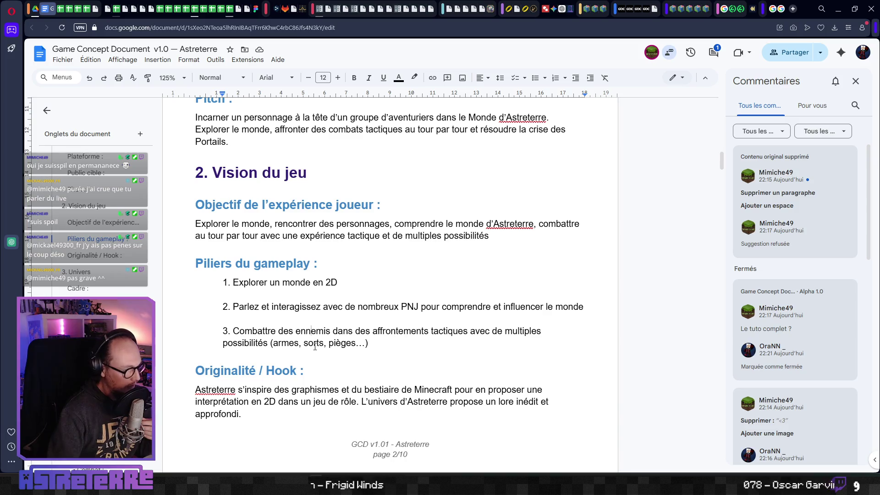
scroll(315, 347, "down", 7)
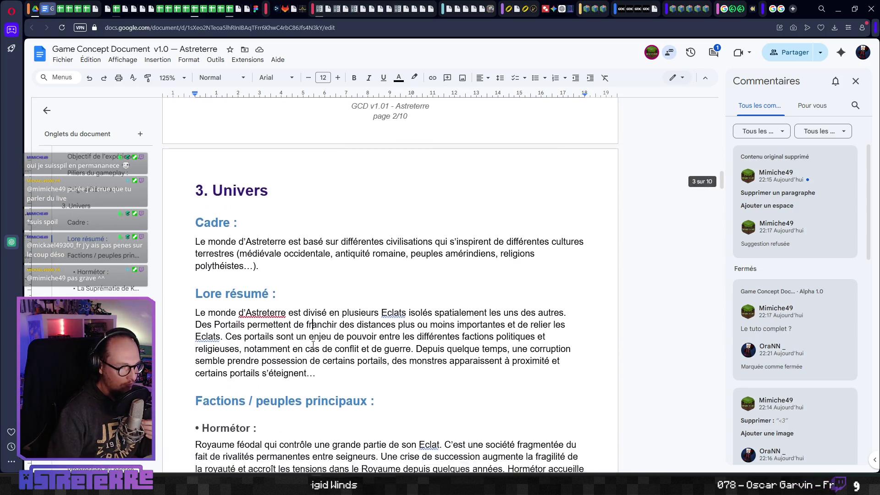
scroll(313, 344, "down", 3)
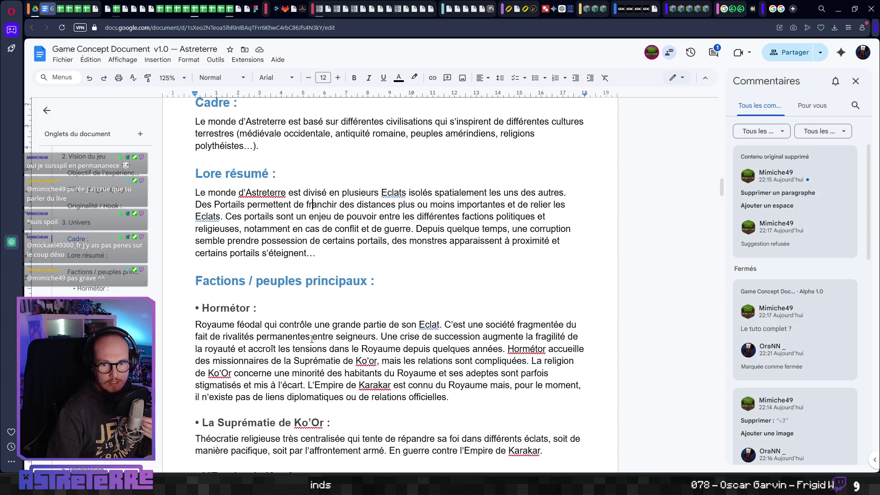
scroll(312, 340, "down", 5)
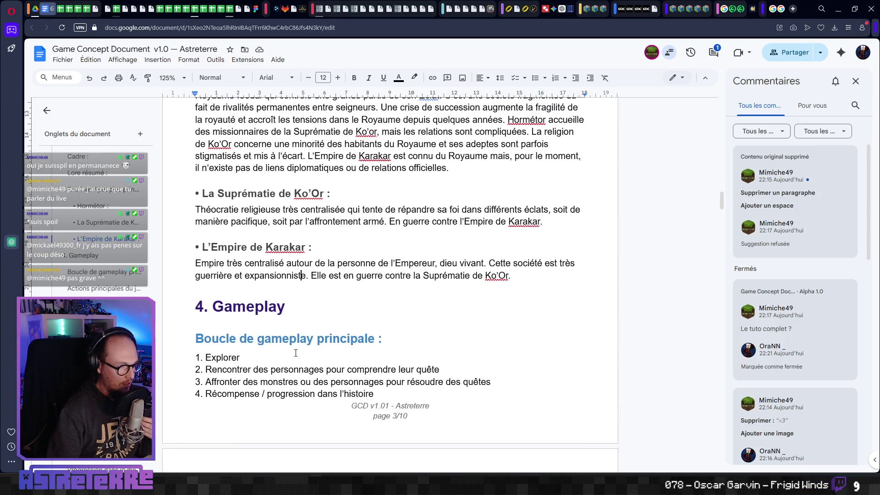
scroll(312, 312, "down", 3)
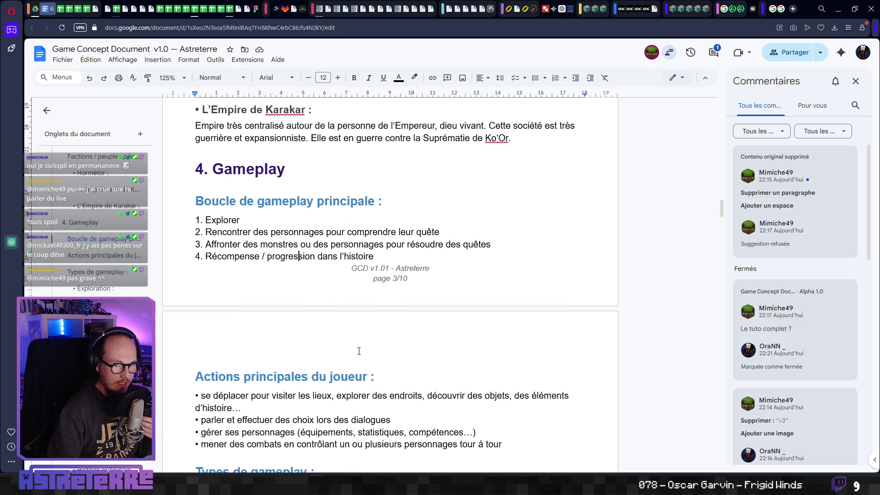
scroll(331, 336, "down", 2)
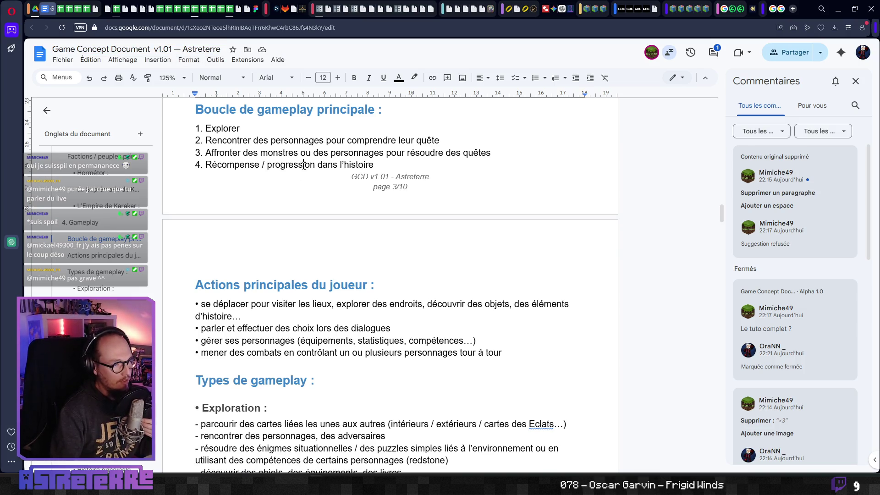
scroll(270, 178, "down", 4)
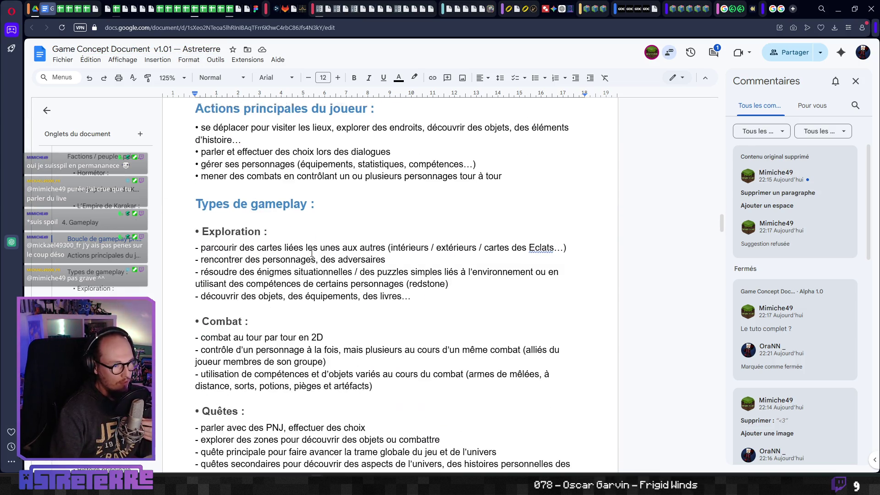
scroll(307, 270, "down", 15)
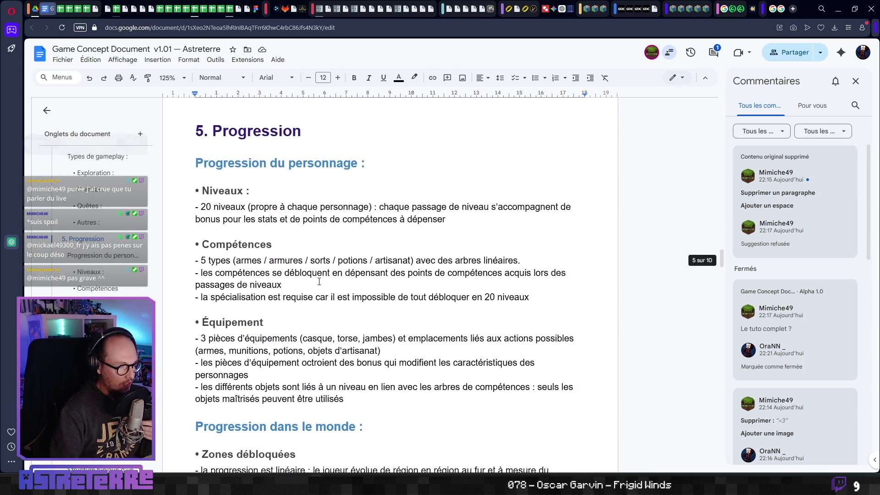
scroll(320, 281, "down", 20)
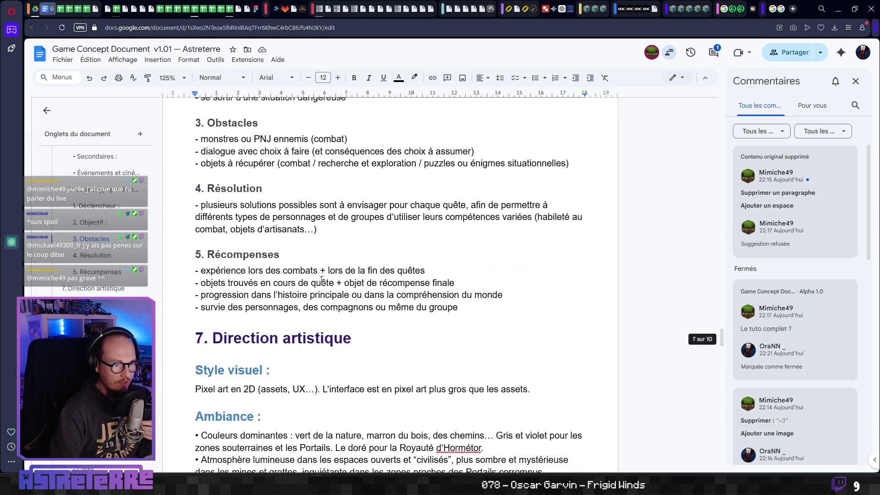
scroll(322, 280, "down", 20)
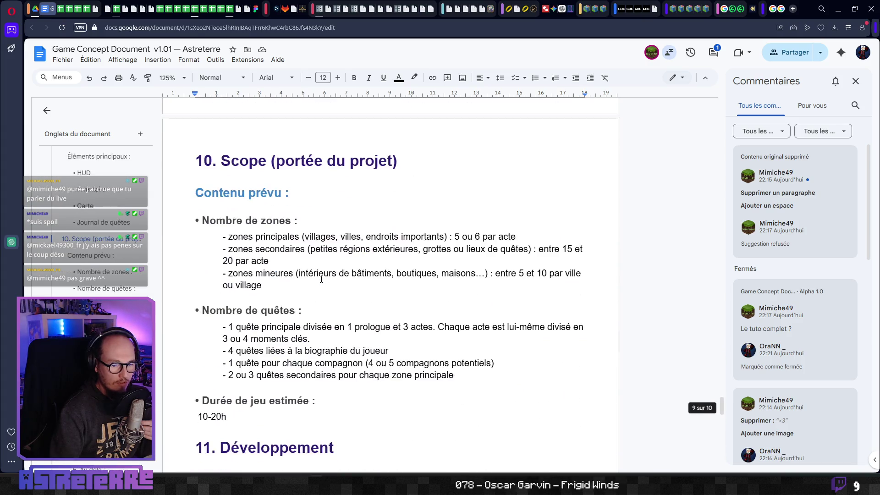
scroll(321, 279, "down", 10)
scroll(321, 278, "up", 3)
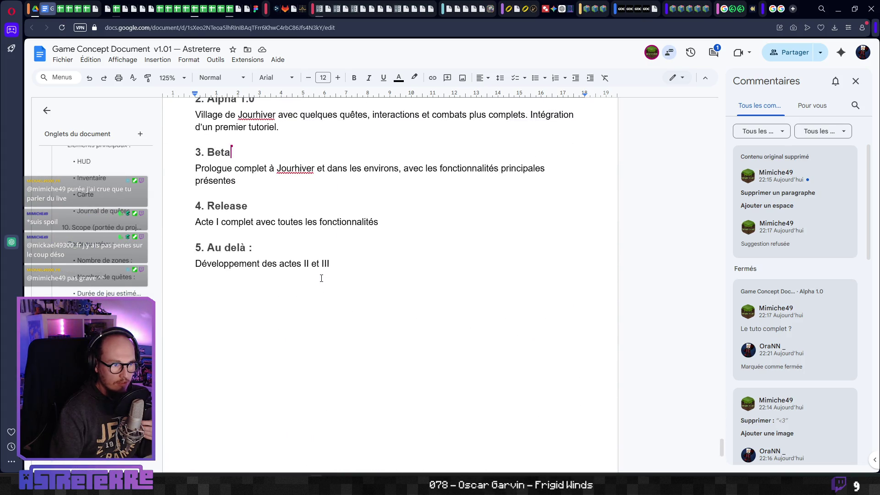
scroll(321, 278, "up", 4)
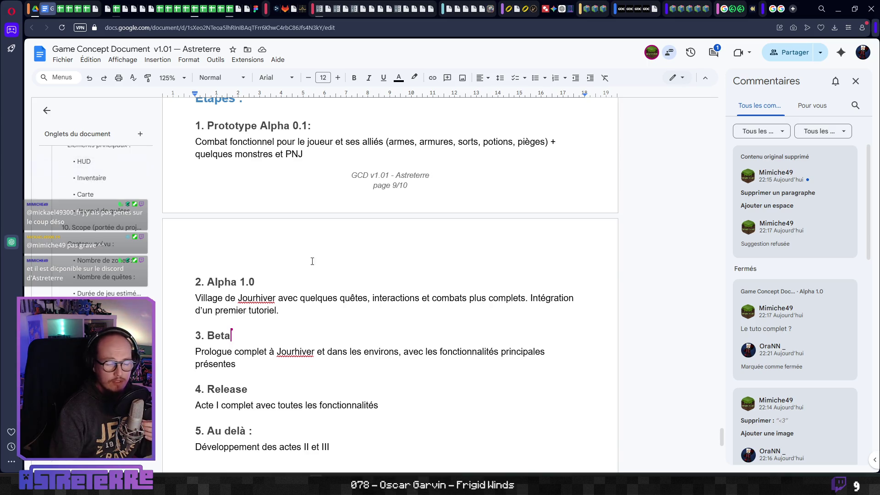
scroll(286, 208, "down", 3)
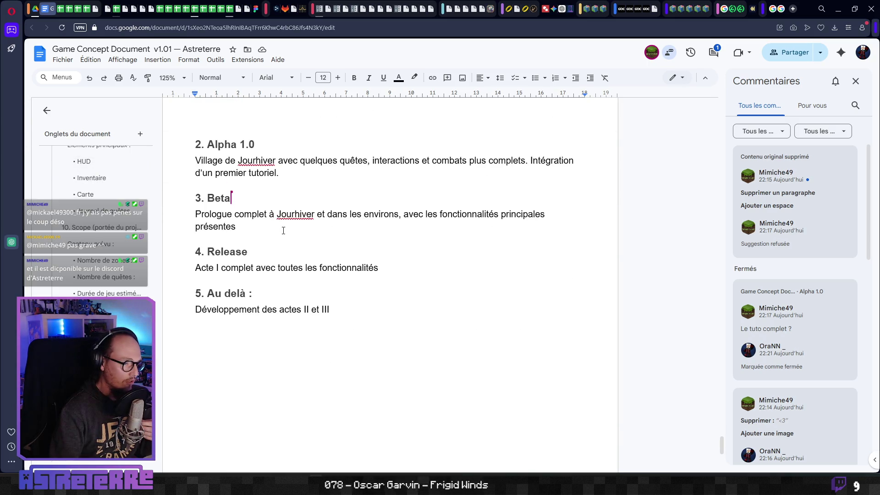
scroll(343, 276, "up", 10)
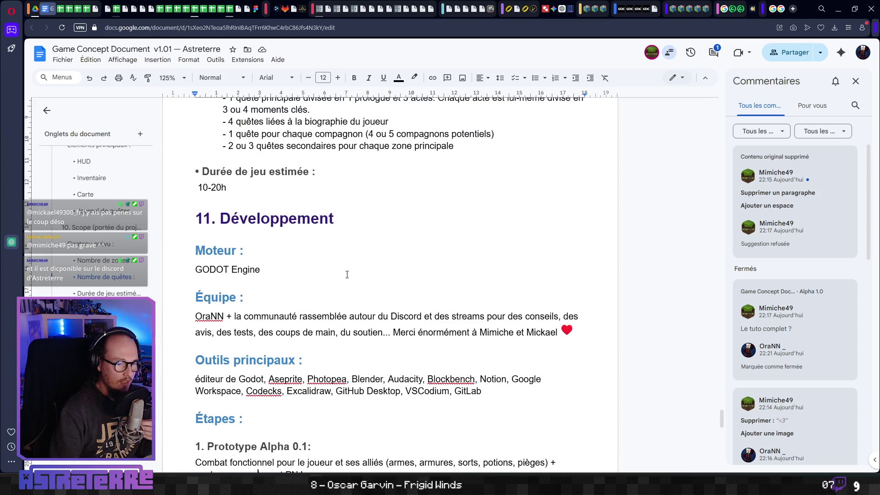
scroll(347, 274, "up", 20)
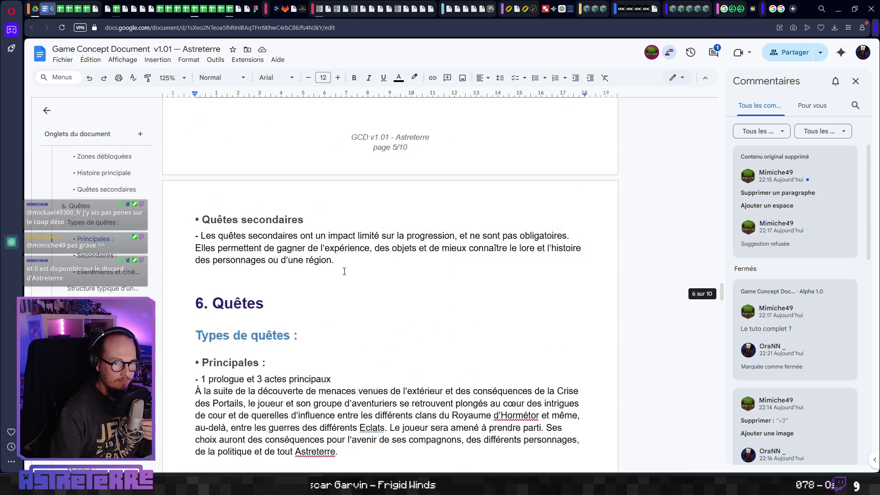
scroll(345, 272, "up", 20)
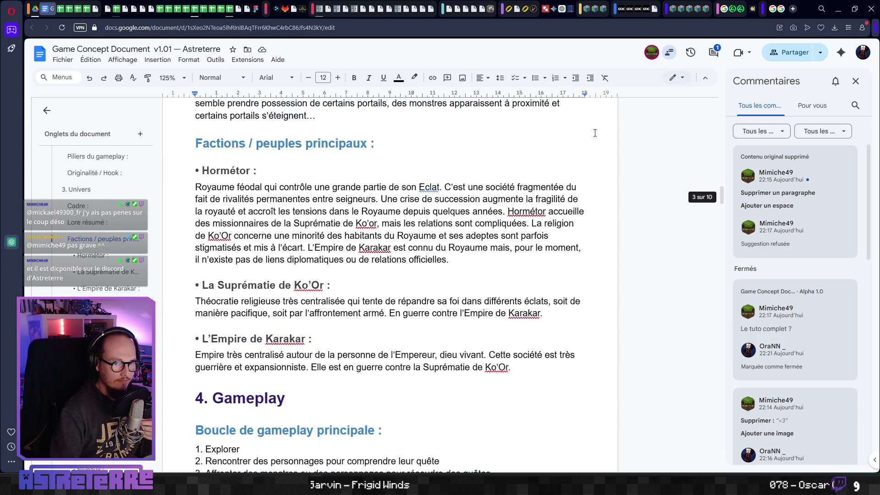
mouse_move(792, 182)
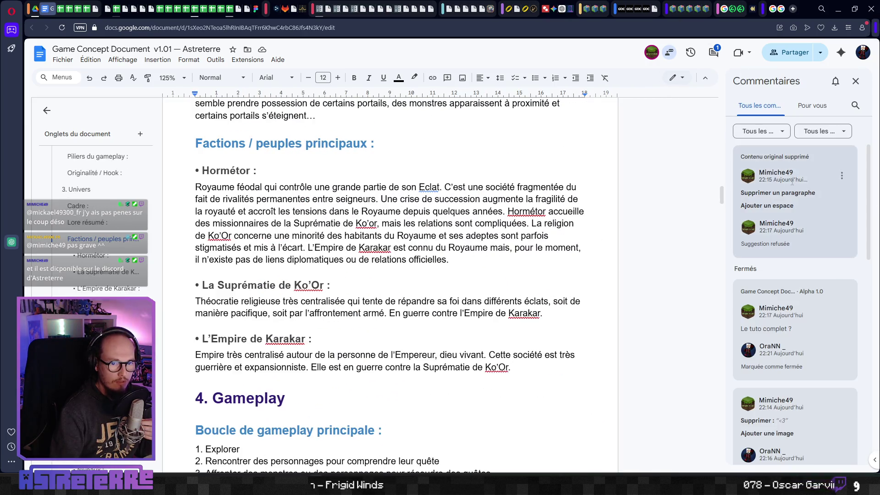
scroll(795, 229, "down", 10)
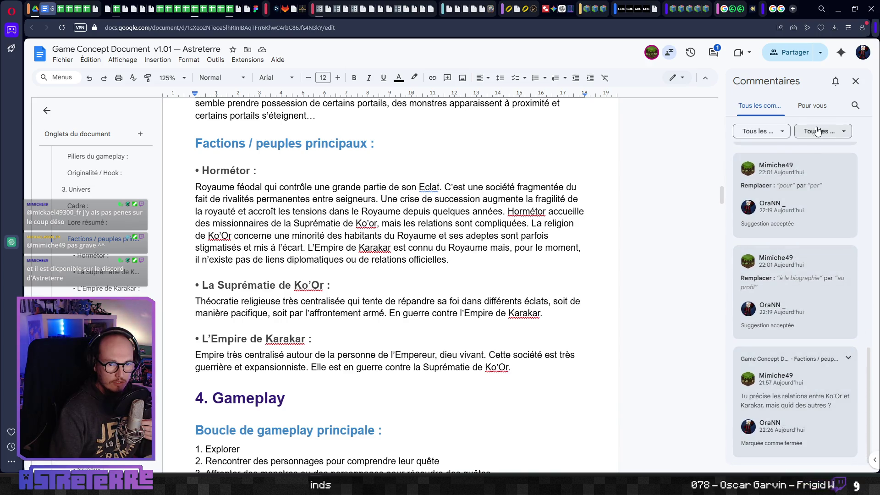
Step: Switch the comments panel filters between open, closed, all and addressed-to-you comments
left_click(762, 131)
left_click(760, 148)
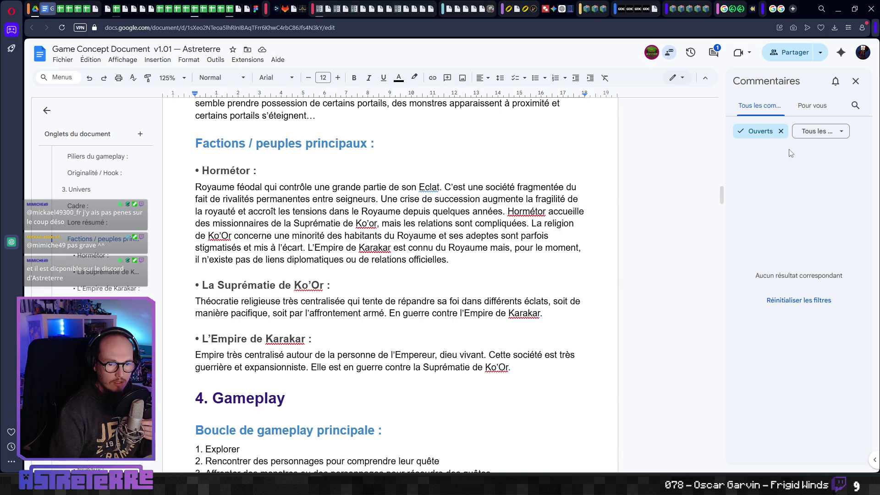
left_click(821, 132)
left_click(821, 131)
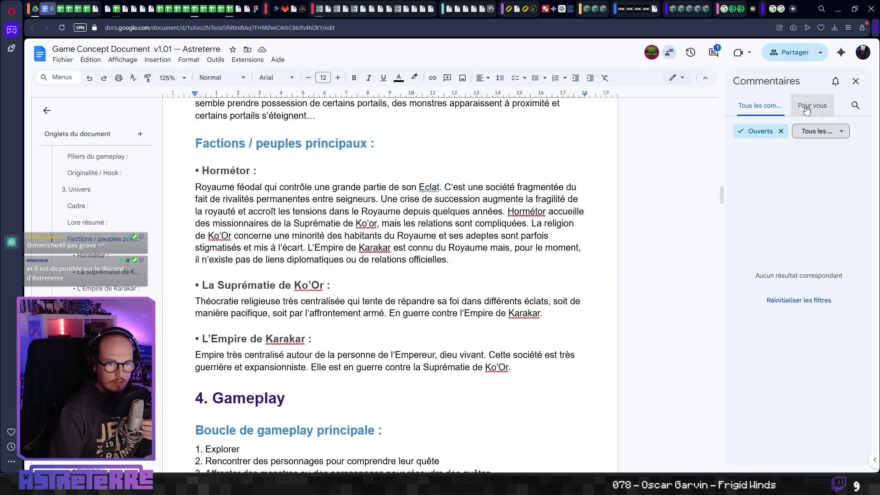
left_click(781, 131)
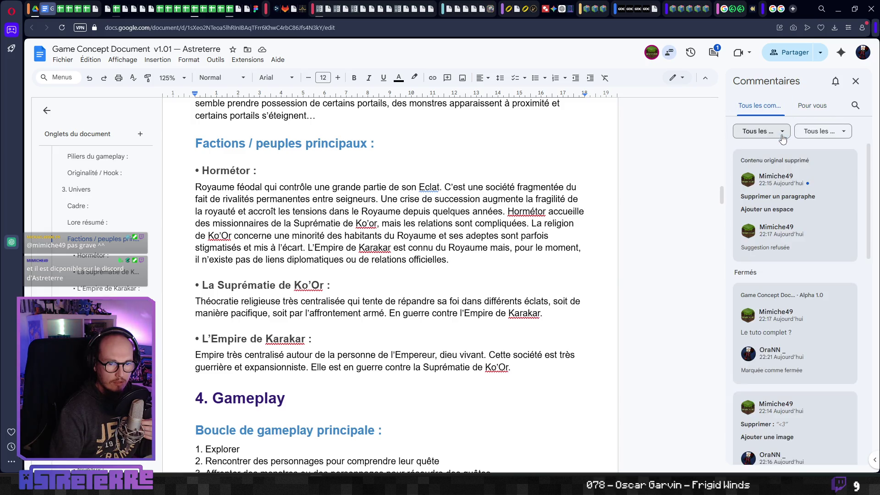
left_click(781, 131)
left_click(762, 173)
left_click(781, 131)
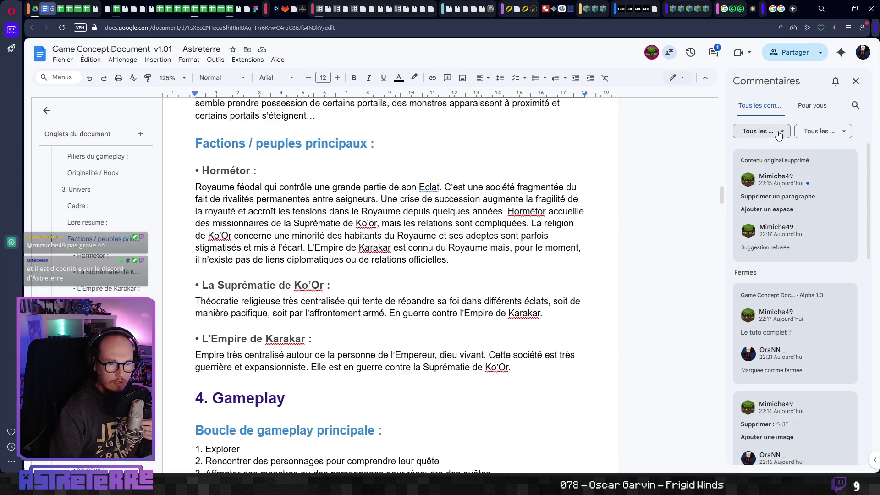
left_click(781, 131)
left_click(778, 150)
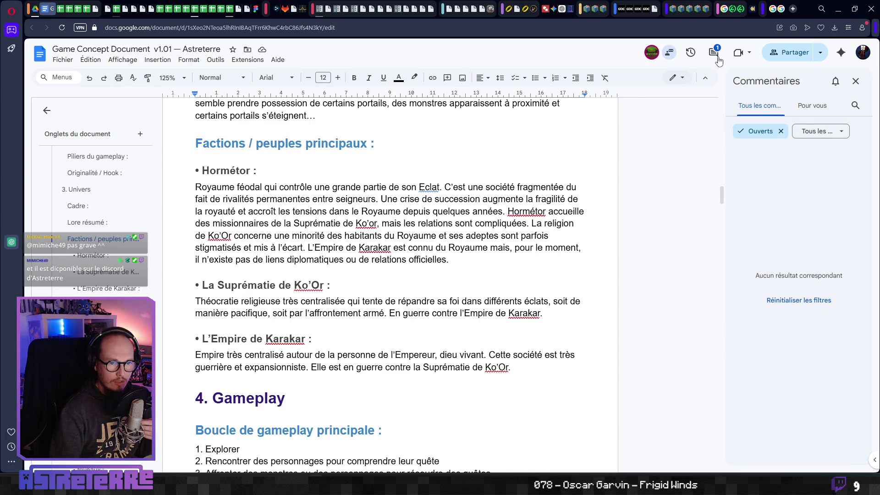
left_click(714, 54)
left_click(713, 54)
left_click(812, 105)
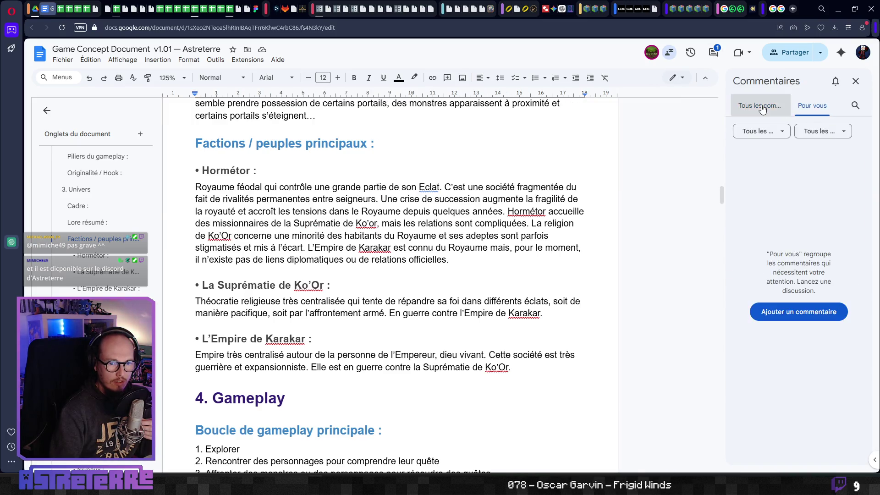
left_click(760, 106)
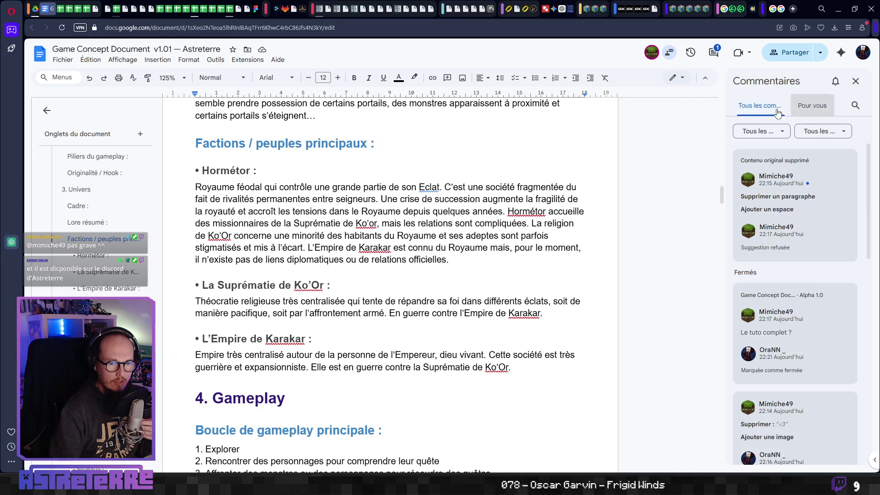
left_click(715, 54)
left_click(715, 54)
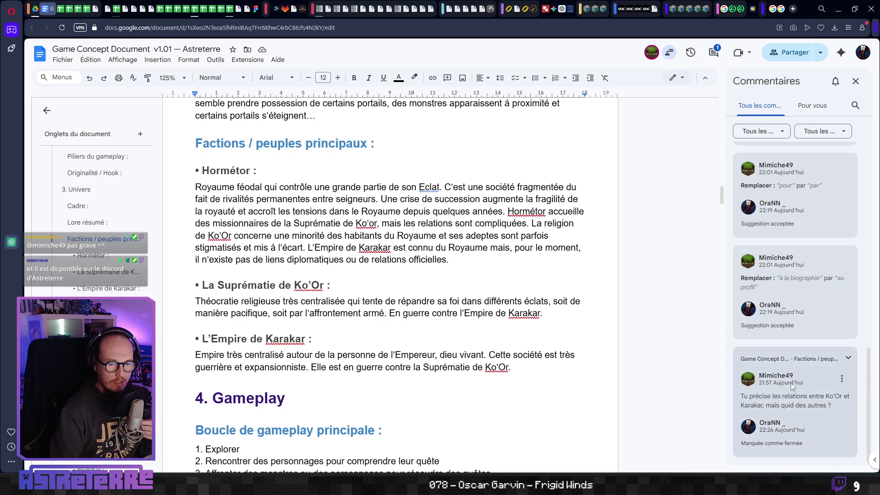
Step: Open the deleted-paragraph suggestion thread and copy a link to that comment
scroll(784, 344, "up", 3)
scroll(774, 282, "up", 8)
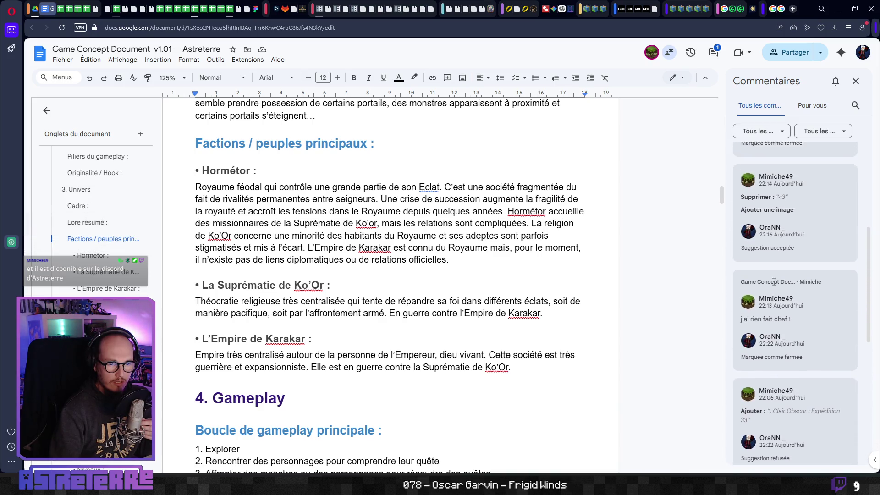
scroll(774, 282, "up", 1)
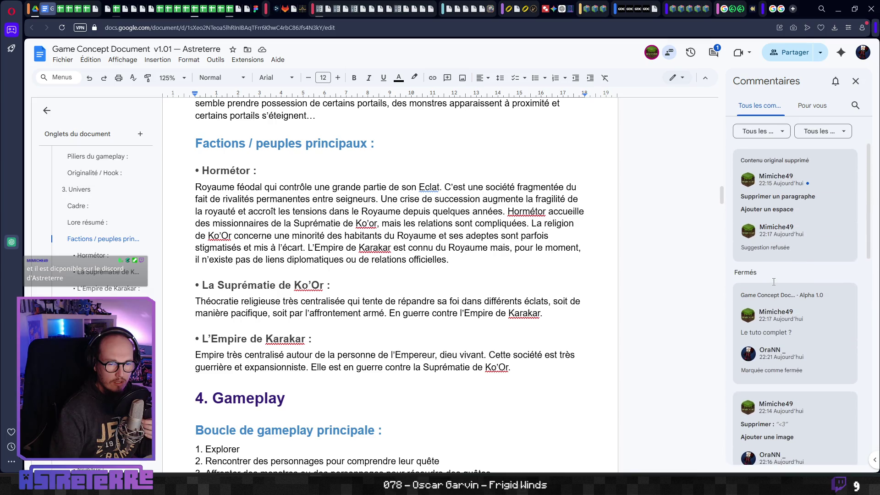
left_click(777, 225)
mouse_move(779, 232)
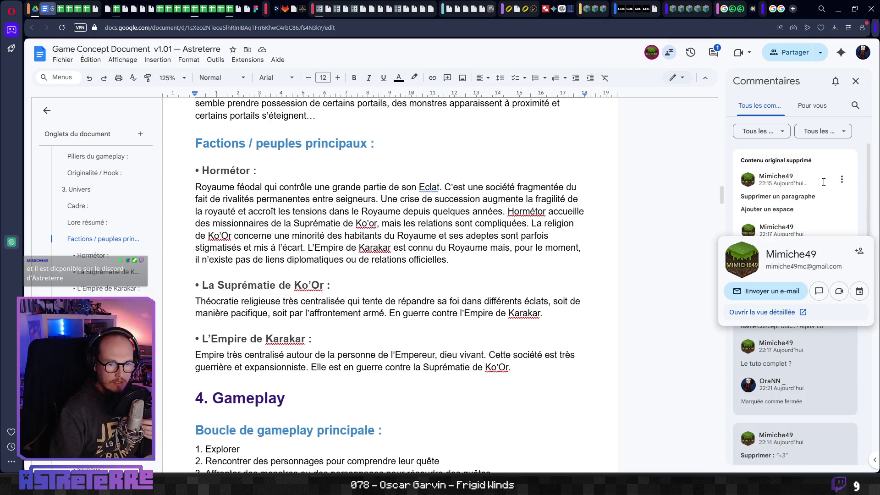
left_click(773, 174)
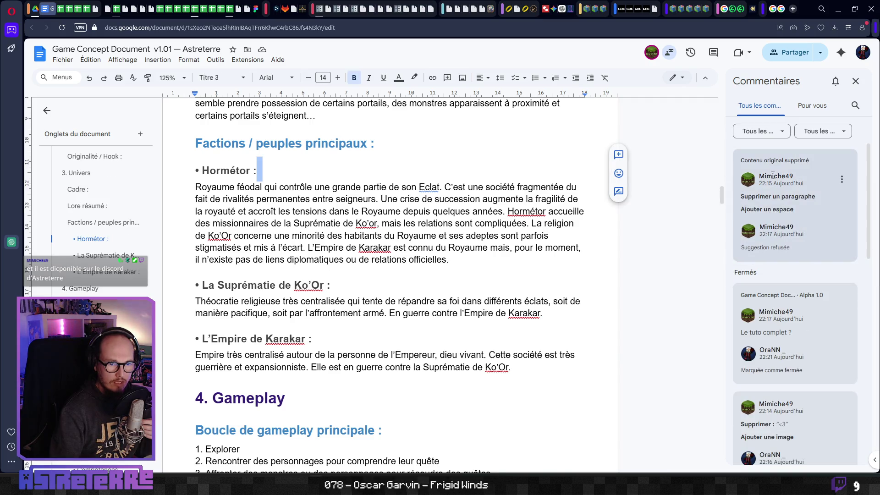
left_click(841, 180)
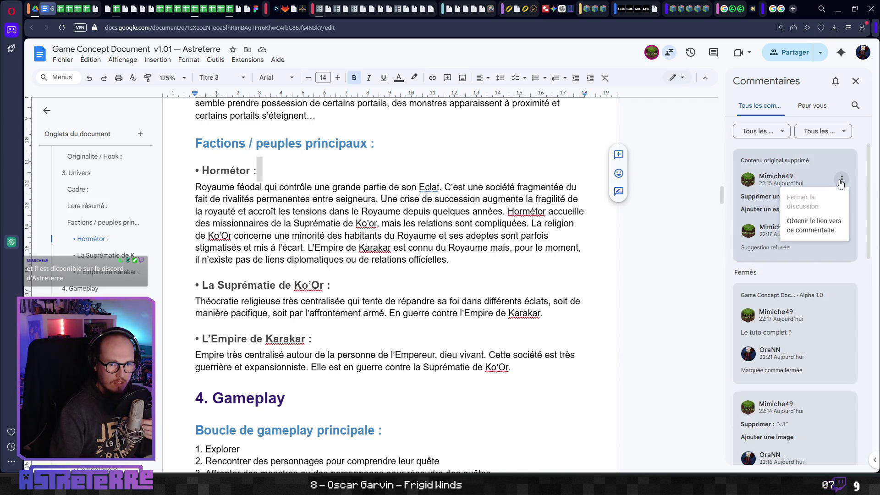
left_click(817, 228)
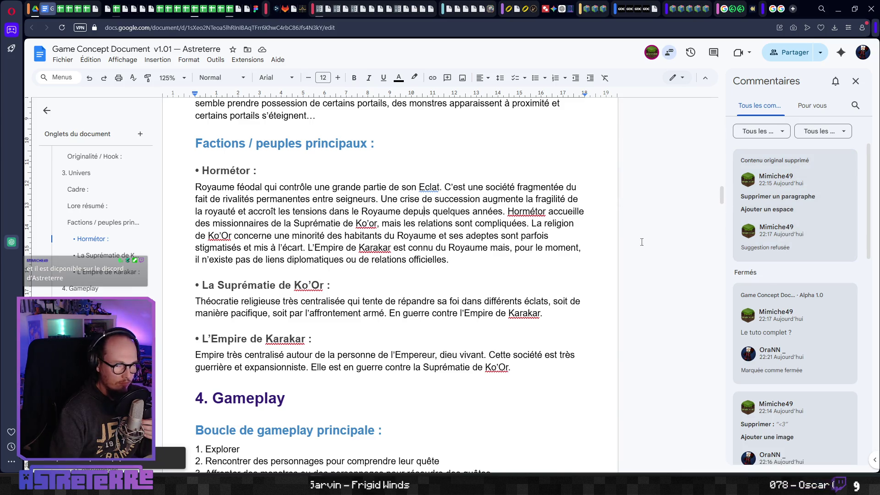
Step: Find the deleted-paragraph thread among closed comments, then scroll to the 3. Univers section
left_click(775, 247)
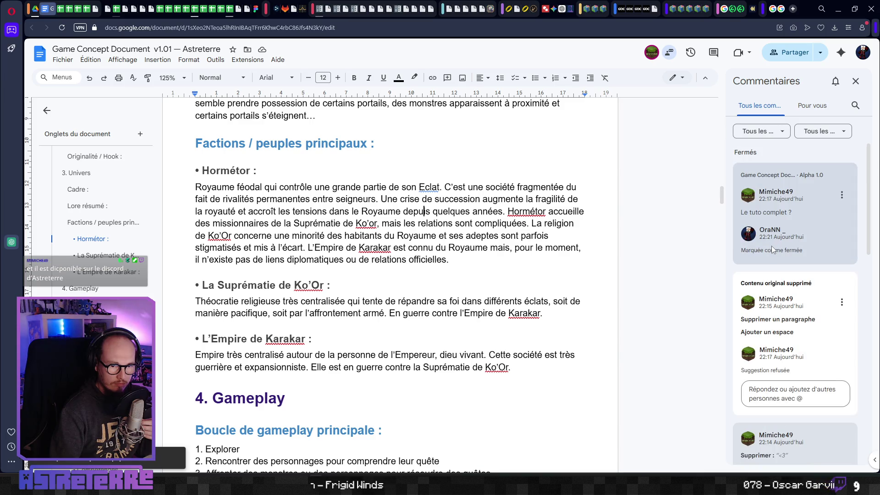
left_click(666, 208)
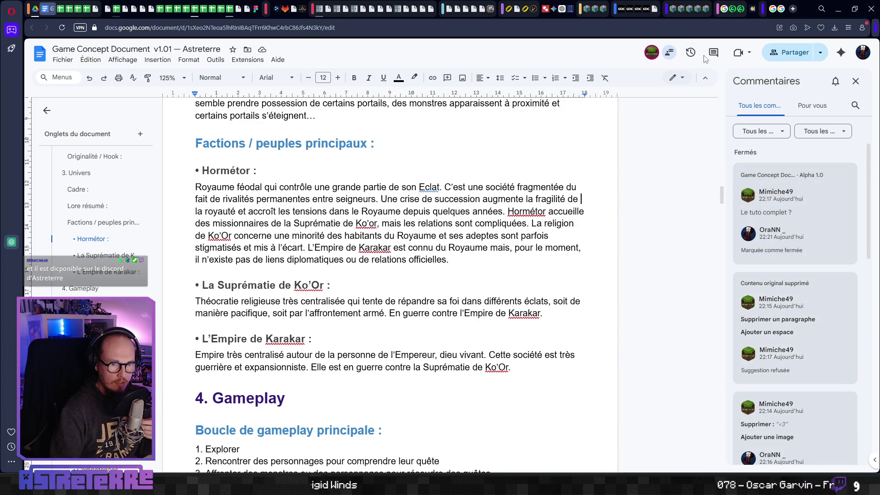
scroll(657, 308, "down", 6)
scroll(393, 249, "up", 10)
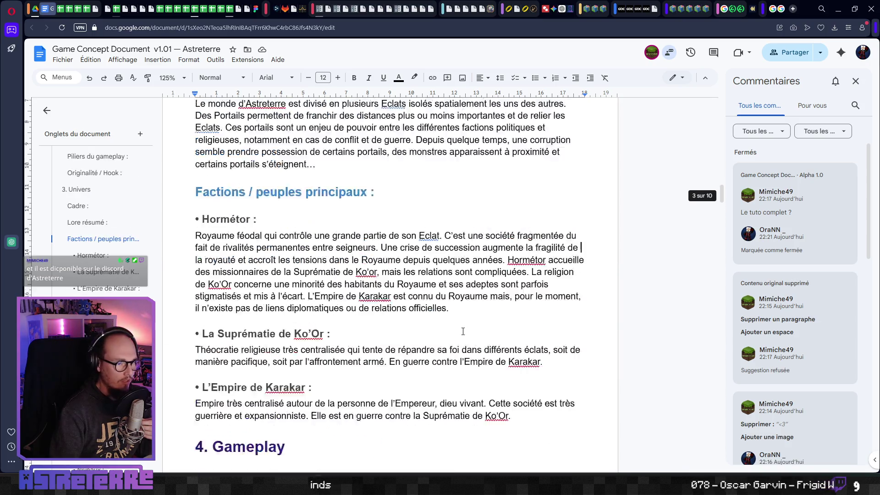
scroll(457, 276, "up", 5)
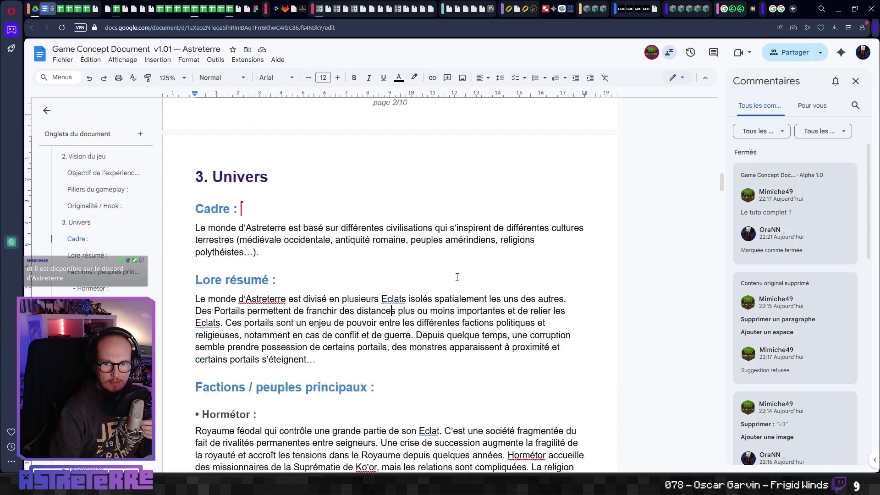
scroll(550, 183, "down", 4)
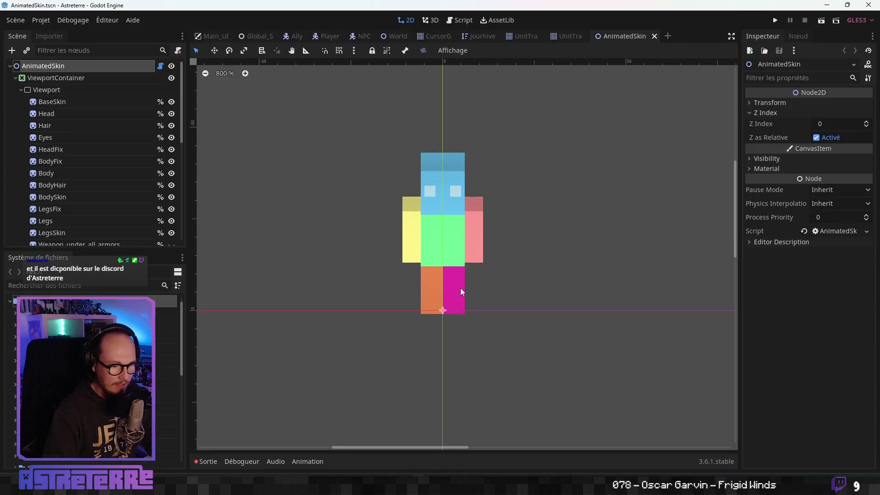
Step: Zoom in on the AnimatedSkin sprite, then save the scene and run the Astreterre project
scroll(422, 245, "up", 3)
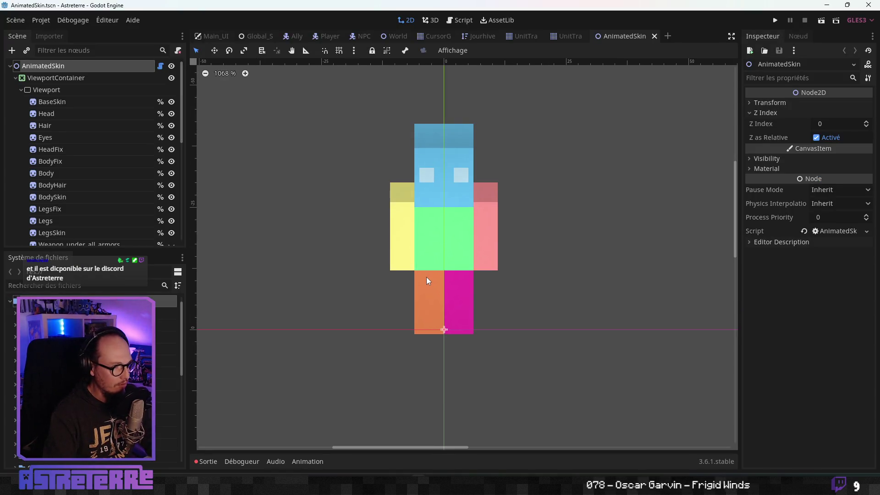
scroll(412, 272, "up", 1)
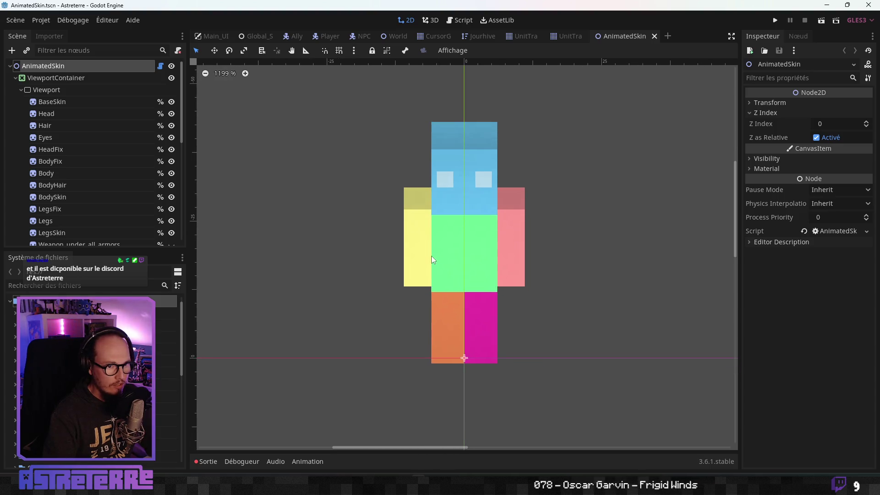
left_click(774, 21)
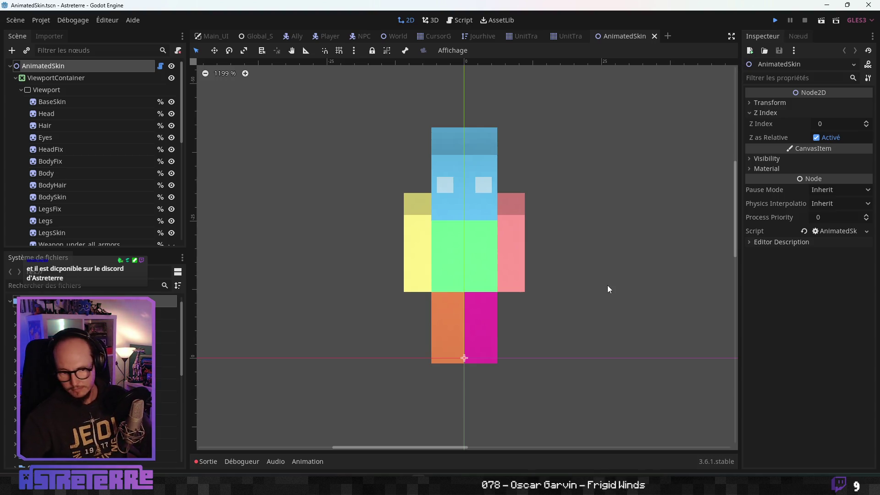
key("ctrl+s")
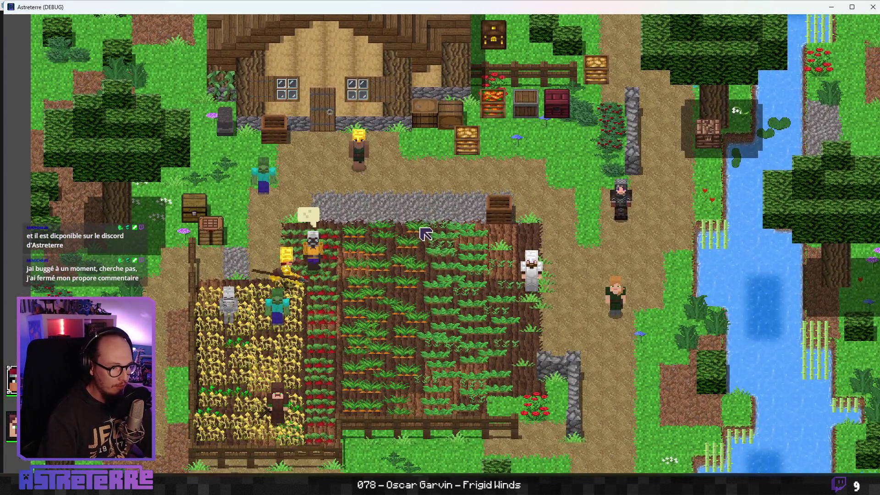
Step: Walk across the carrot field and unequip the gold helmet, chestplate and leggings into the inventory
left_click(414, 244)
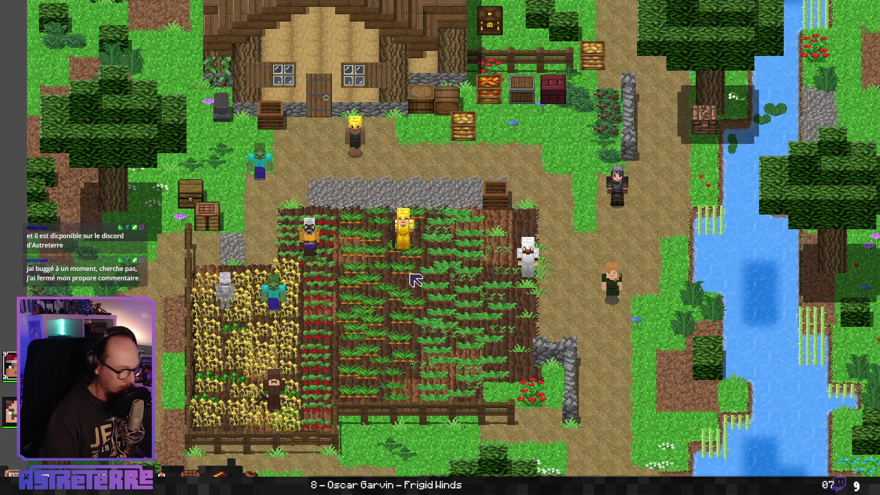
key("e")
left_click(249, 385)
left_click(288, 393)
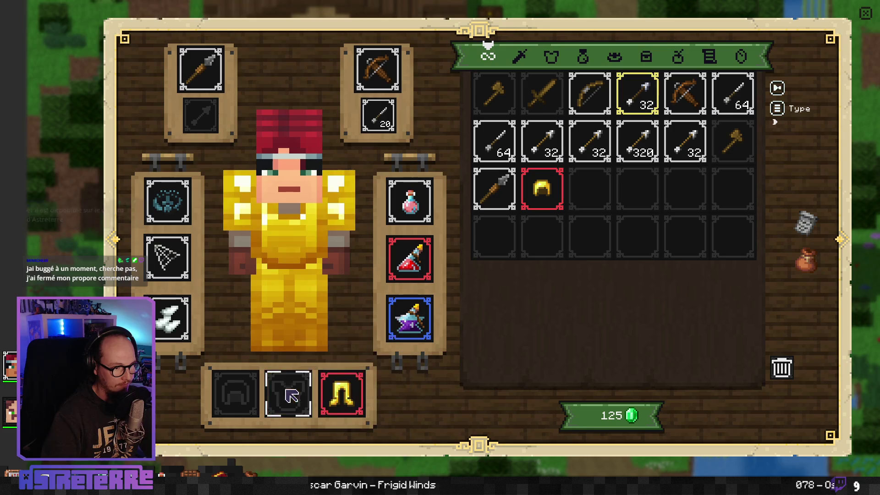
left_click(348, 400)
key("e")
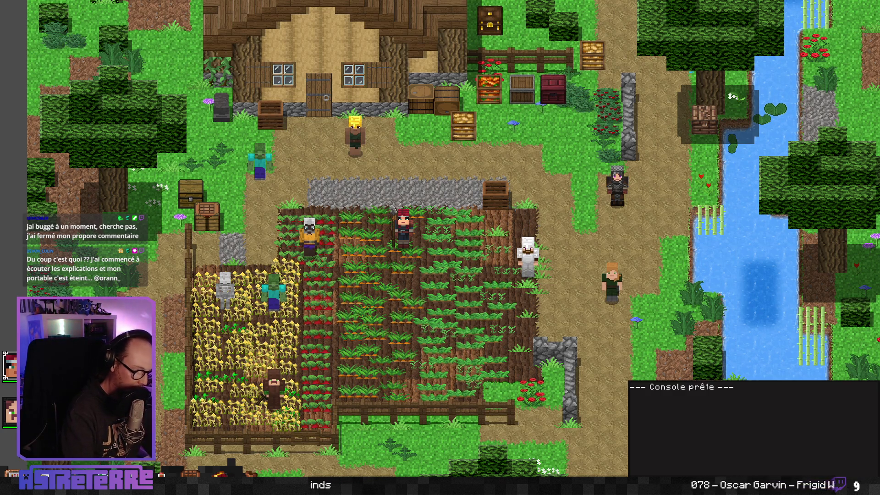
key("Escape")
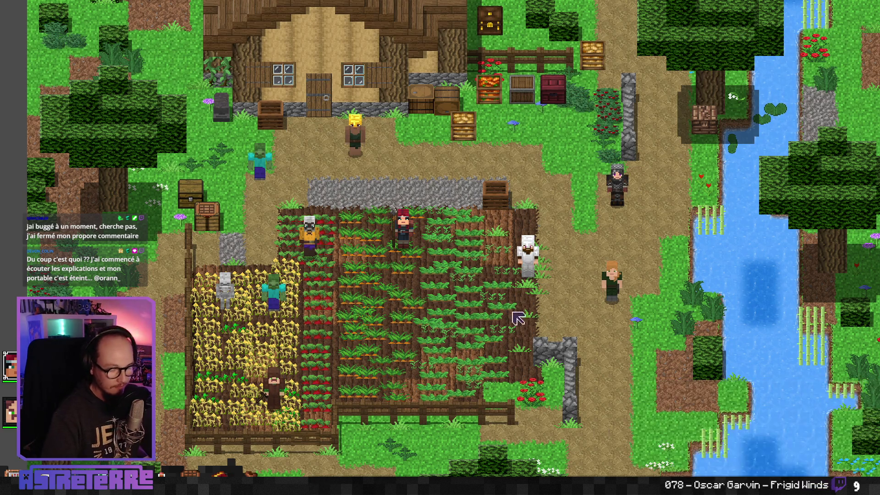
Step: Equip the stone axe in the main-hand slot in place of the spear
key("e")
mouse_move(688, 201)
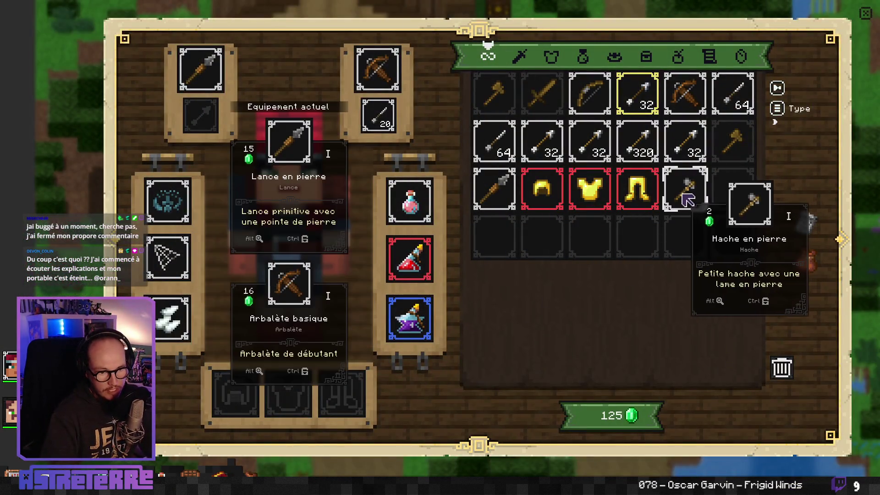
left_click_drag(688, 201, 208, 78)
mouse_move(216, 89)
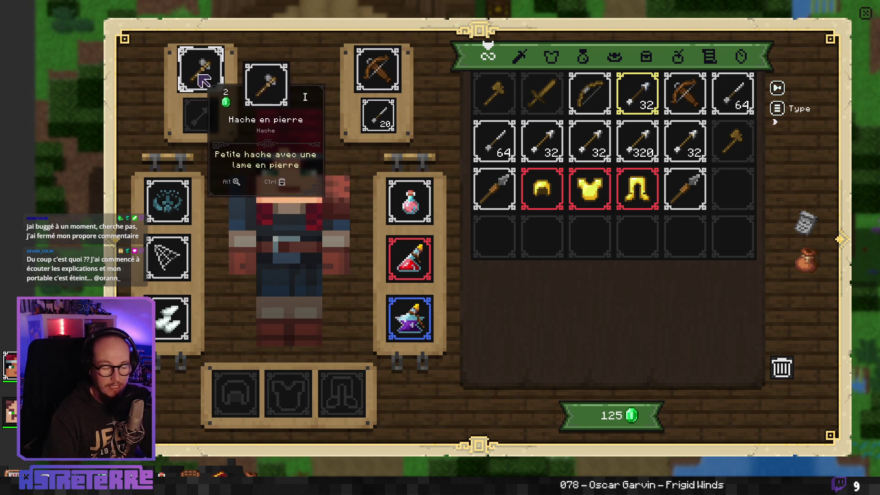
key("grave")
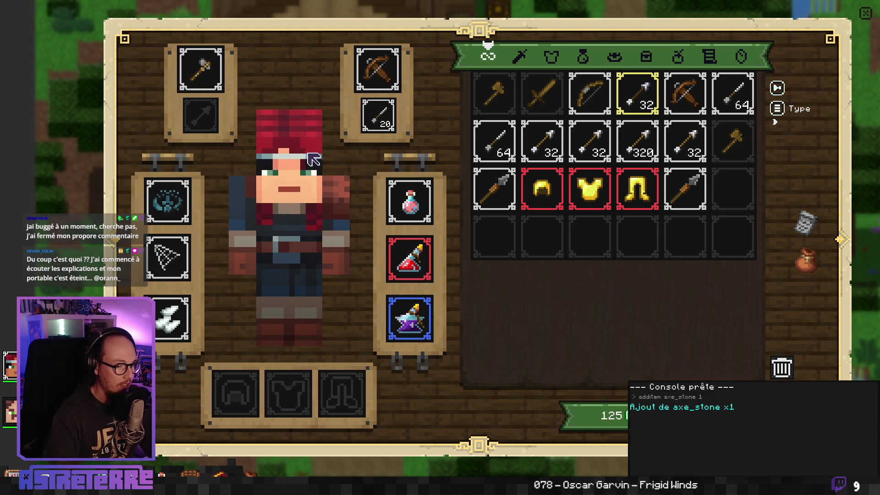
key("grave")
key("Escape")
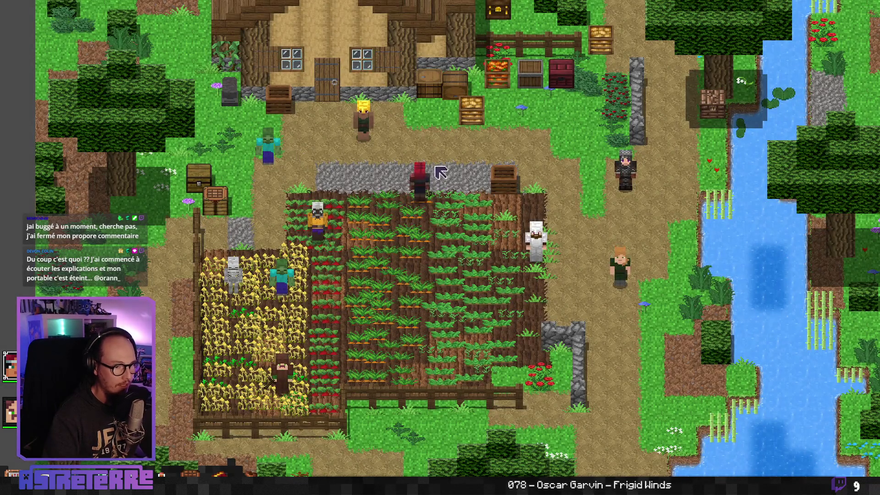
Step: Walk the character around the crates and red chest, ending on the path beside the field
key("w")
key("d")
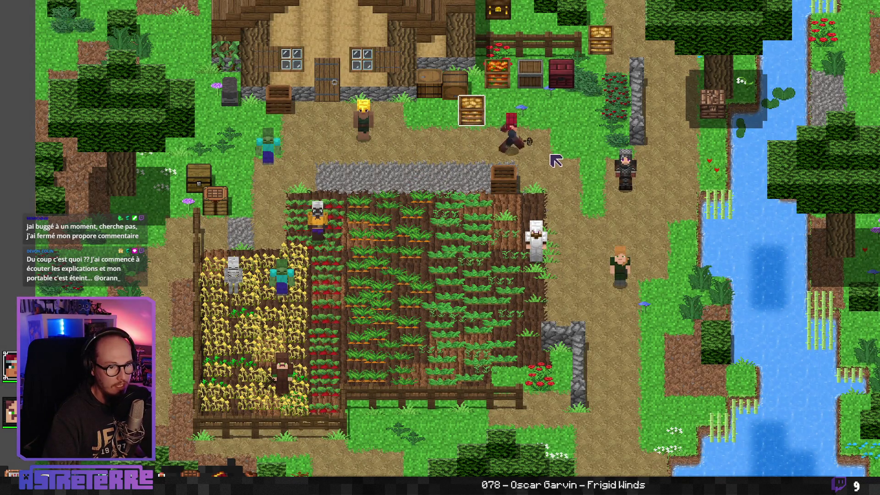
key("d")
key("a")
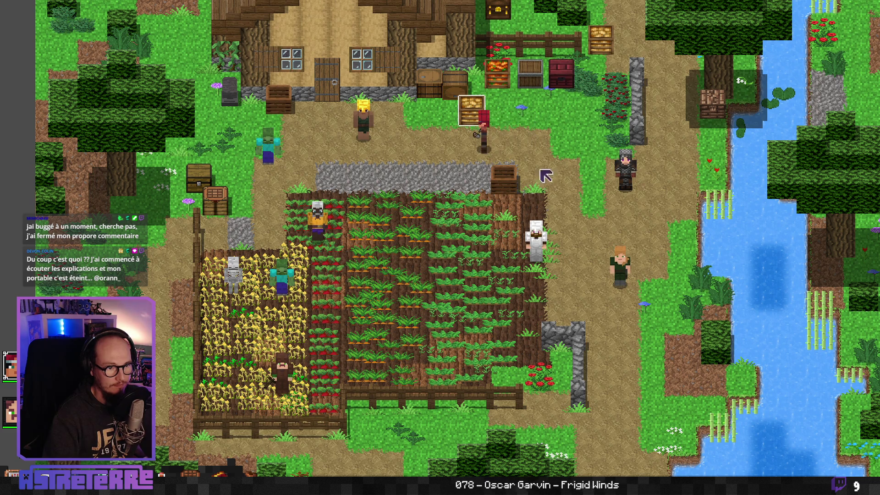
key("d")
key("w")
key("s")
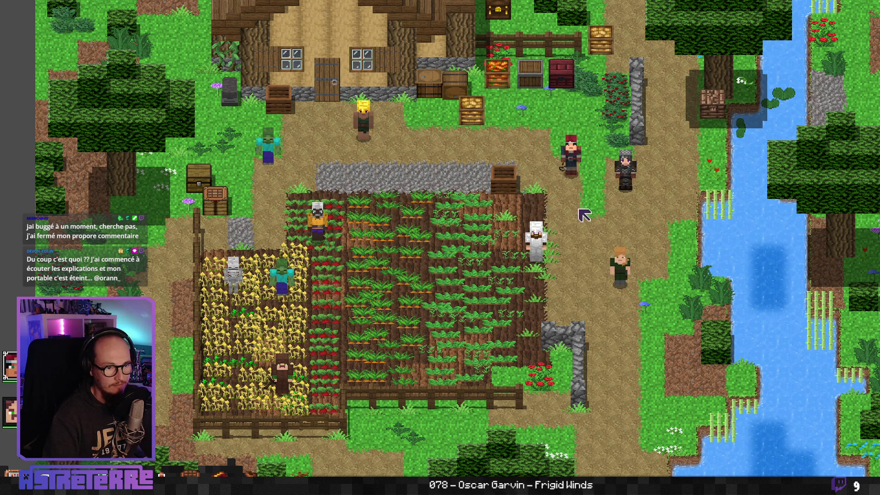
key("w")
key("s")
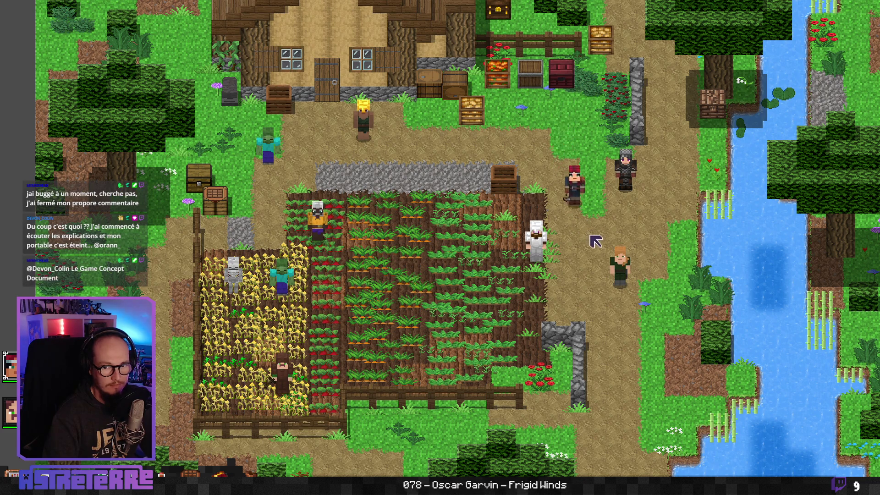
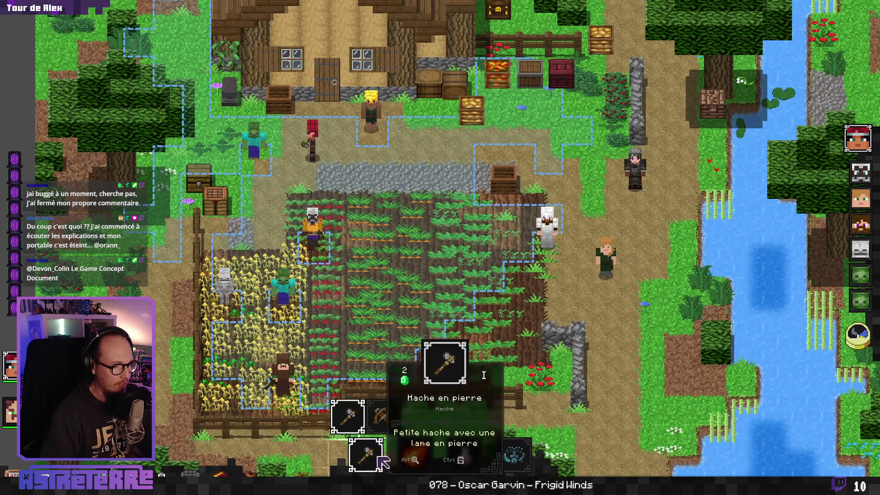
Step: Hit the zombie with the stone axe, check the inventory, then move the red-haired character right
left_click(382, 463)
left_click(261, 164)
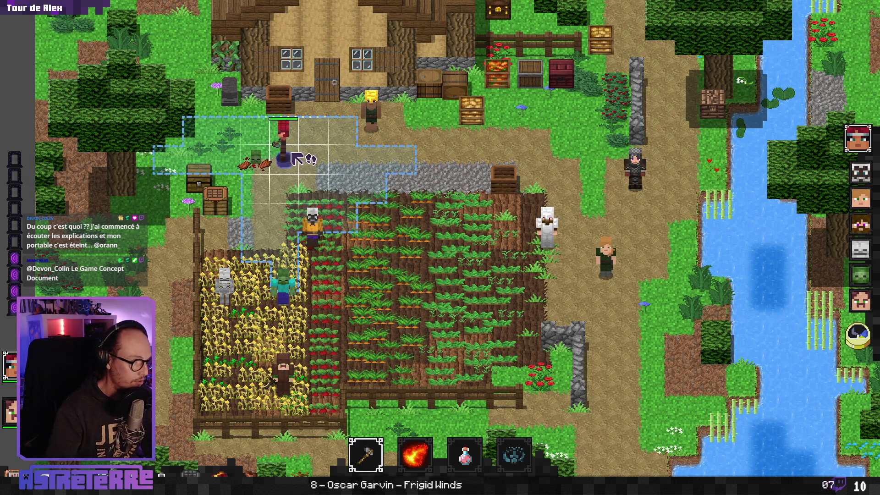
left_click(284, 156)
mouse_move(594, 200)
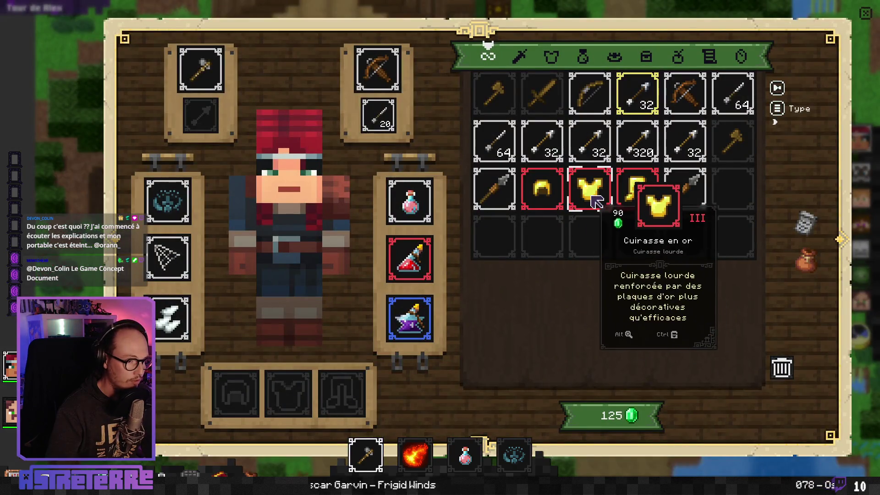
key("Escape")
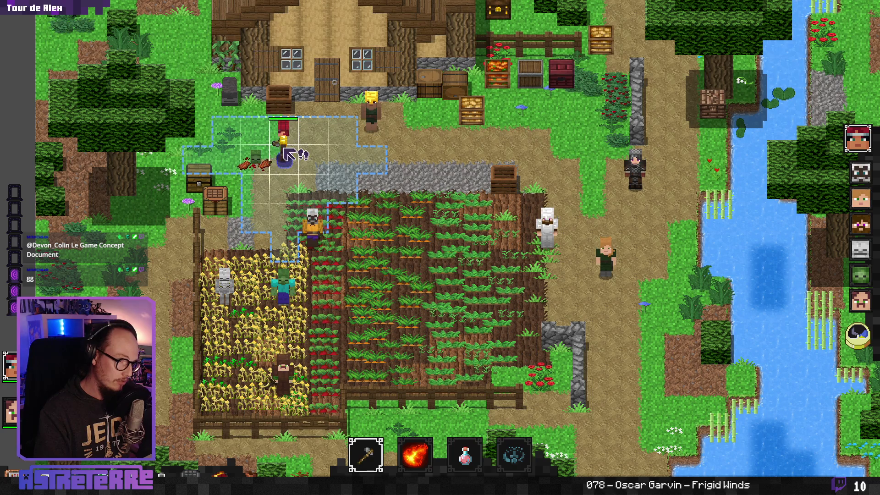
left_click(321, 173)
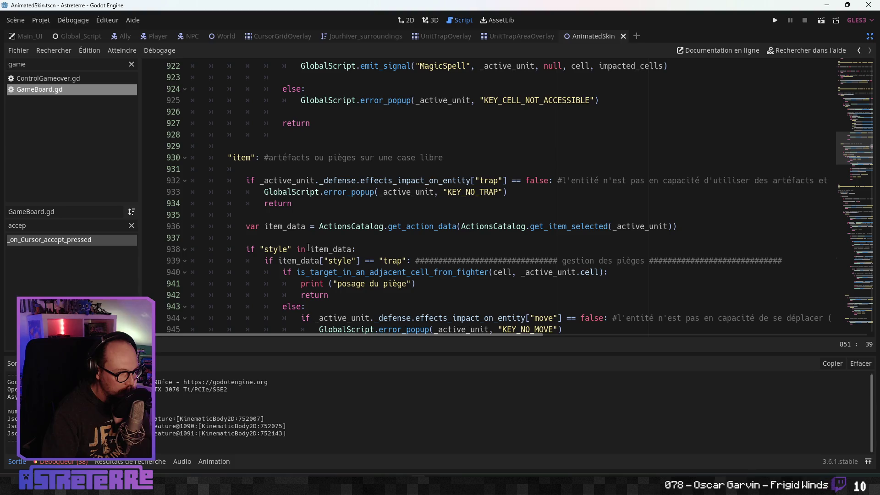
Step: In GameBoard.gd, select both print("posage du piège") lines and restore the side panels
scroll(308, 248, "down", 6)
left_click(321, 226)
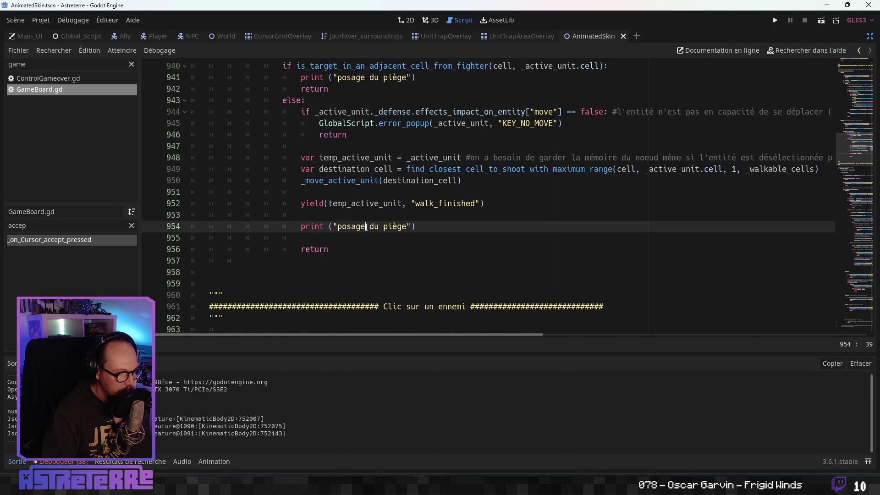
scroll(367, 156, "up", 1)
left_click_drag(414, 112, 302, 111)
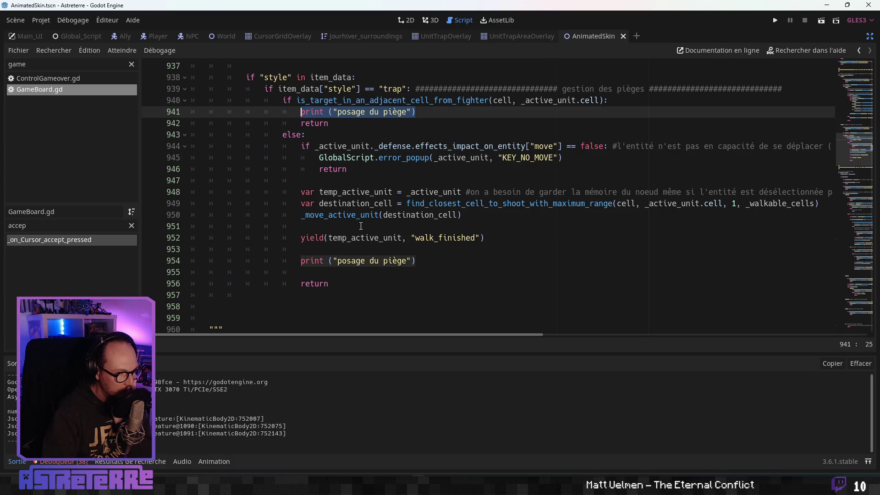
left_click_drag(414, 261, 302, 261)
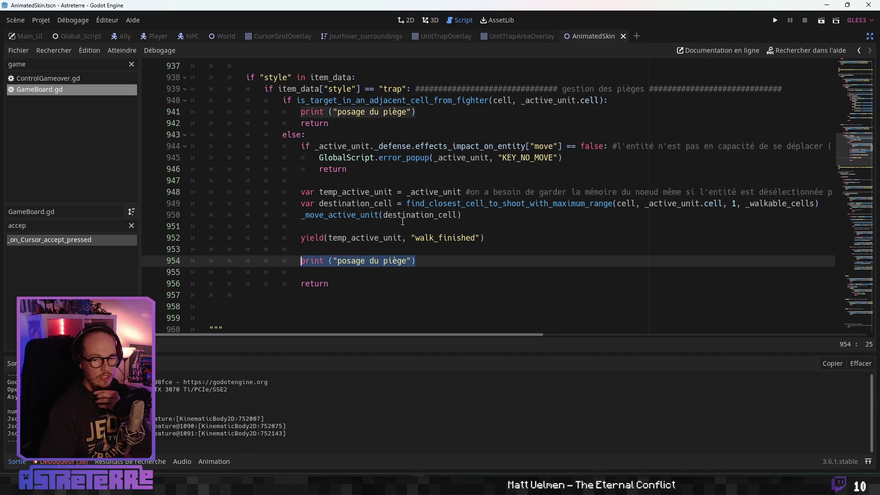
scroll(401, 222, "up", 2)
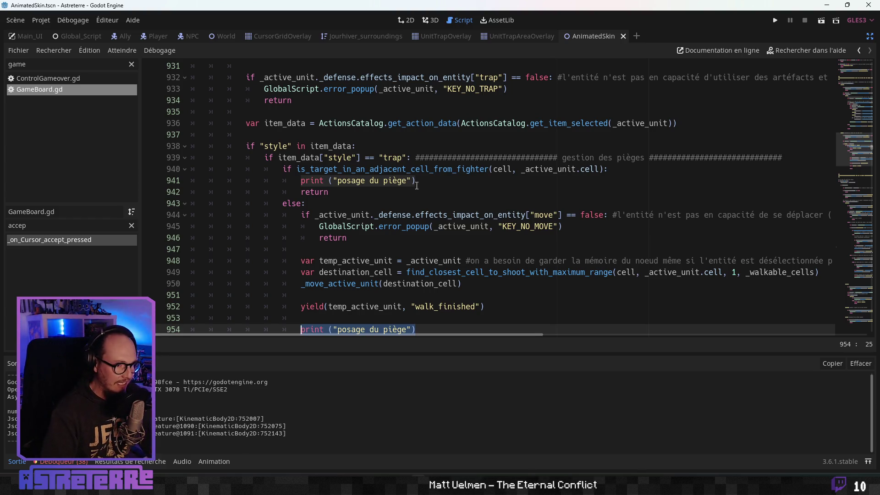
left_click(417, 185)
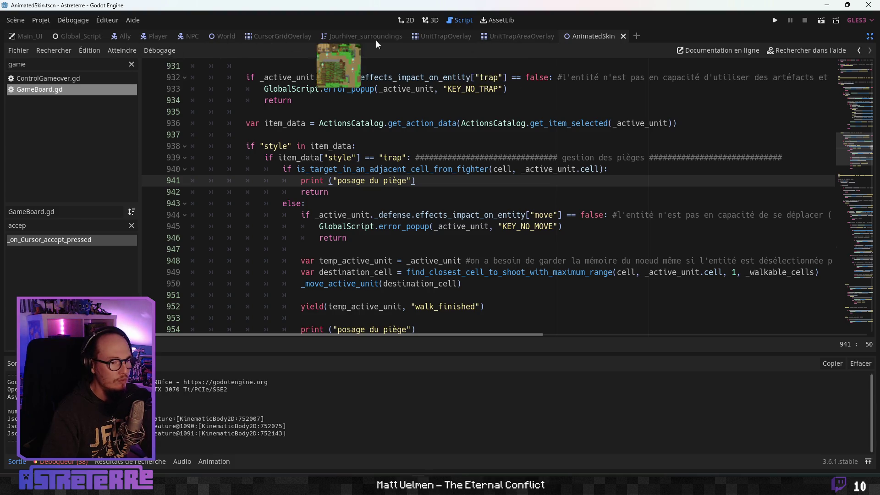
left_click(870, 36)
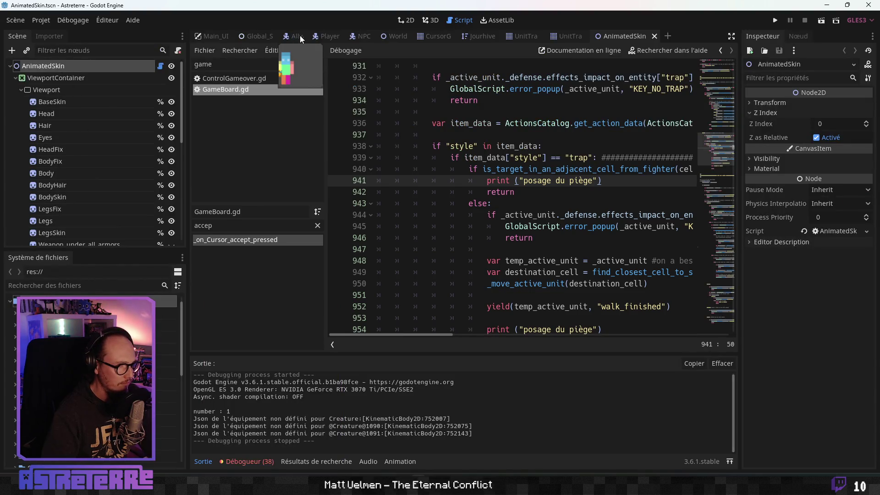
Step: Open the Player scene's ActionsNode.gd full-width, clear the method filter and jump to attack
left_click(328, 37)
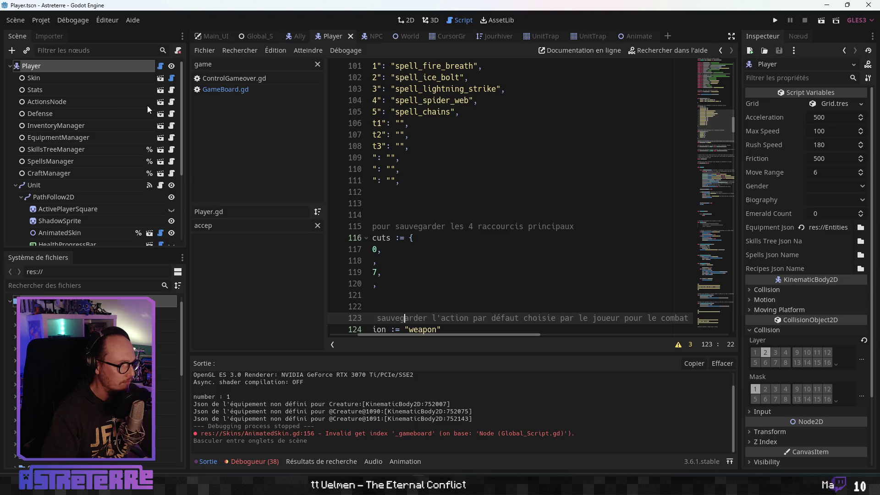
left_click(437, 166)
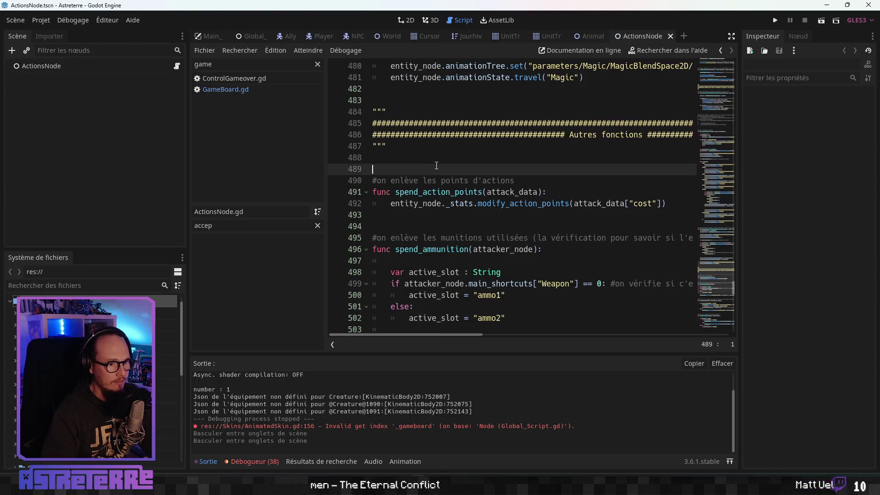
left_click(731, 35)
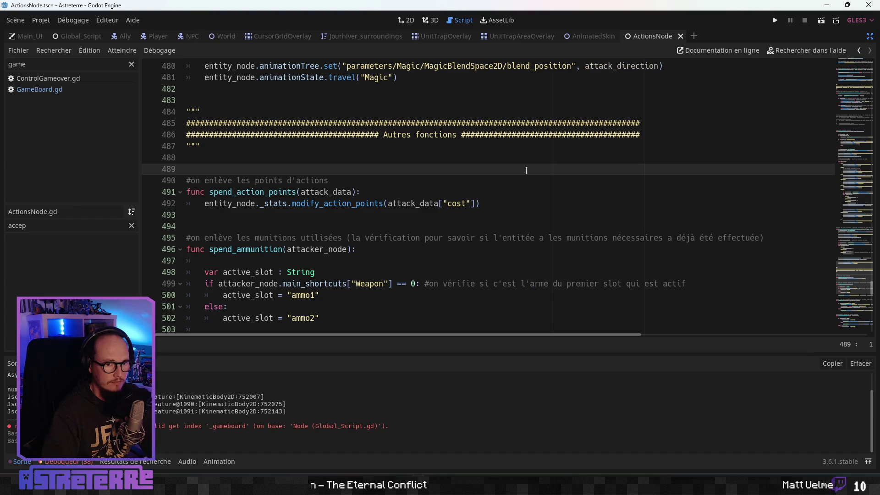
left_click(132, 225)
scroll(69, 266, "down", 2)
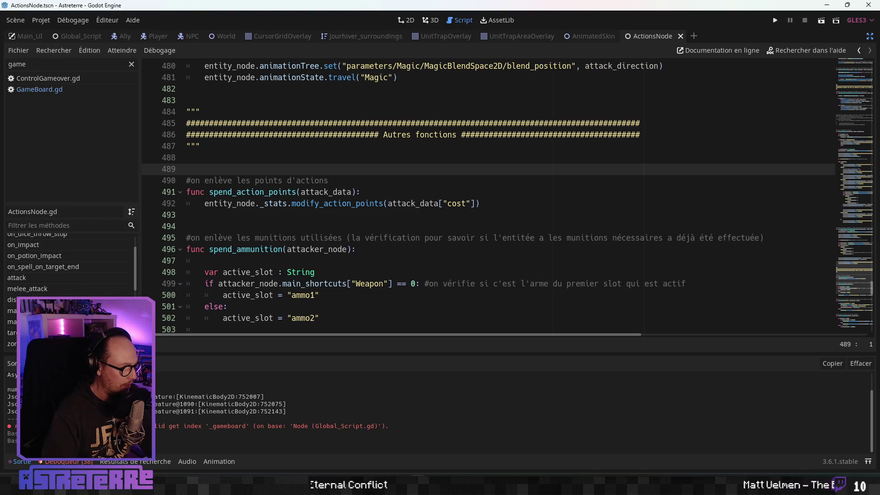
left_click(37, 280)
Step: Add empty lines for a new function after throw_splash_potion
scroll(249, 234, "down", 8)
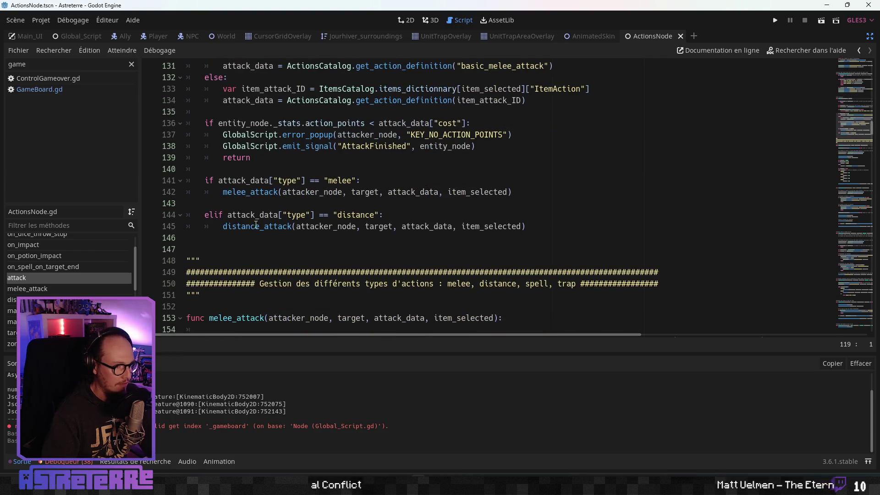
scroll(257, 226, "down", 17)
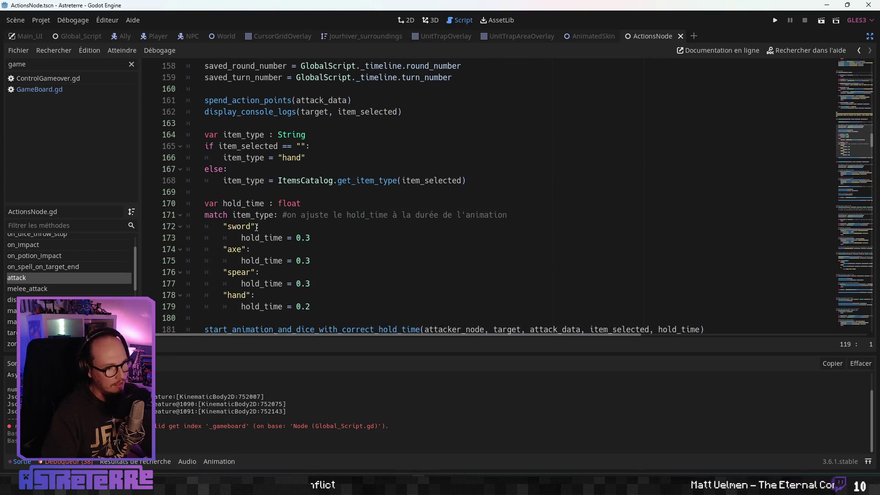
scroll(235, 258, "down", 14)
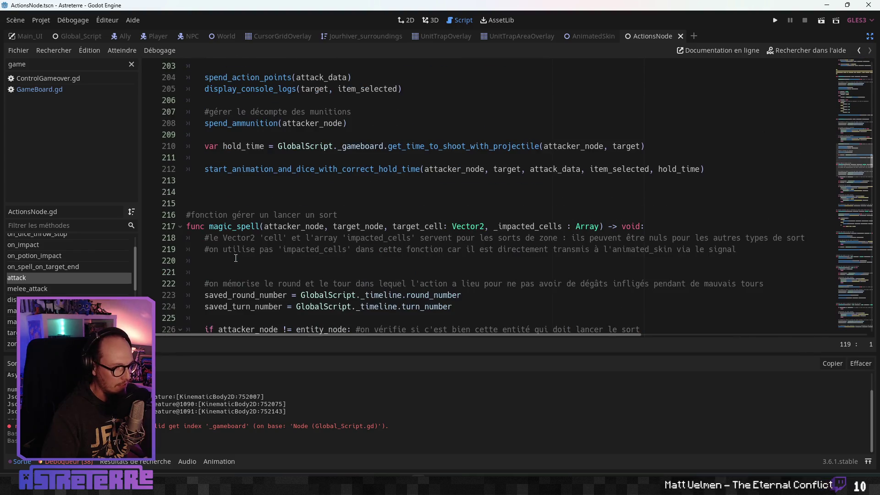
scroll(242, 248, "down", 11)
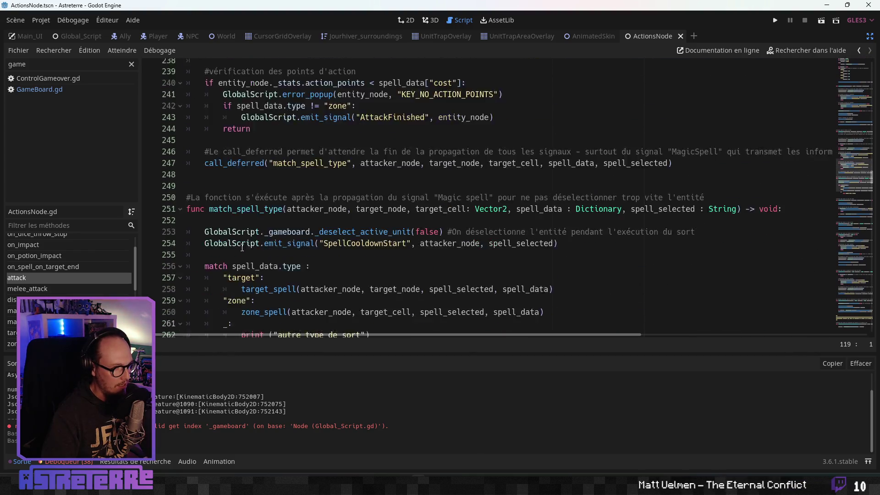
scroll(242, 248, "down", 3)
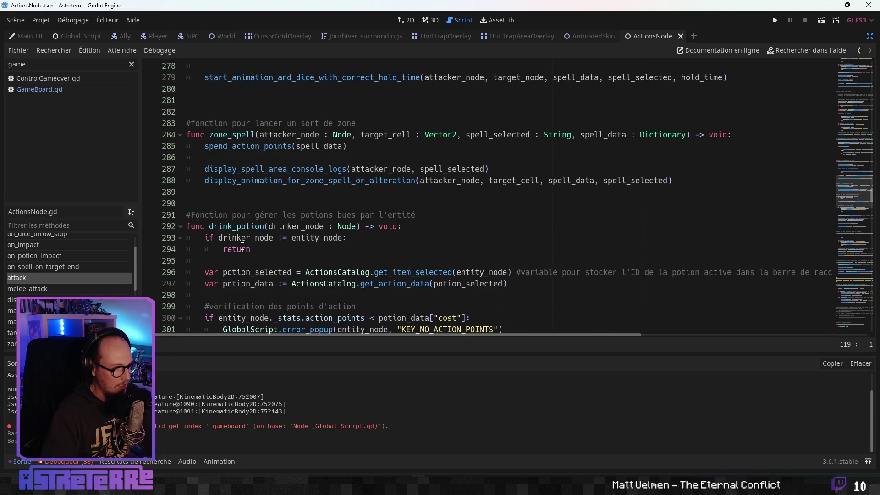
scroll(242, 248, "down", 9)
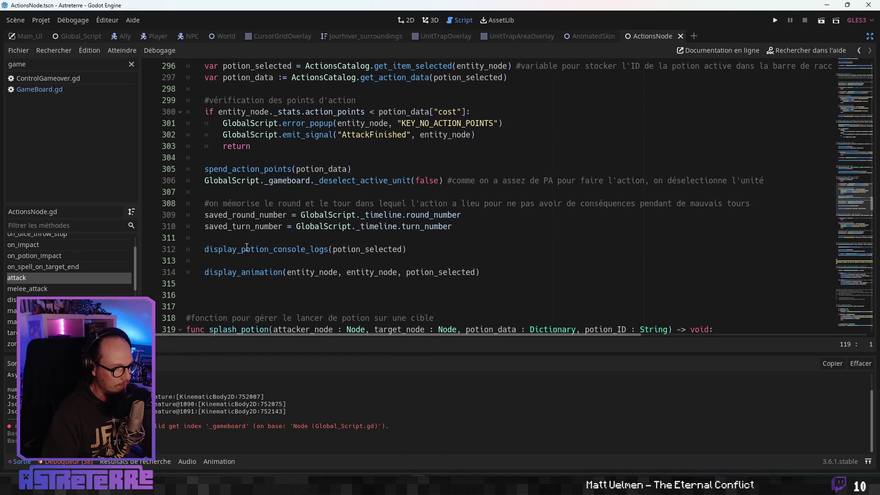
scroll(260, 239, "down", 8)
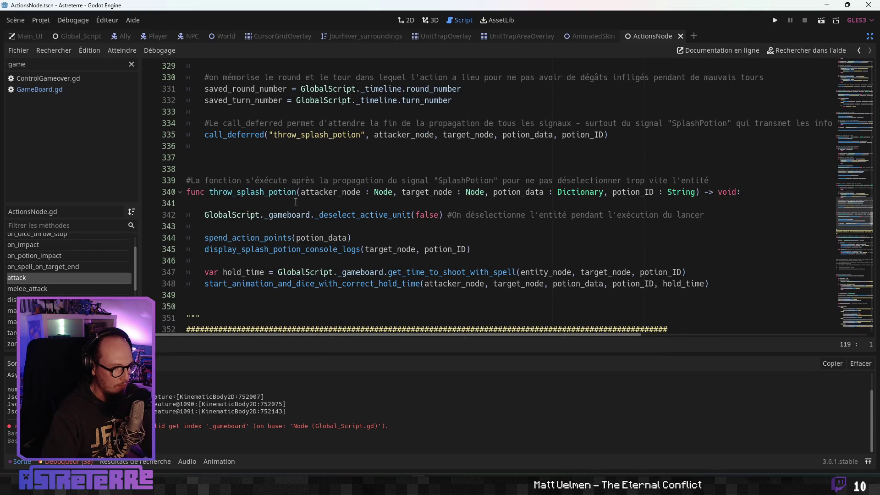
scroll(271, 235, "down", 3)
left_click(280, 203)
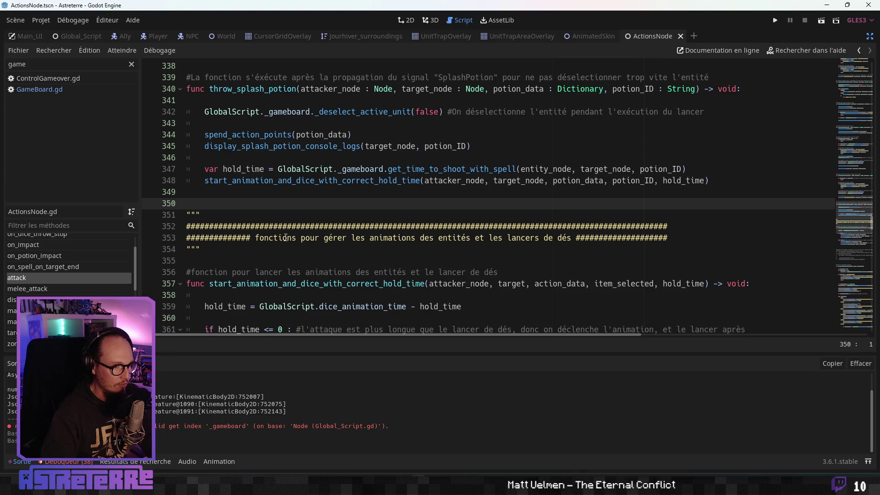
key("Return")
key("Return")
key("Return")
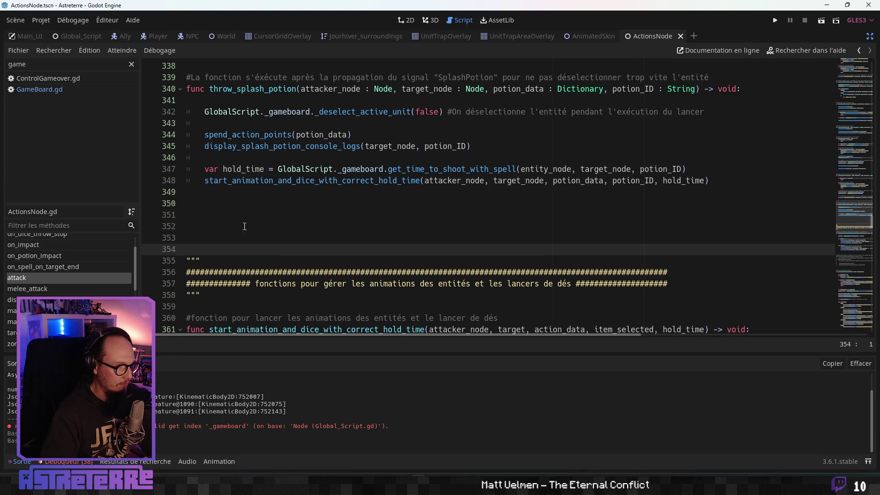
left_click(232, 224)
left_click(212, 216)
type("func trap() -> v")
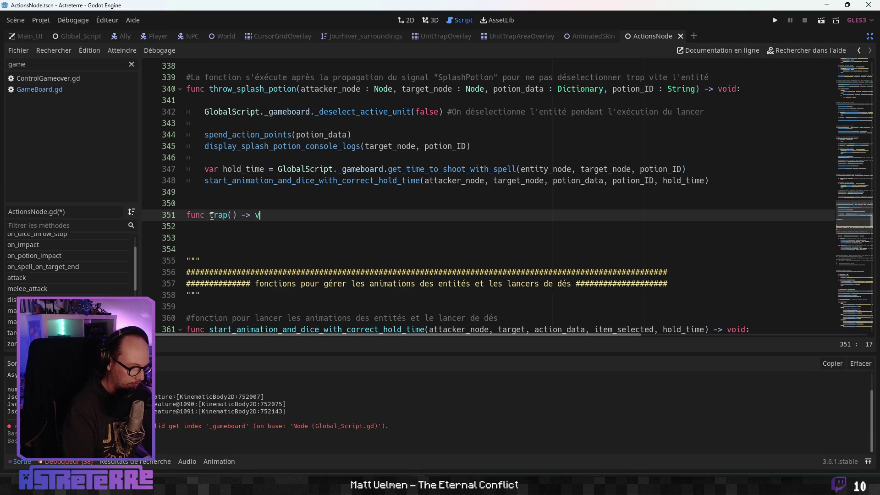
Step: Complete the func trap() -> void: signature with a pass body
type("oid;")
key("Return")
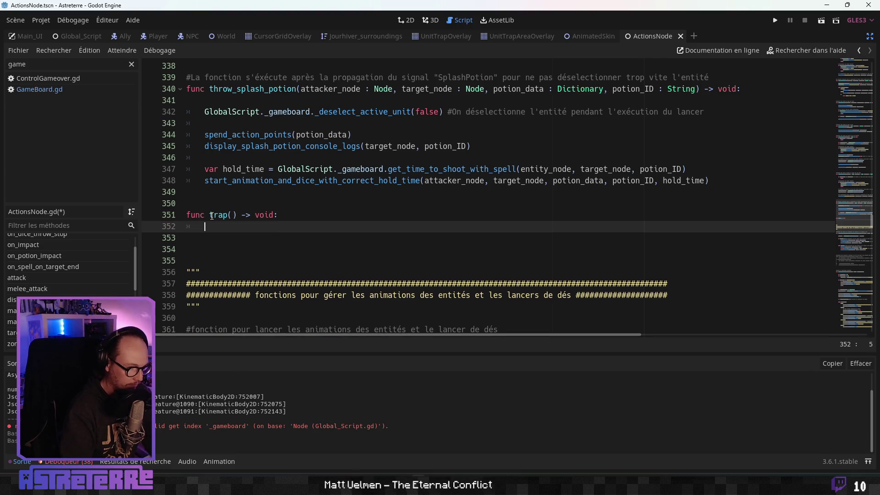
type("pass")
Step: Add the comment "#fonction pour poser un piège" above trap()
key("Up")
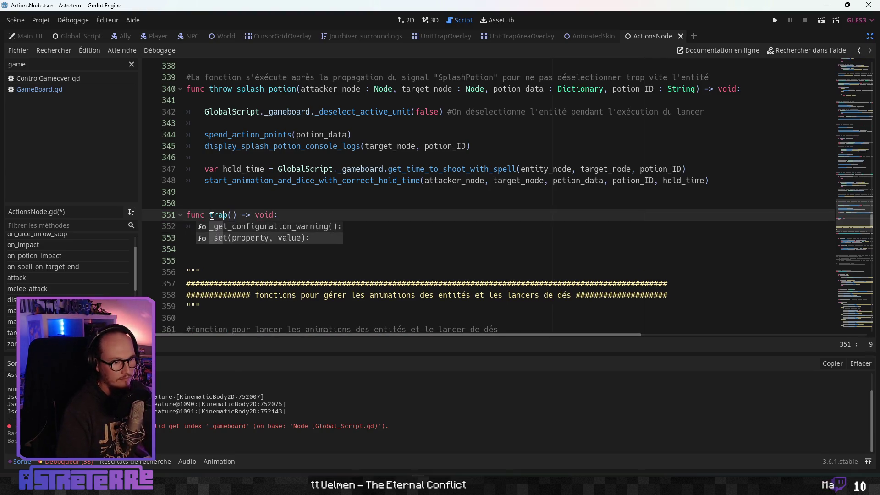
left_click(195, 203)
key("Return")
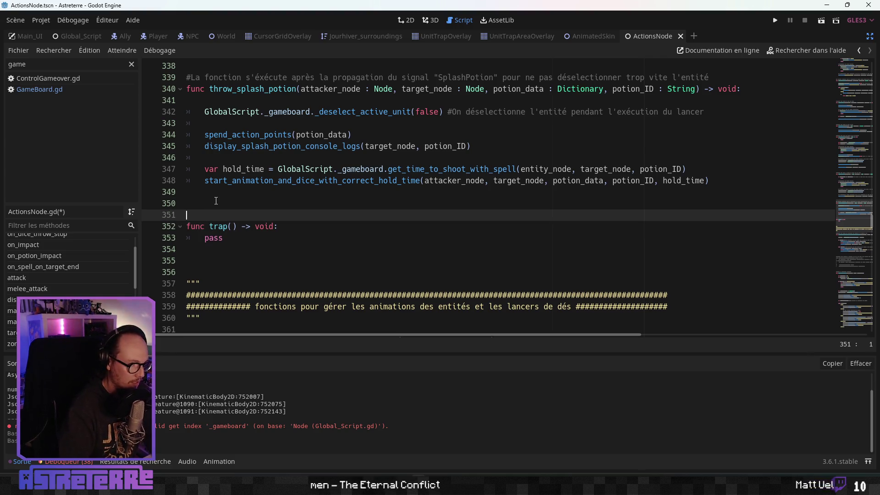
type("#fonction pour p")
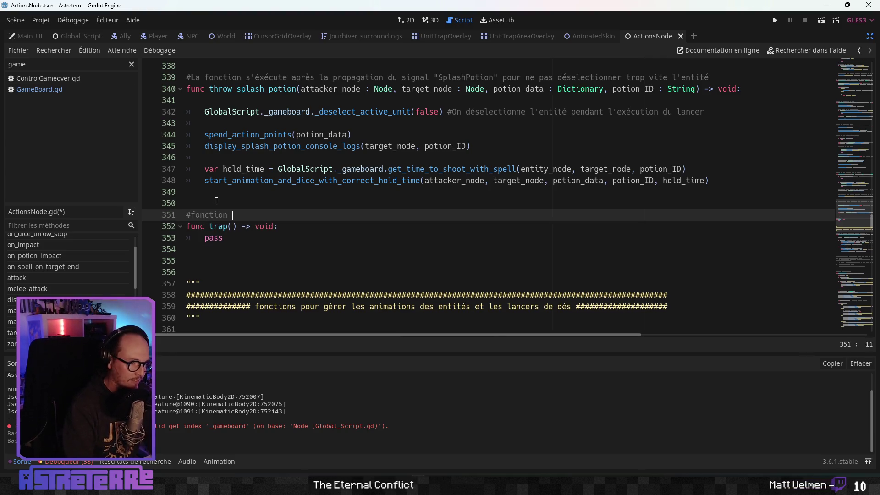
type("oser")
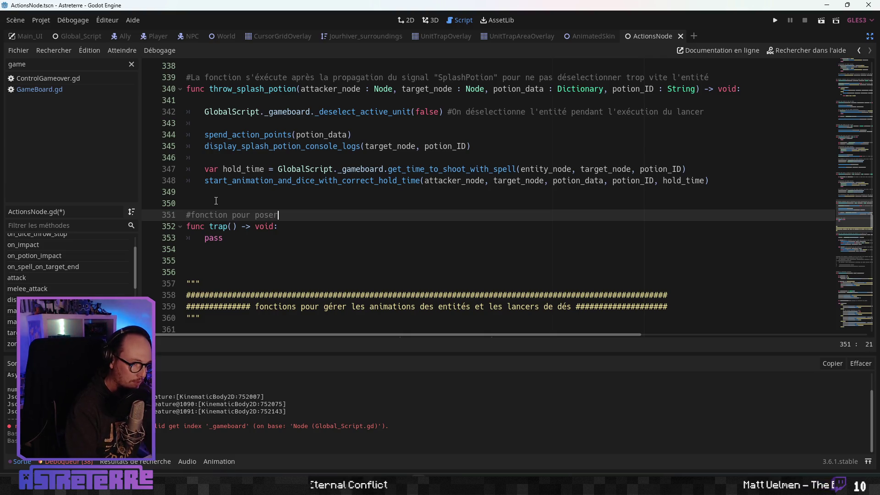
type(" un piè")
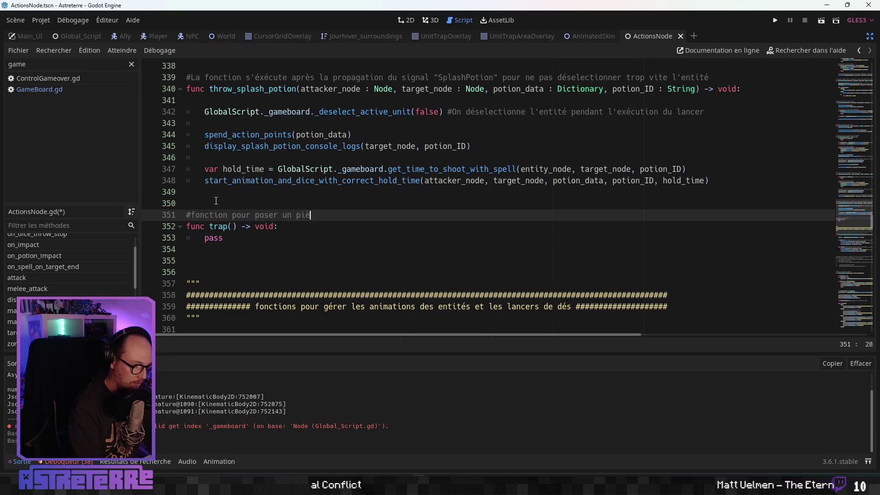
type("ge")
left_click(282, 168)
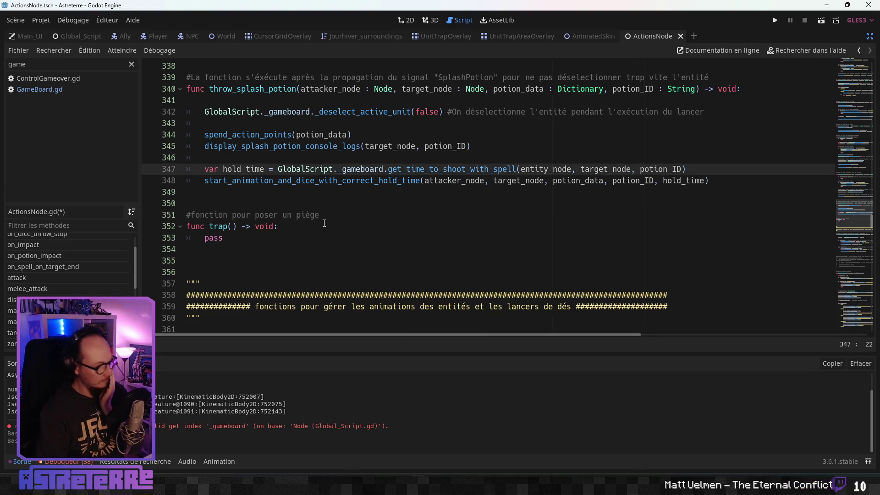
Step: Copy splash_potion's parameter list into trap()'s parentheses
scroll(305, 221, "up", 5)
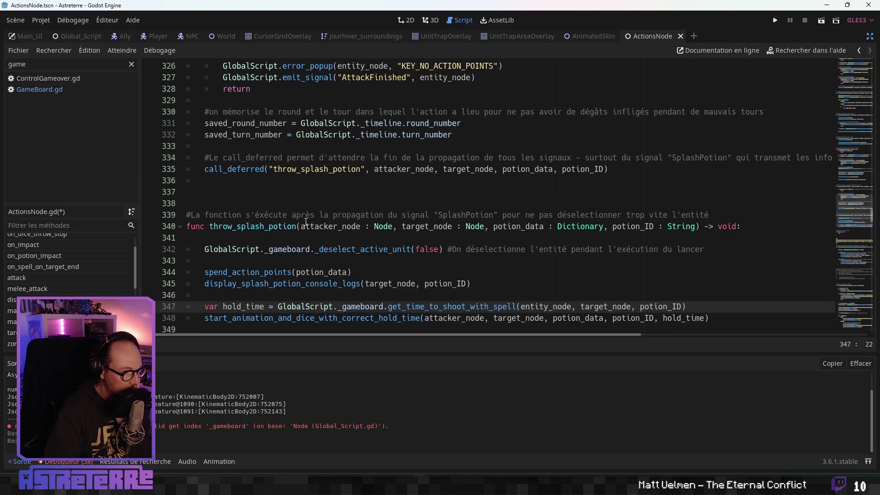
scroll(304, 222, "up", 2)
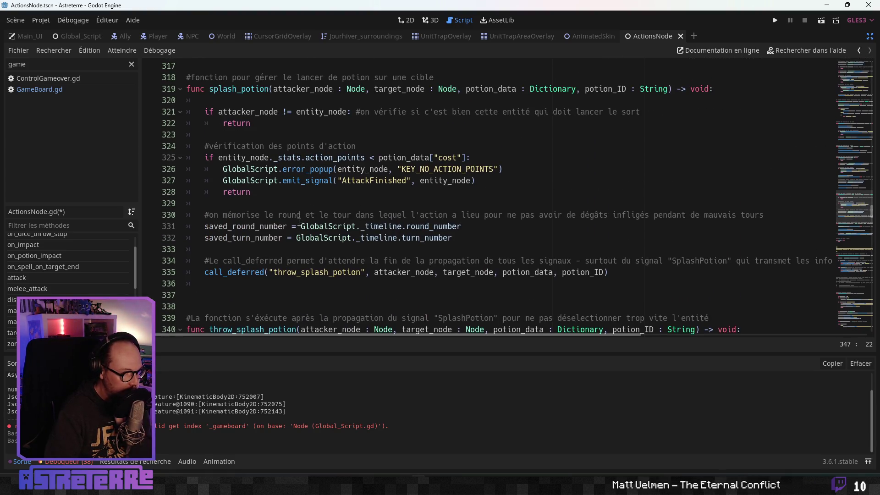
scroll(296, 222, "up", 1)
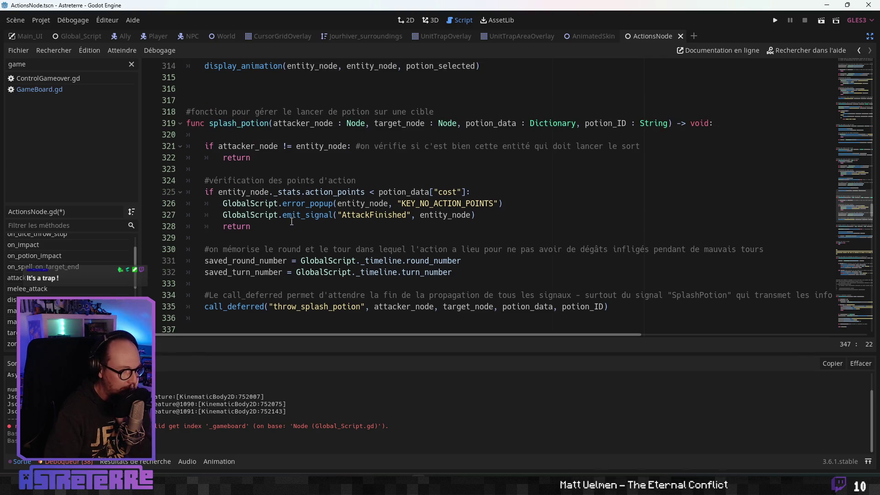
left_click(275, 123)
left_click(291, 124, "shift")
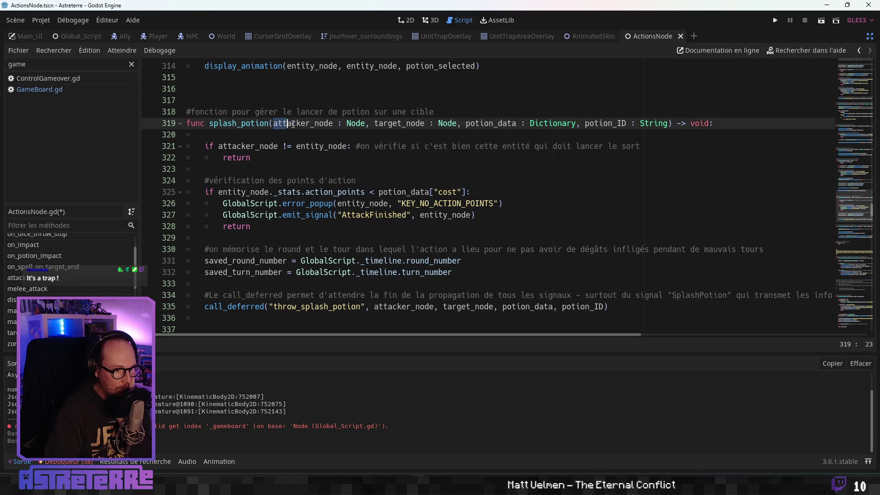
left_click_drag(293, 124, 668, 123)
key("ctrl+c")
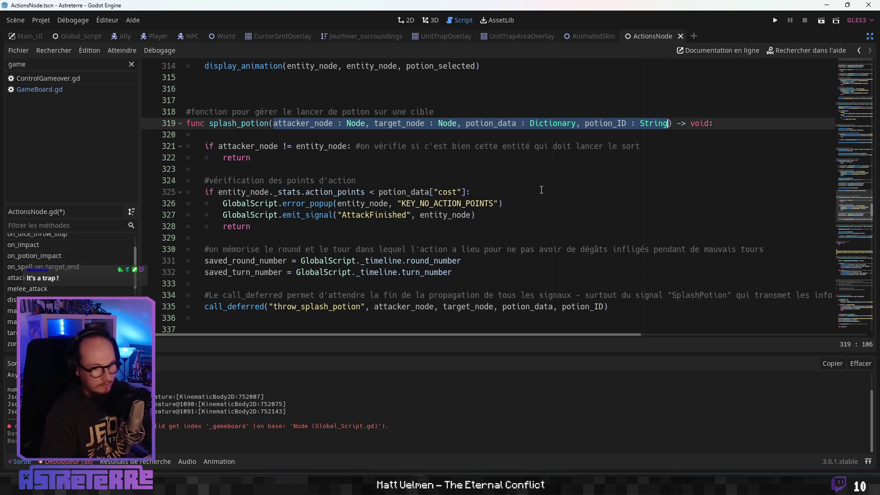
scroll(333, 240, "down", 5)
scroll(332, 241, "down", 3)
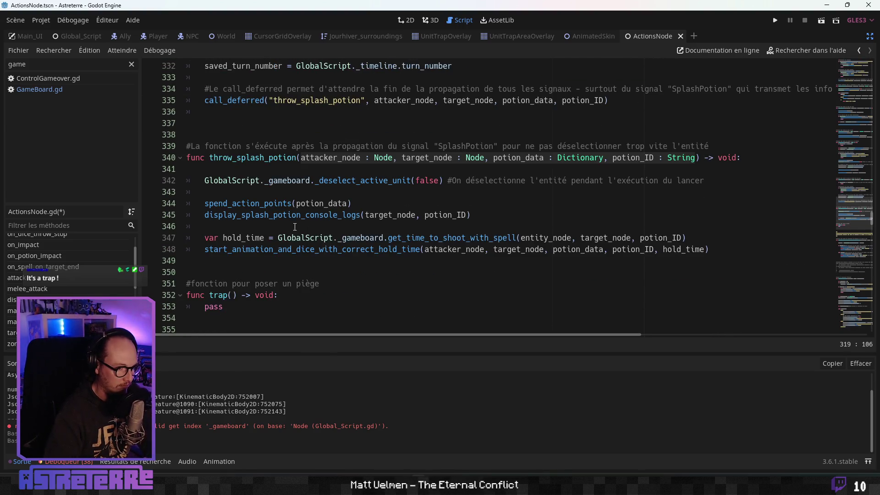
left_click(234, 227)
key("ctrl+v")
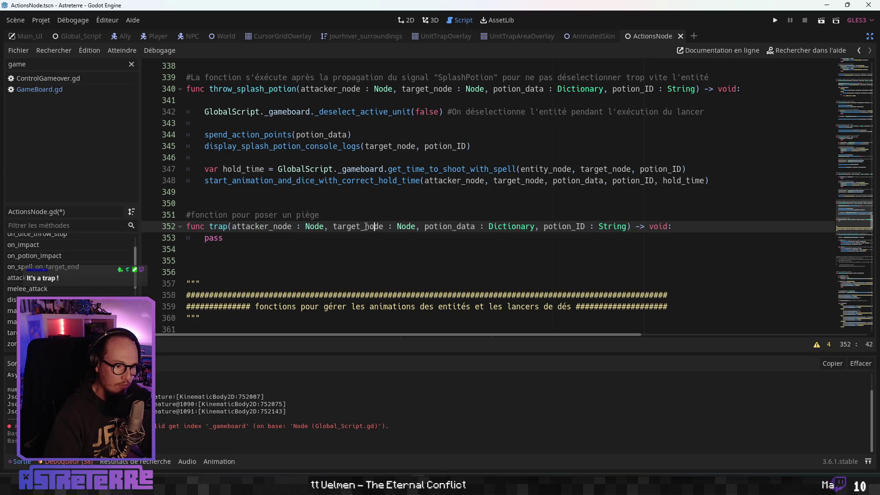
Step: Rename trap()'s target_node parameter to target_cell of type Vector2
left_click_drag(385, 228, 370, 228)
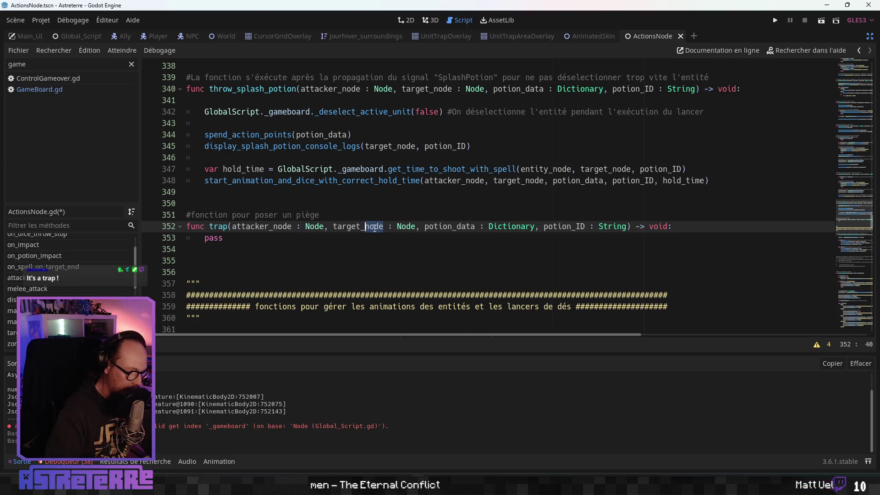
type("cell")
double_click(397, 227)
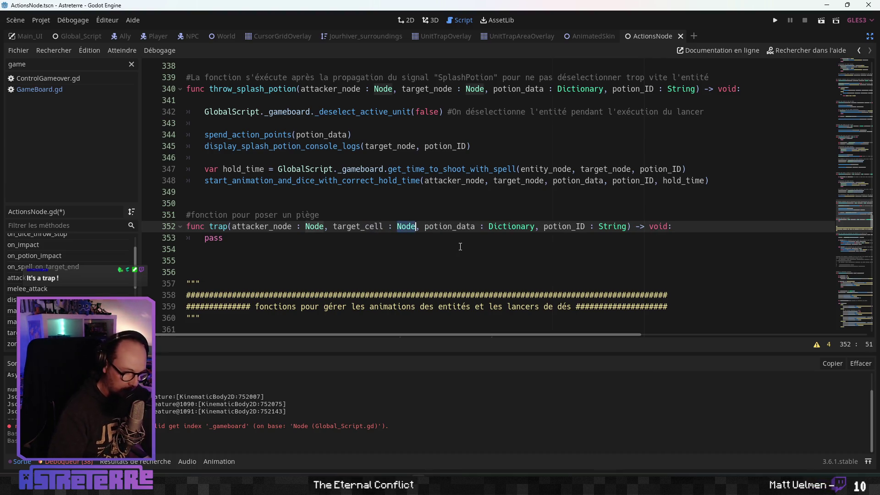
type("Vector2")
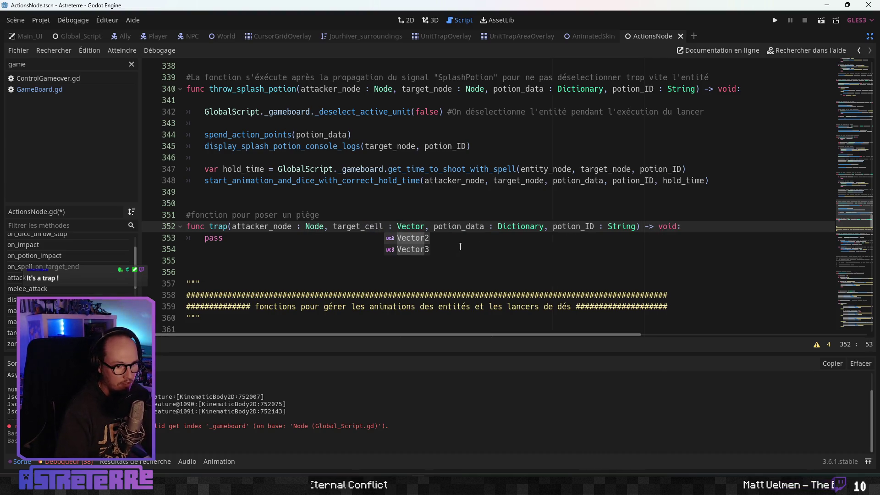
key("Up")
left_click(371, 241)
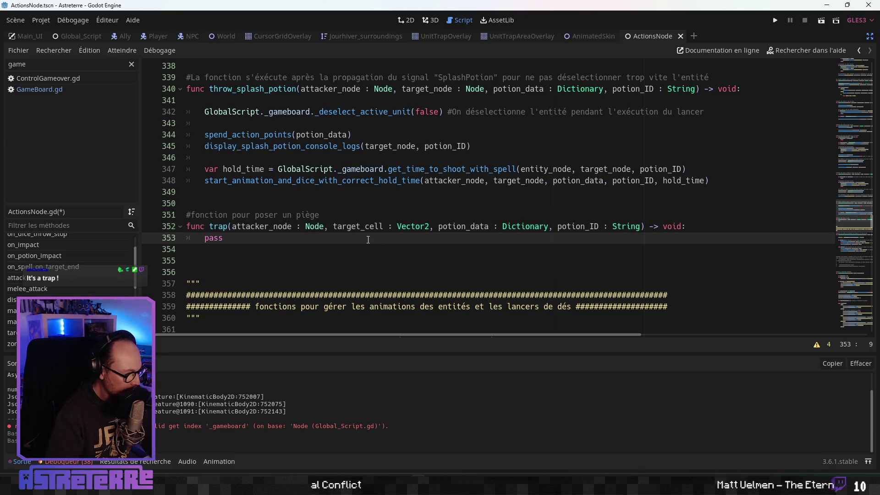
Step: Rename potion_data to trap_data and potion_ID to trap_ID in trap()'s parameters
left_click_drag(465, 226, 438, 226)
type("trap")
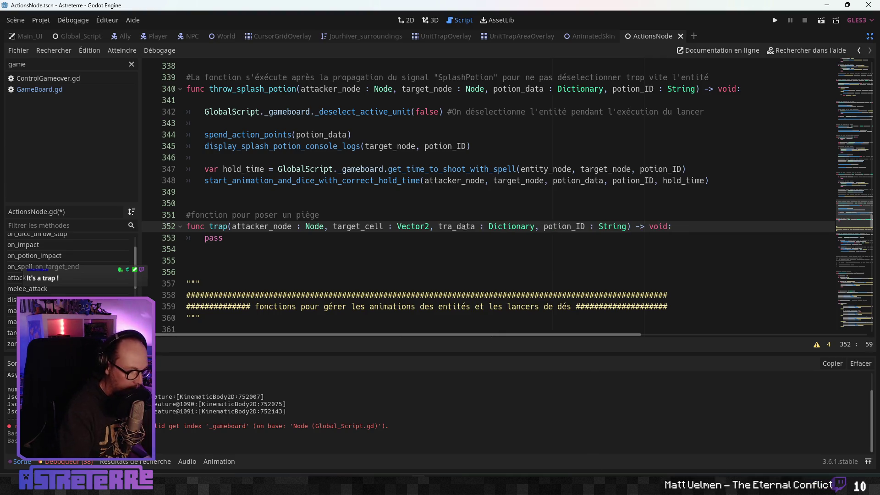
left_click(518, 212)
left_click_drag(576, 227, 549, 227)
type("trap")
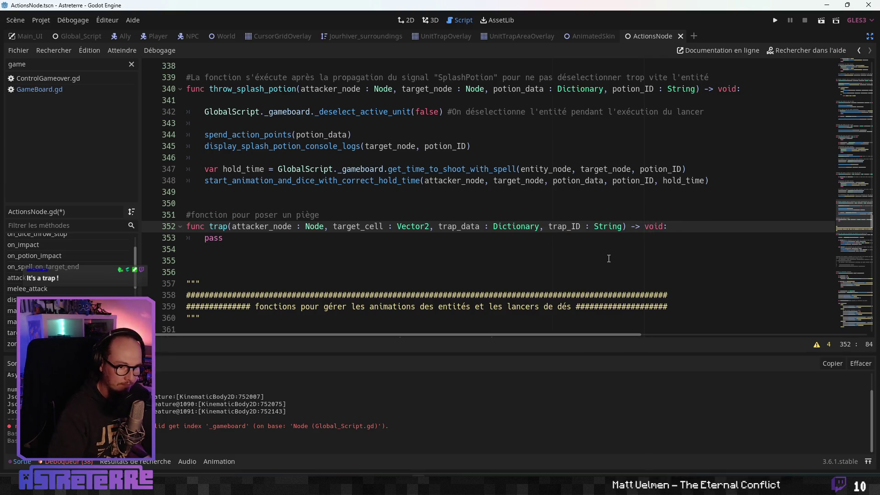
key("Up")
left_click(325, 238)
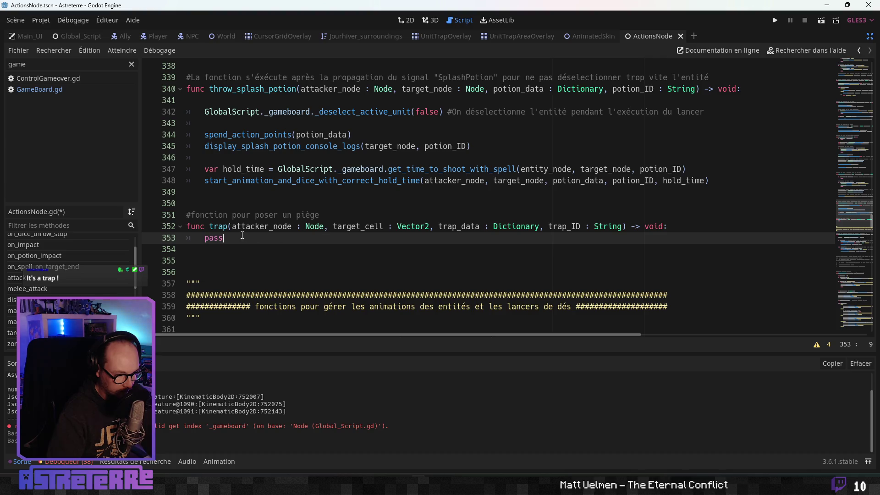
Step: Select the body of splash_potion for copying
scroll(286, 223, "up", 2)
scroll(286, 223, "down", 1)
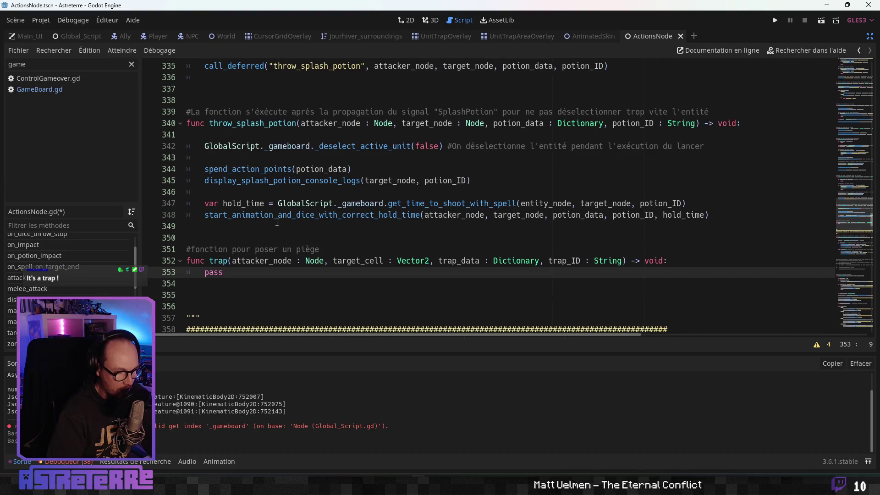
scroll(286, 223, "down", 2)
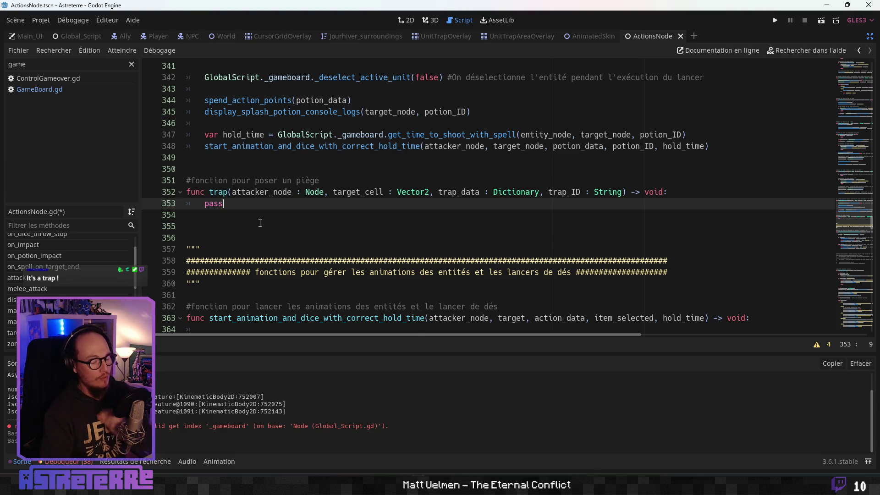
scroll(268, 215, "up", 9)
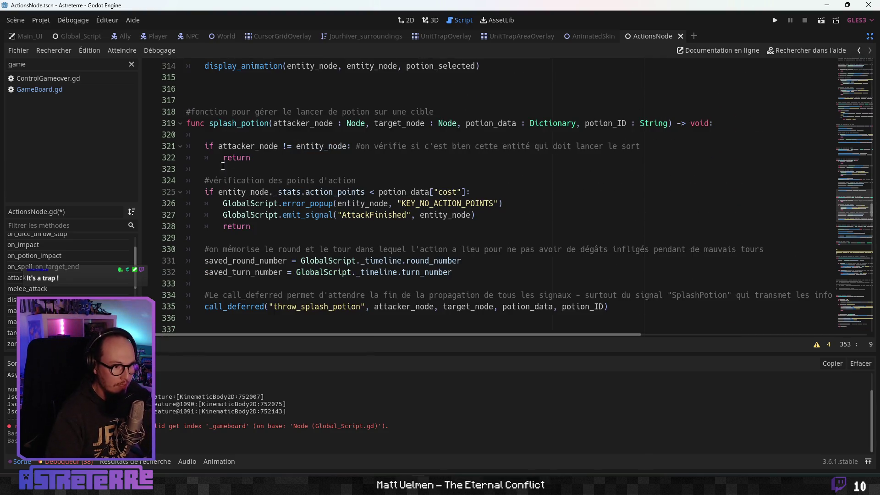
mouse_move(209, 147)
left_mouse_down()
mouse_move(220, 158)
mouse_move(270, 162)
mouse_move(273, 224)
mouse_move(637, 308)
left_mouse_up()
key("ctrl+c")
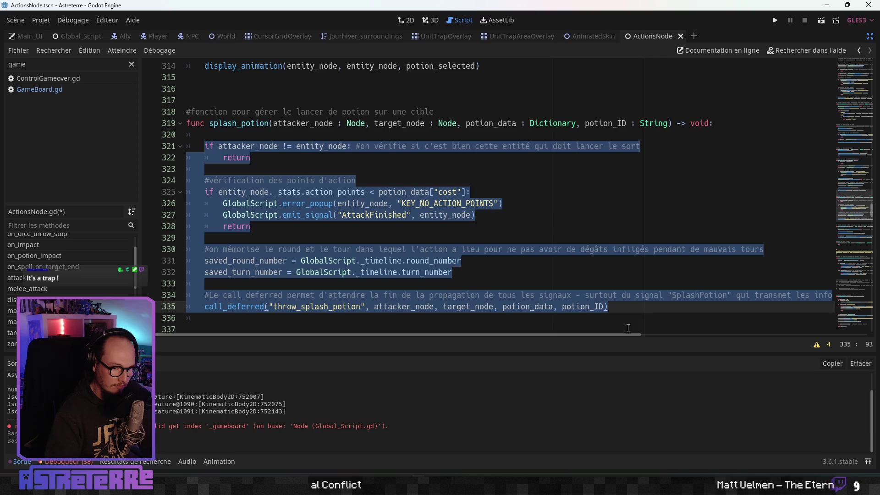
Step: Replace trap()'s pass with splash_potion's lines 321–335 body
mouse_move(629, 334)
left_mouse_down()
mouse_move(824, 330)
mouse_move(596, 311)
mouse_move(302, 250)
left_mouse_up()
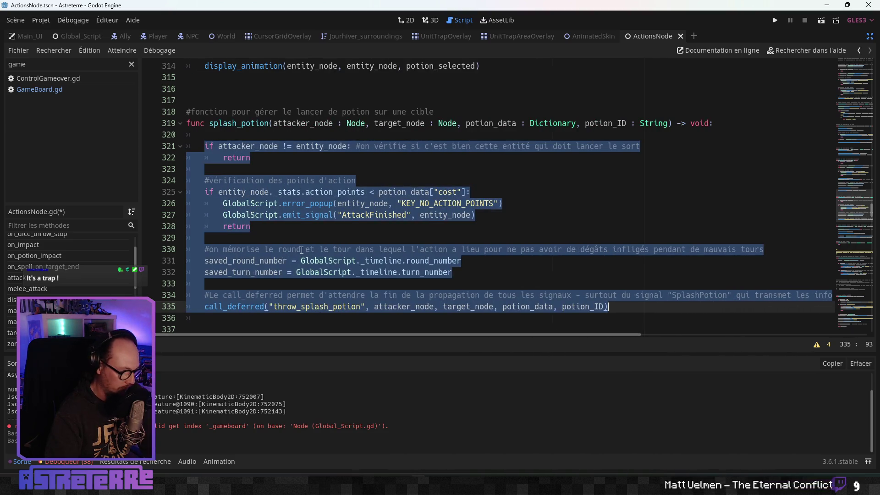
scroll(260, 219, "down", 7)
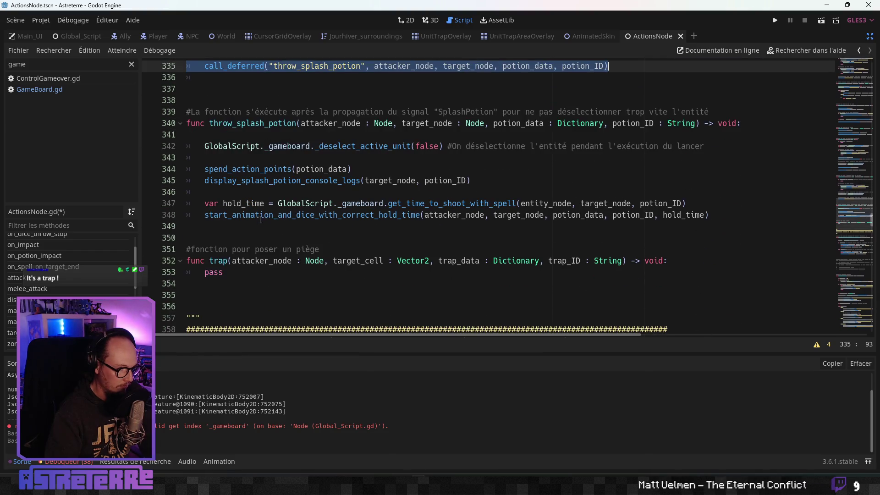
scroll(260, 220, "down", 2)
double_click(212, 203)
key("ctrl+v")
scroll(255, 217, "down", 3)
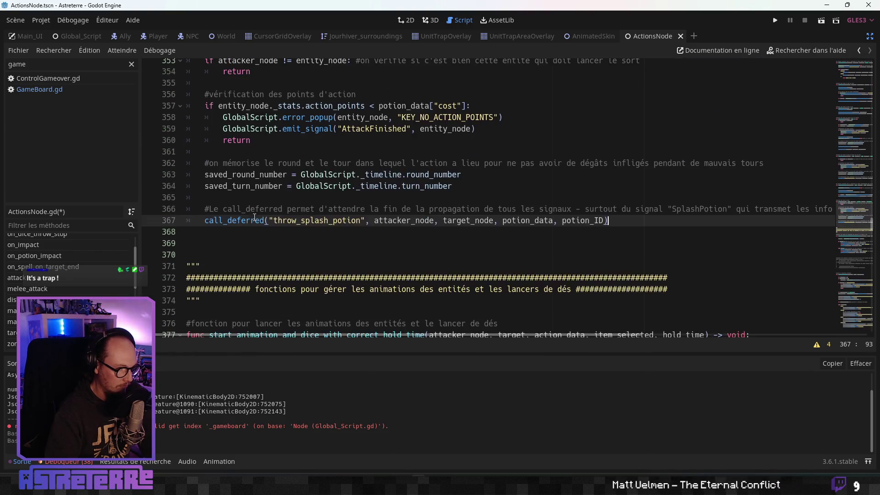
scroll(254, 217, "up", 2)
left_click(217, 307)
key("Down")
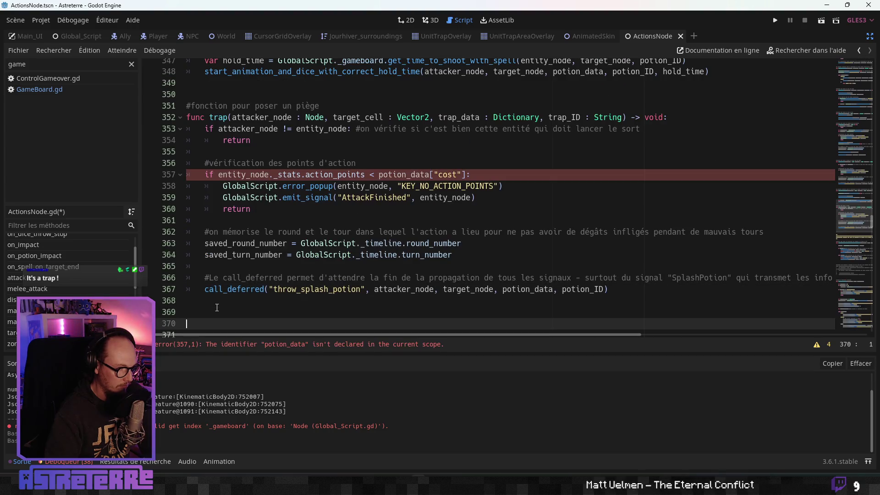
Step: Insert a blank line above trap()'s first entity check
scroll(238, 275, "down", 2)
left_click(292, 186)
scroll(328, 181, "up", 2)
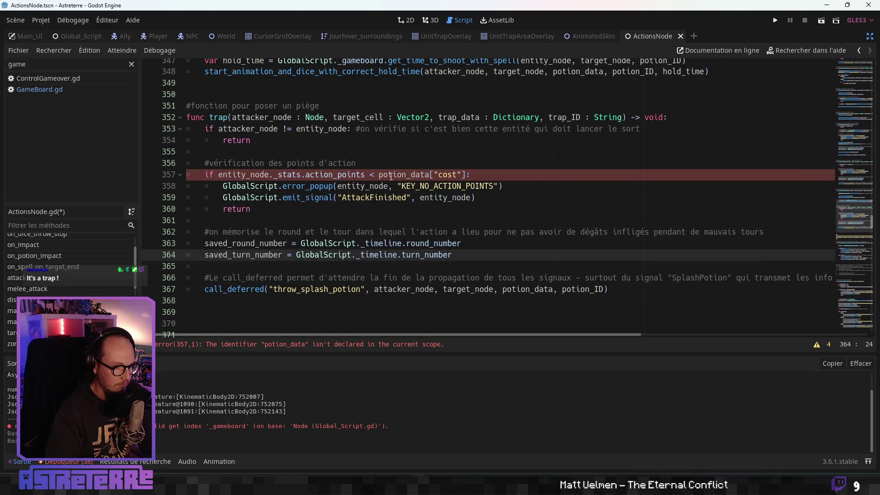
left_click(205, 129)
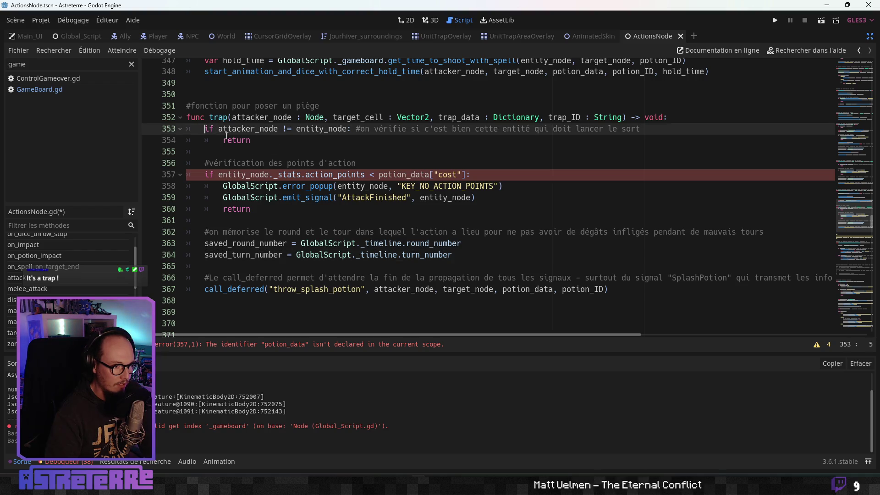
key("Return")
left_click(265, 198)
scroll(282, 216, "down", 2)
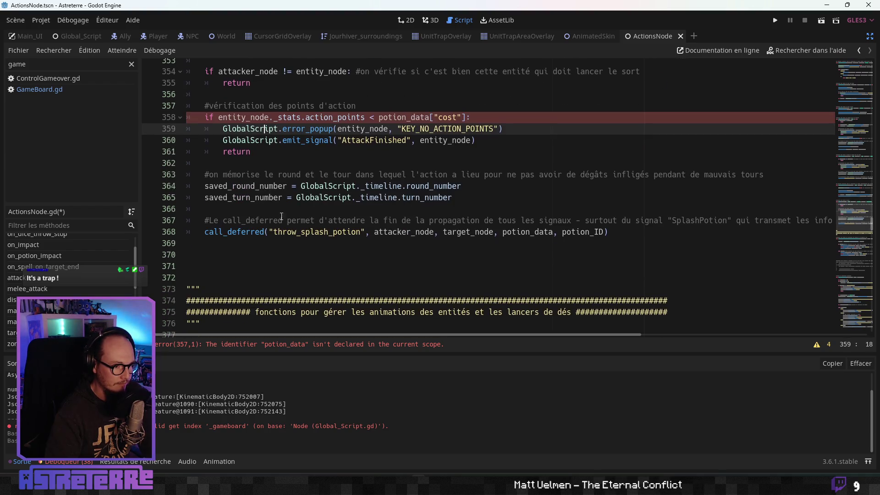
Step: Change the call_deferred function name from throw_splash_potion to "setup_trap"
left_click(324, 233)
scroll(324, 234, "up", 1)
left_click_drag(329, 266, 274, 266)
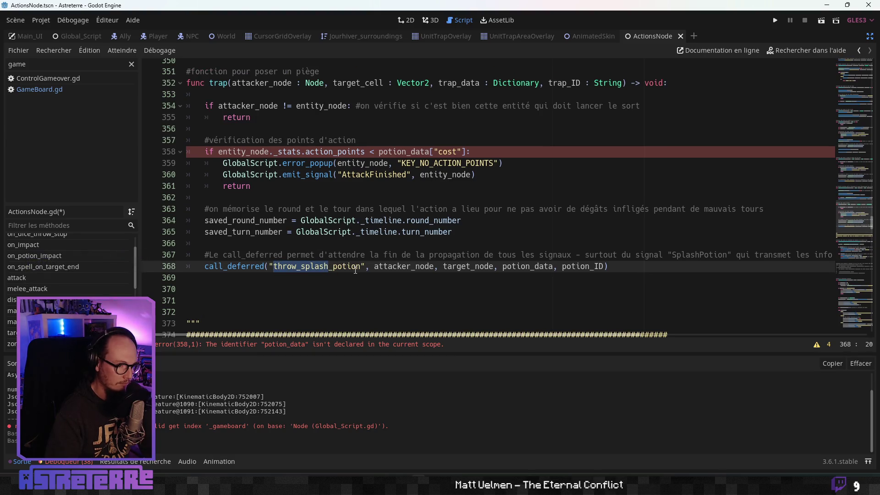
key("BackSpace")
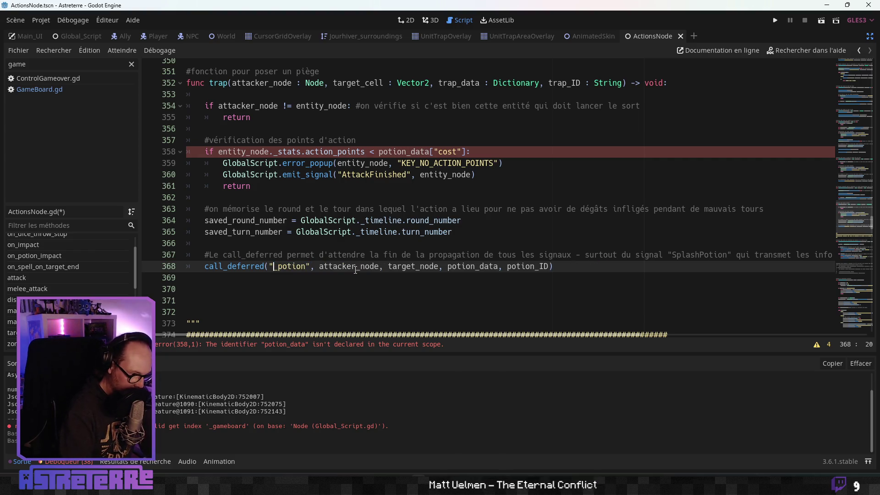
key("Delete")
key("Delete")
key("Delete")
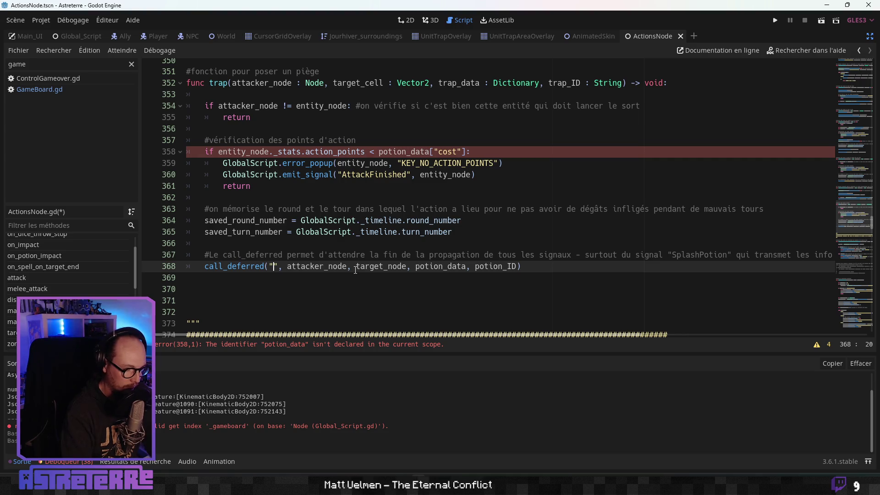
type("setup_")
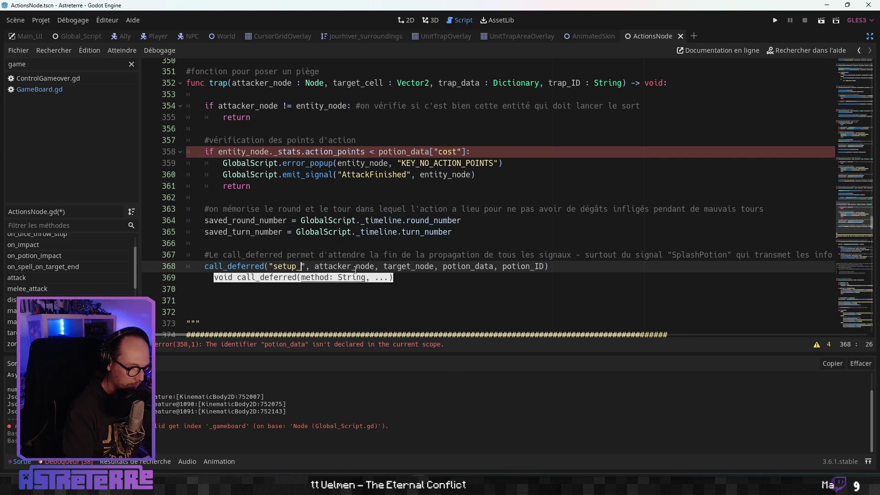
type("trap")
Step: Make the action-point cost check use trap_data["cost"] instead of potion_data
left_click(315, 185)
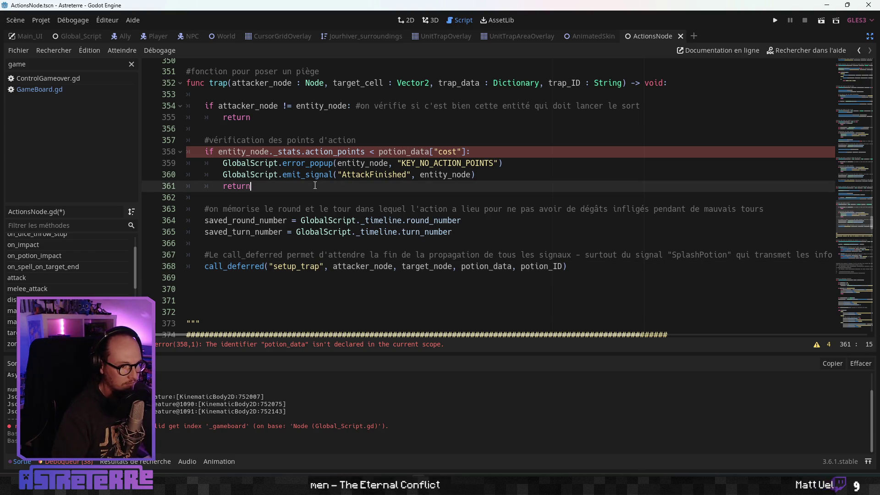
left_click_drag(407, 151, 379, 152)
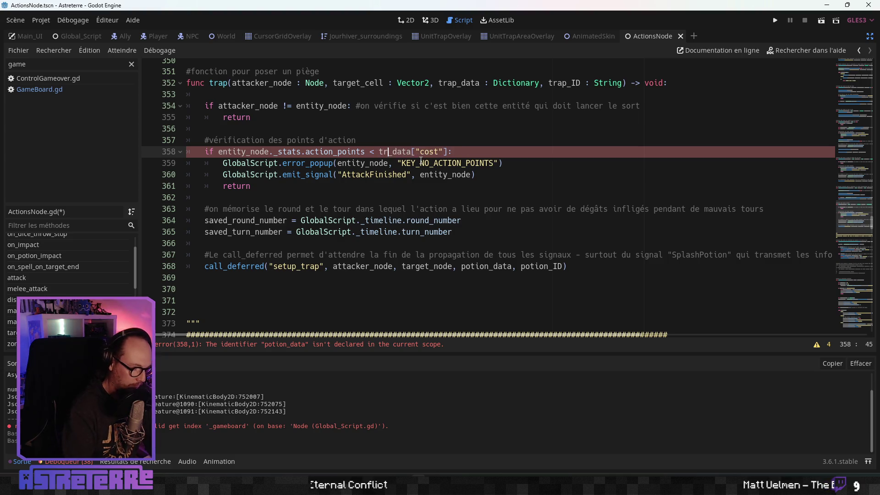
type("trap")
left_click(456, 166)
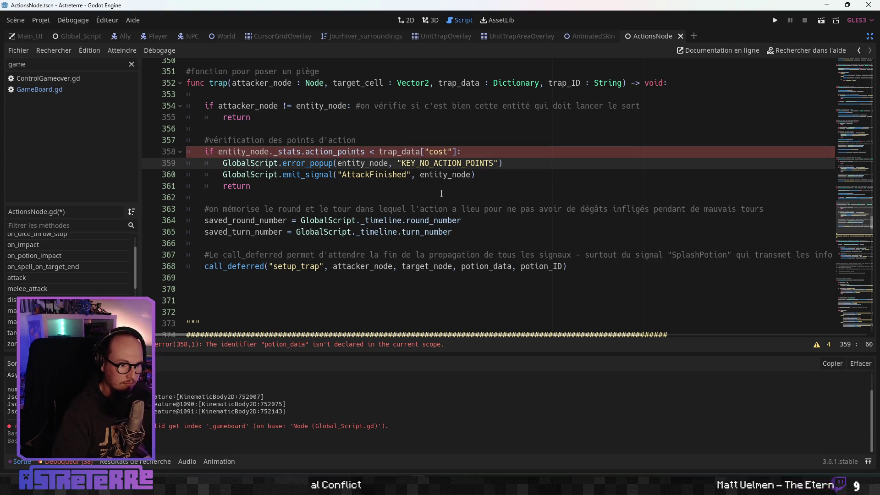
left_click(379, 175)
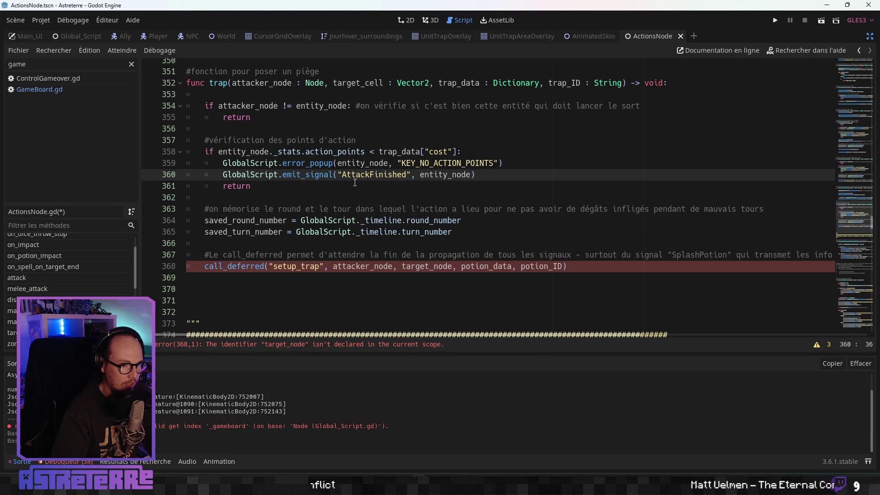
left_click(290, 184)
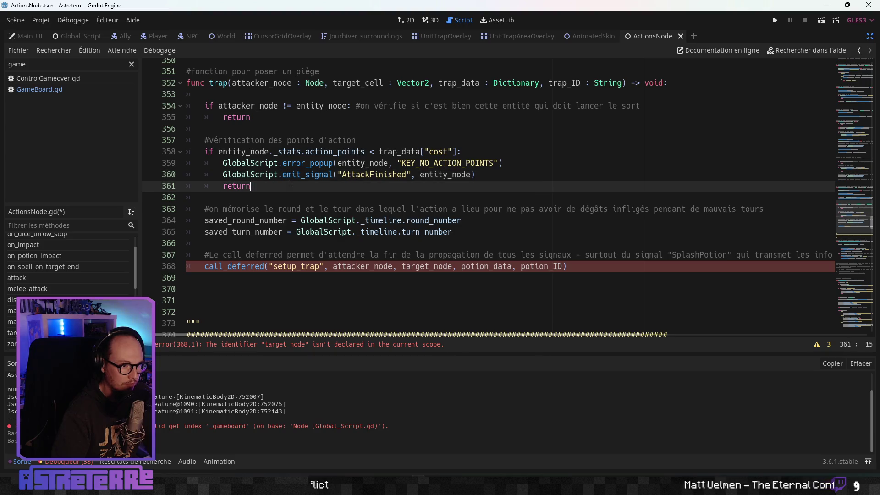
left_click(262, 109)
left_click(261, 220)
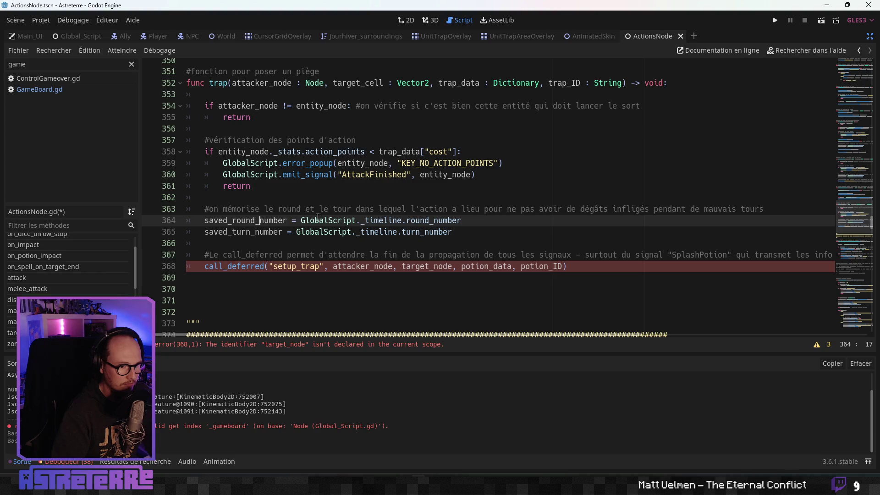
Step: Change the setup_trap call's target_node argument to target_cell
left_click(321, 232)
scroll(316, 229, "down", 1)
left_click(298, 233)
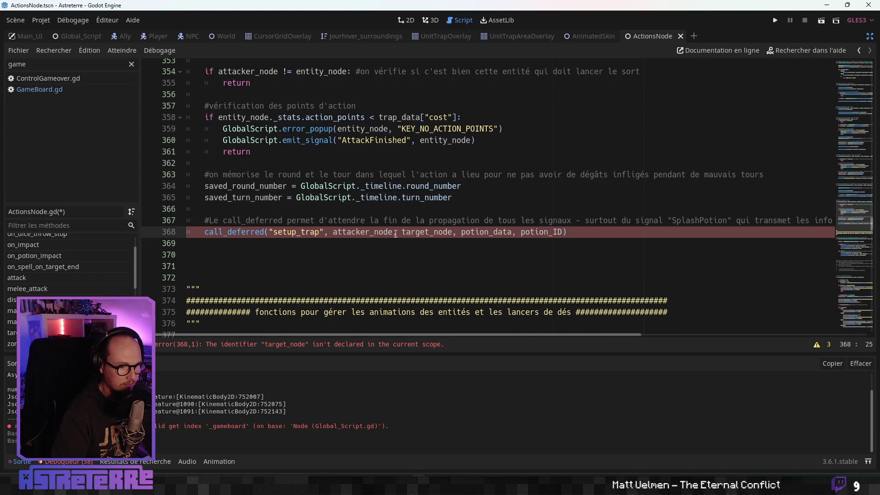
left_click(450, 233)
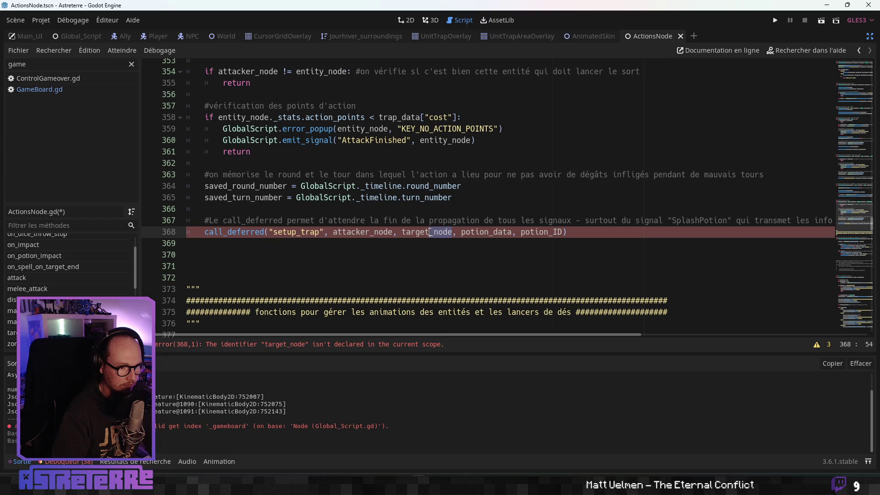
key("BackSpace")
key("BackSpace")
key("BackSpace")
type("cek")
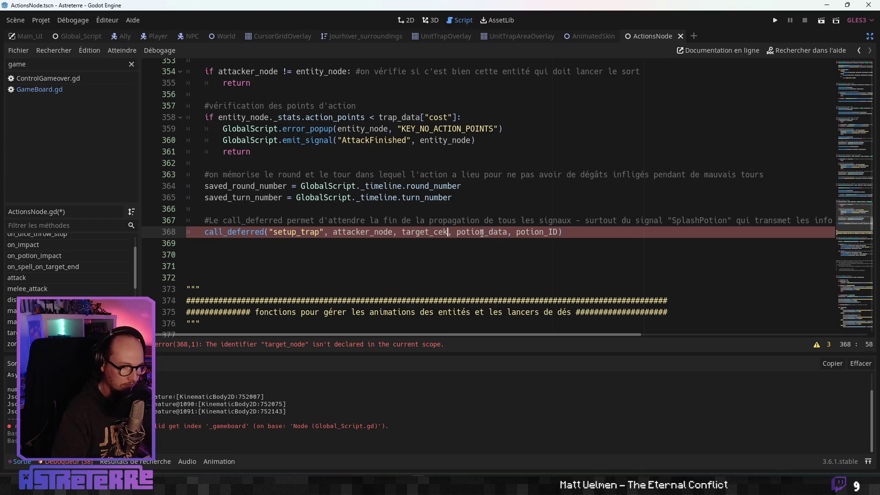
key("BackSpace")
type("ll")
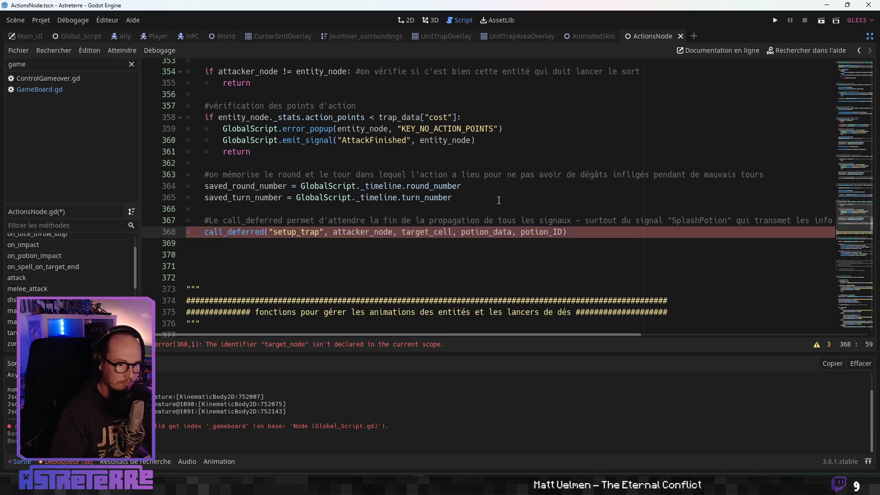
left_click(493, 191)
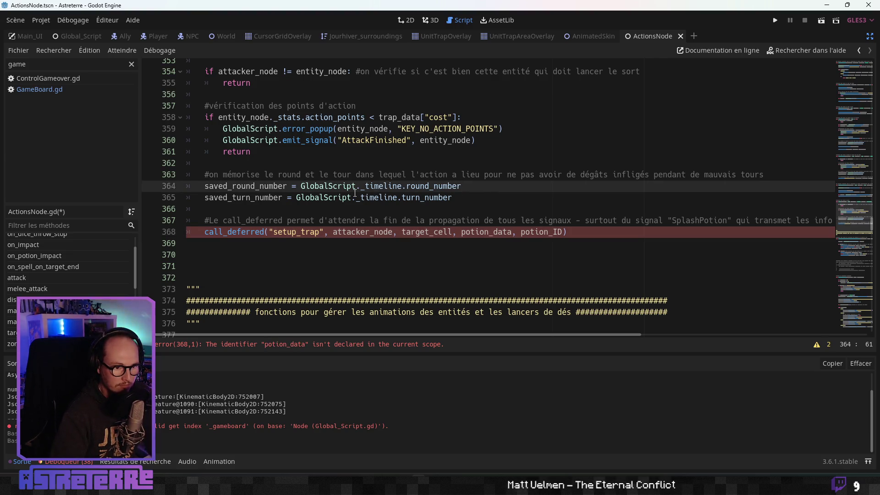
Step: Use trap_data and trap_ID in the setup_trap call and add a blank line below
left_click(541, 236)
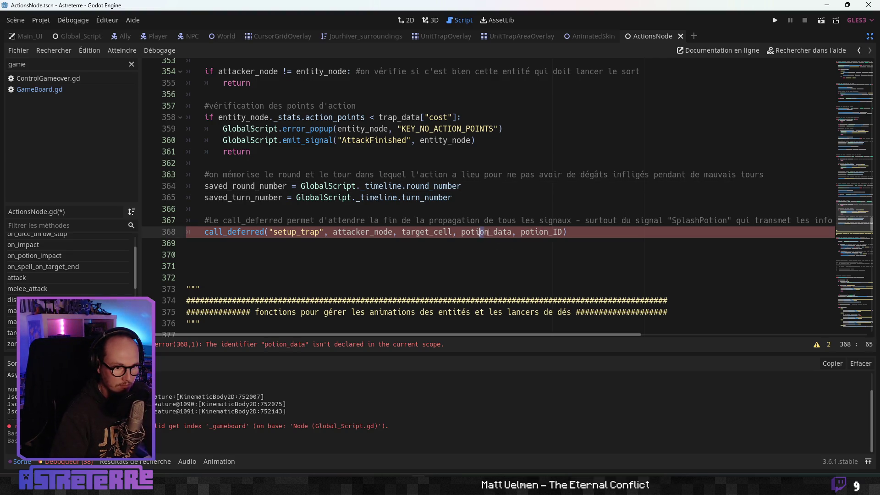
left_click_drag(487, 232, 462, 233)
type("trap")
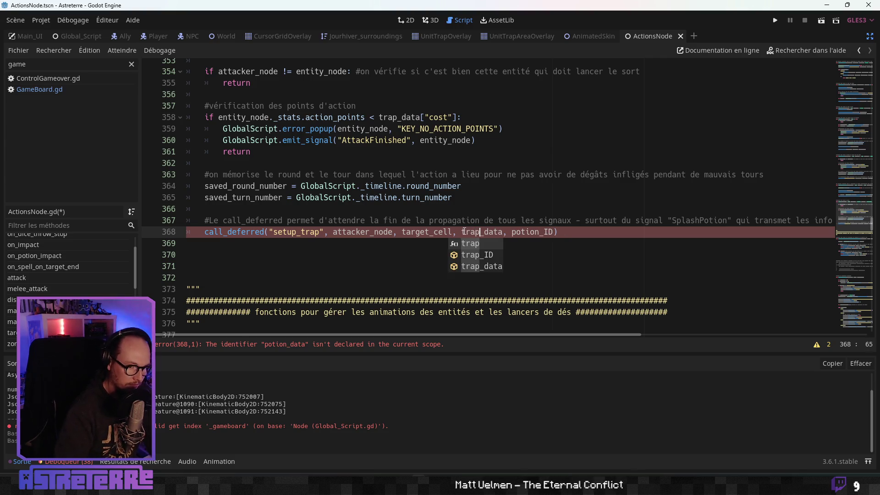
left_click_drag(540, 233, 512, 233)
type("trap")
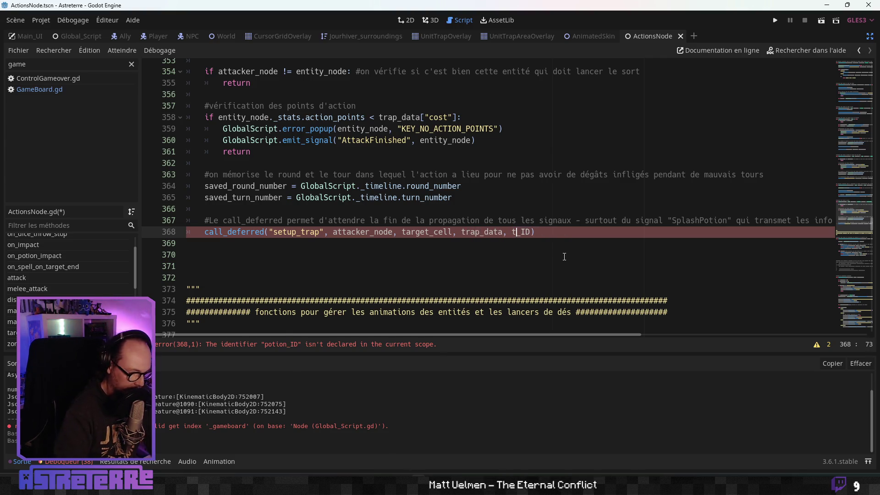
left_click(515, 208)
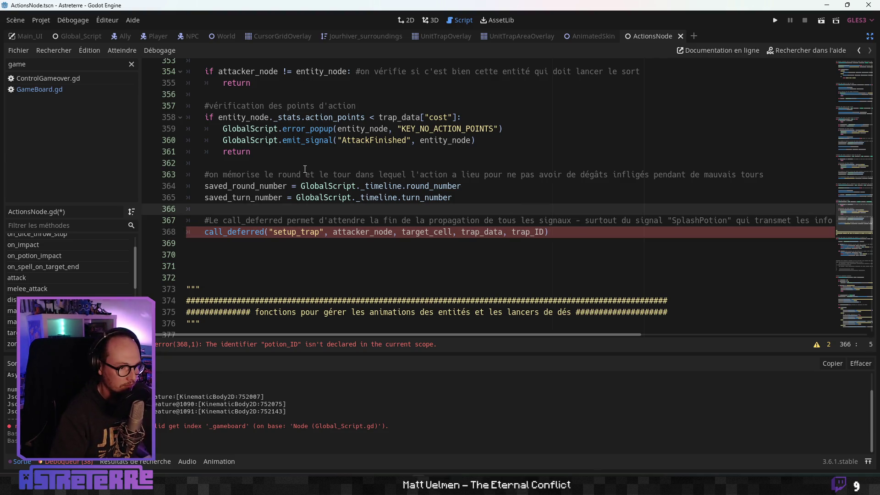
left_click(211, 253)
key("Return")
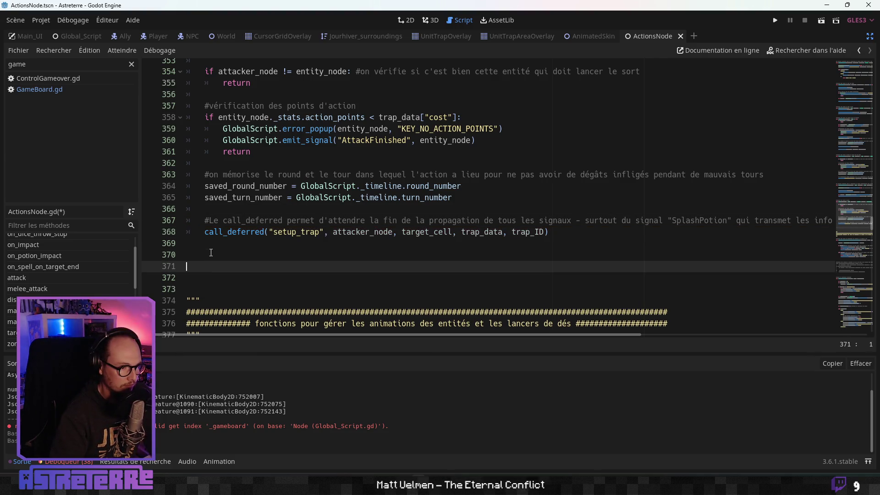
Step: Reword the trap comment to "#fonction pour gérer la pose d'un piège"
key("Up")
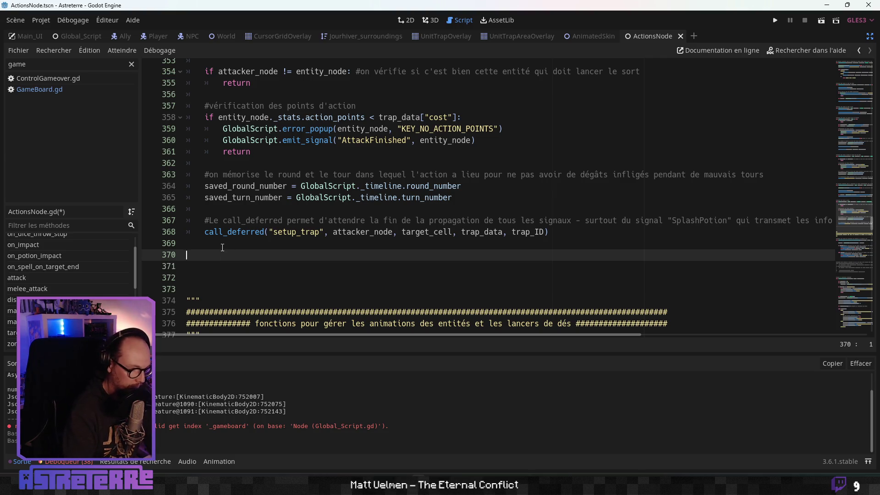
scroll(222, 247, "up", 5)
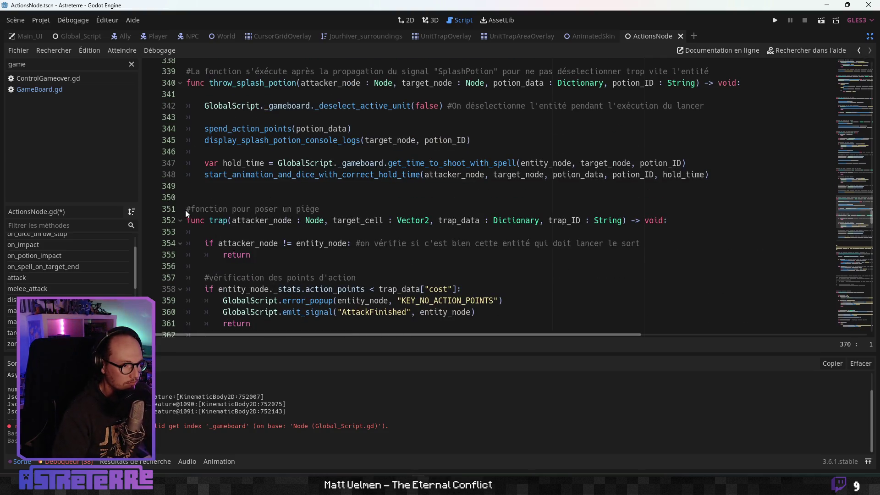
left_click_drag(185, 210, 668, 220)
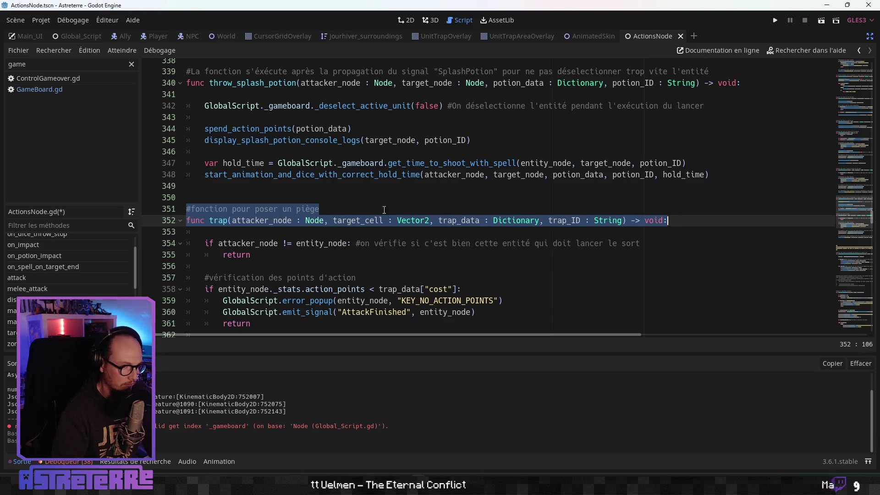
scroll(384, 210, "up", 8)
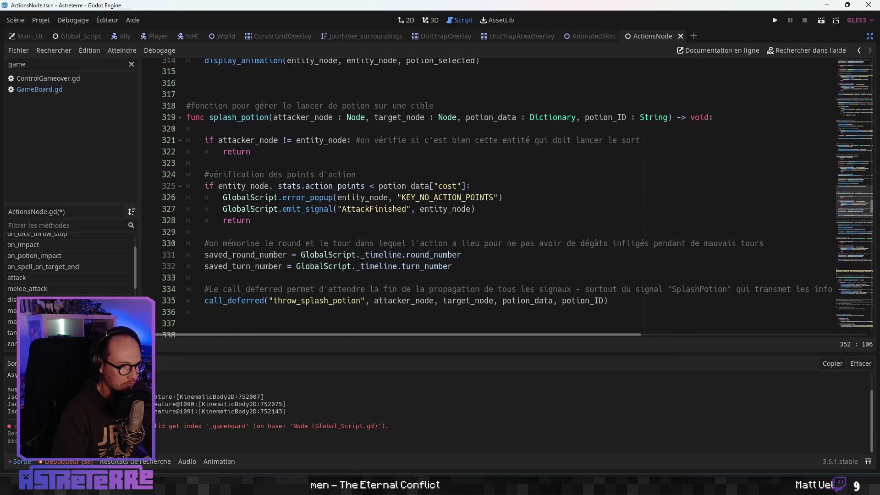
scroll(349, 210, "down", 6)
left_click(270, 278)
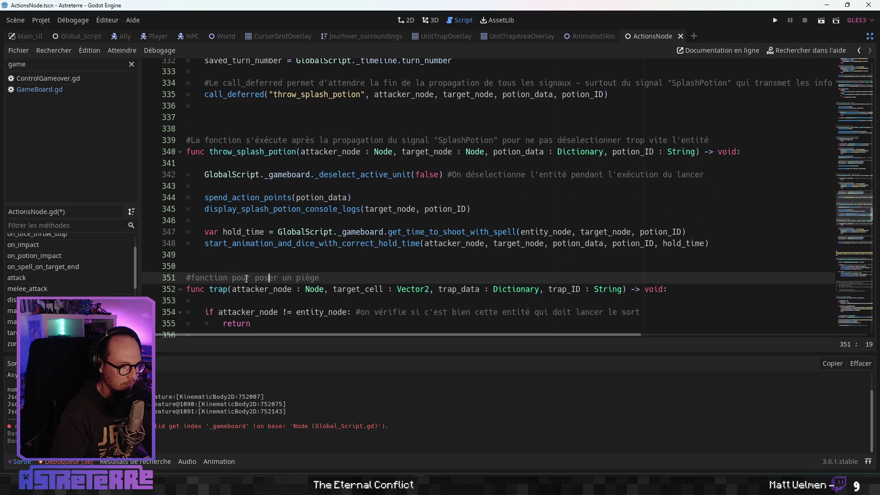
left_click_drag(278, 277, 232, 278)
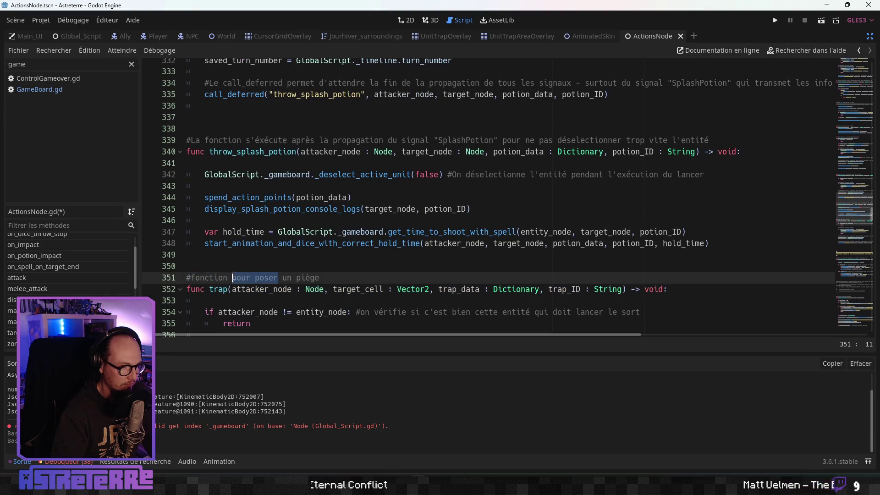
type("d")
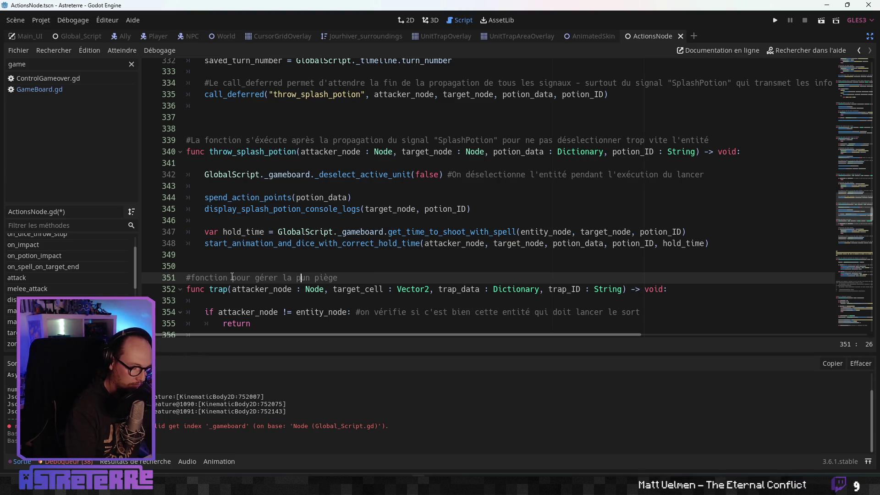
Step: Select the trap comment and function header for copying
scroll(225, 270, "down", 7)
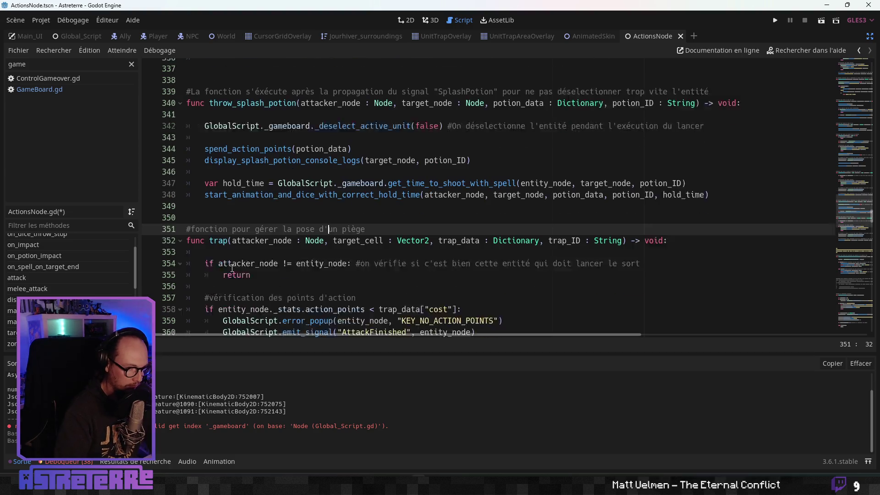
left_click(216, 258)
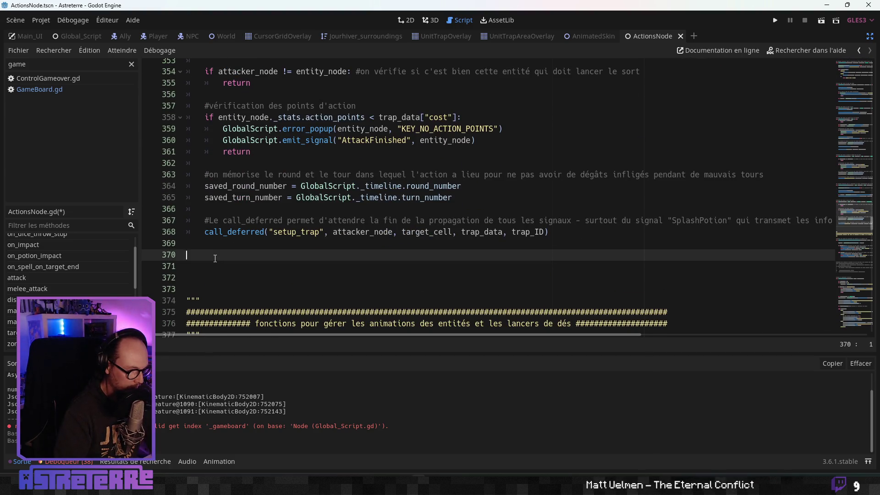
scroll(420, 196, "up", 4)
left_click_drag(670, 186, 199, 175)
Step: Paste the header below and turn it into a setup_trap() stub with a pass body
scroll(250, 214, "down", 5)
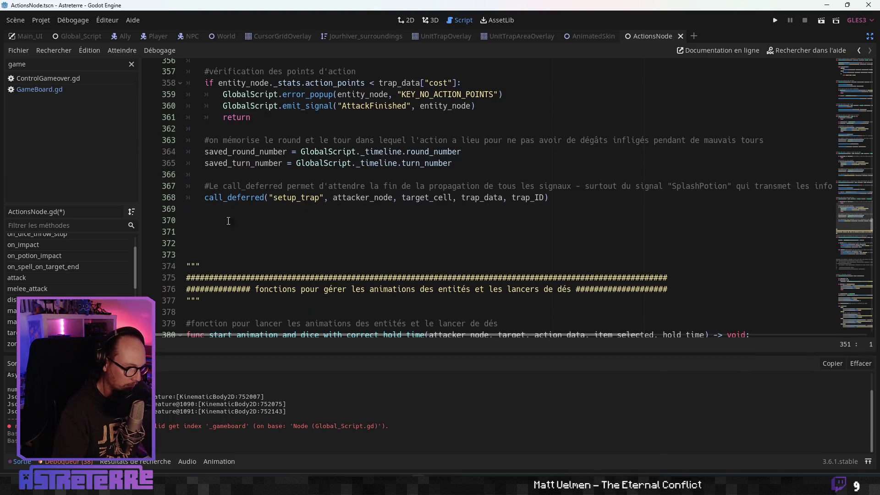
left_click(220, 223)
type("#fonction pour gérer la pose d'un piège func trap(attacker_node : Node, target_cell : Vector2, trap_data : Dictionary, trap_ID : String) -> void:")
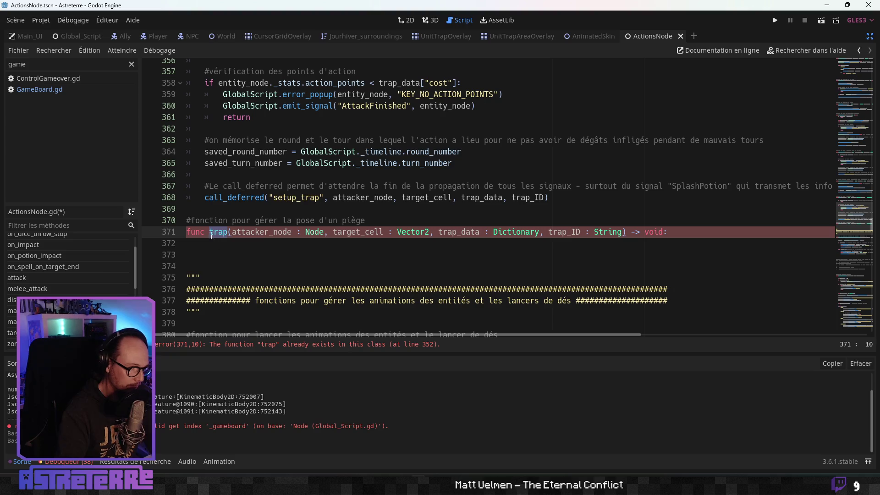
type("setup_")
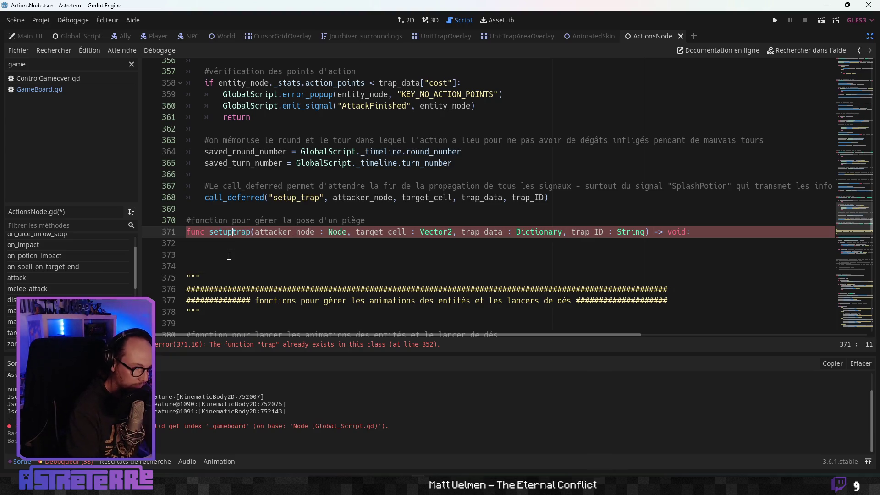
left_click(361, 244)
type("pa")
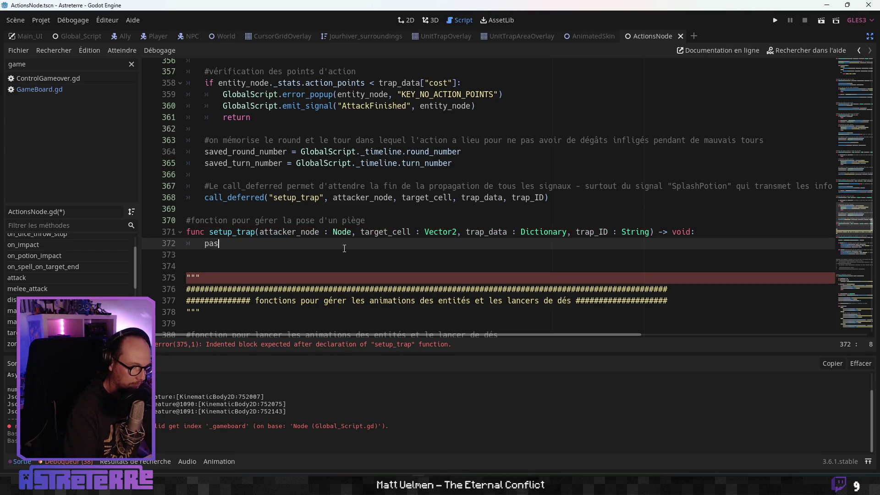
type("s")
key("Escape")
key("Up")
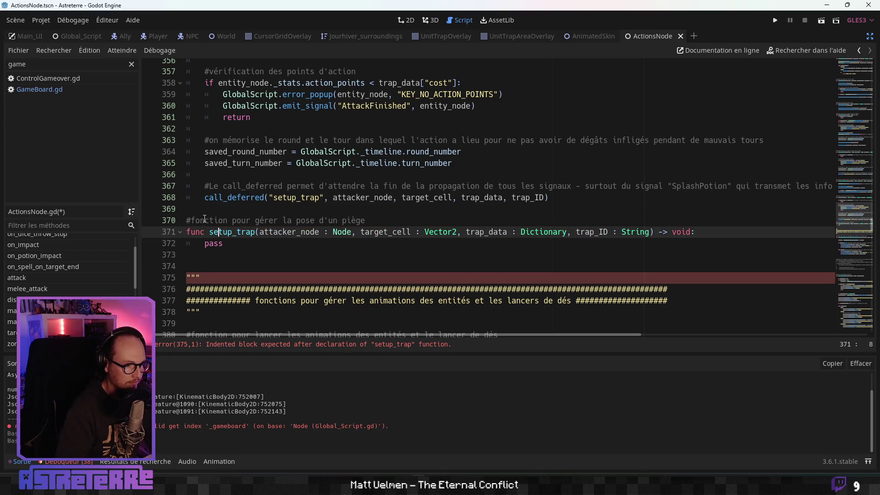
key("Up")
key("Home")
scroll(213, 231, "up", 7)
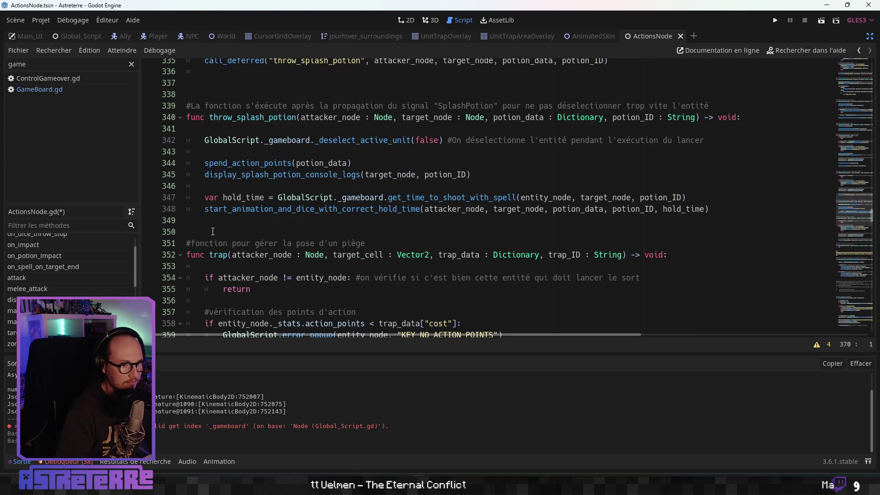
Step: Replace setup_trap's comment with a copy of the throw_splash_potion comment
left_click_drag(709, 106, 204, 105)
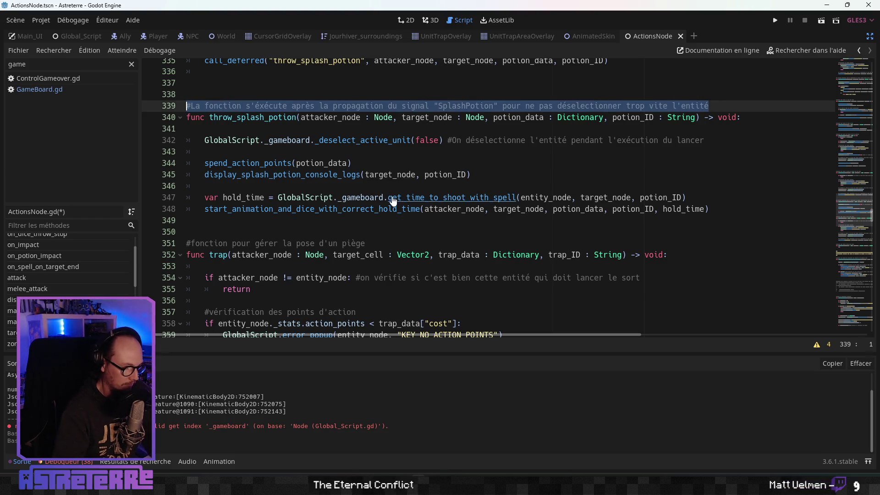
key("Home")
scroll(379, 213, "down", 6)
left_click_drag(367, 266, 191, 265)
type("La fonction s'éxécute après la propagation du signal \"SplashPotion\" pour ne pas déselectionner trop vite l'entité")
scroll(190, 263, "down", 1)
left_click(317, 243)
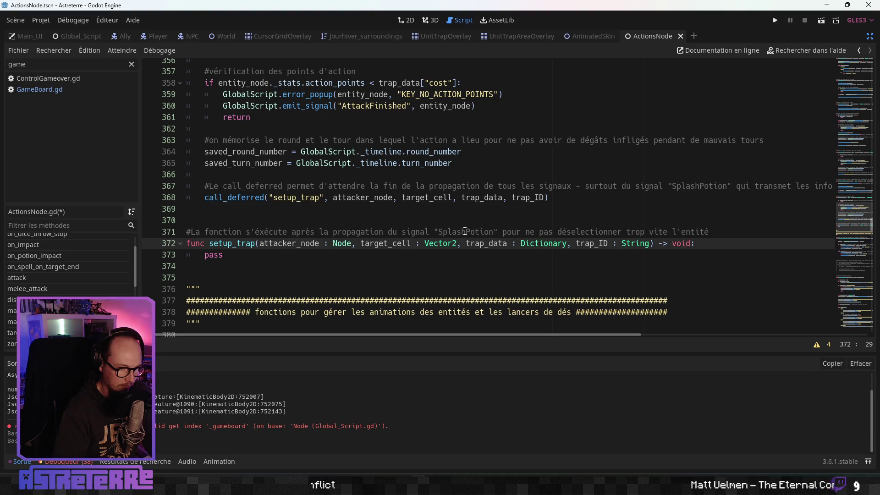
Step: Change SplashPotion to Trap in the pasted comment and save ActionsNode.gd
left_click_drag(465, 232, 439, 230)
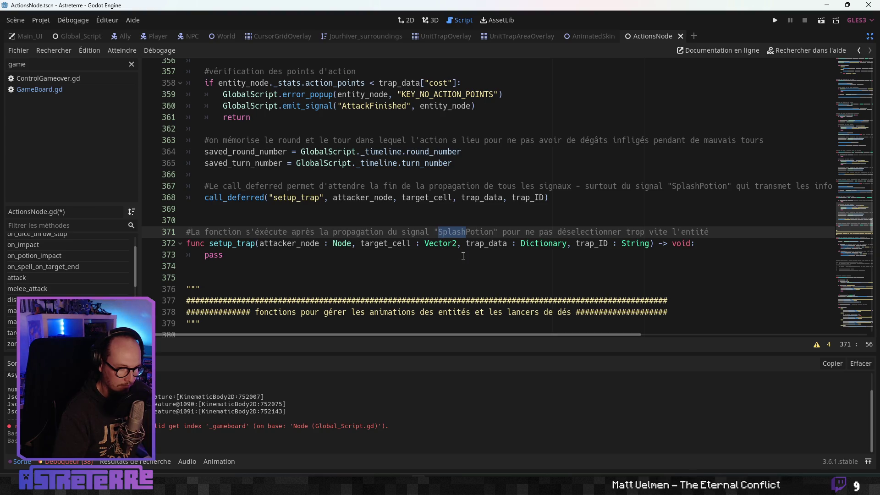
left_click_drag(492, 233, 440, 231)
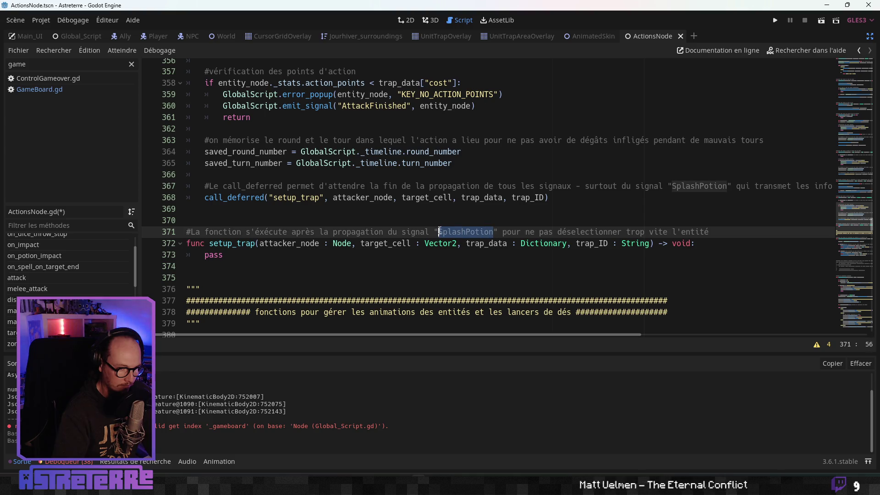
type("Trap")
left_click(475, 254)
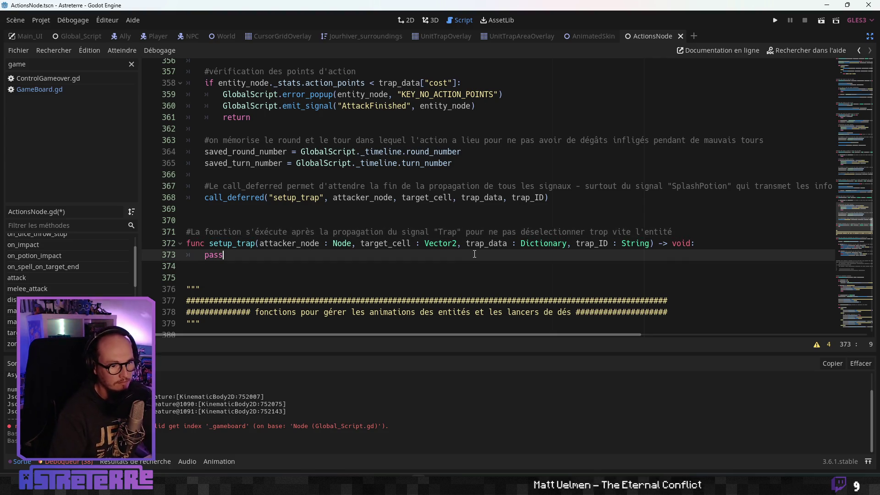
left_click(672, 234)
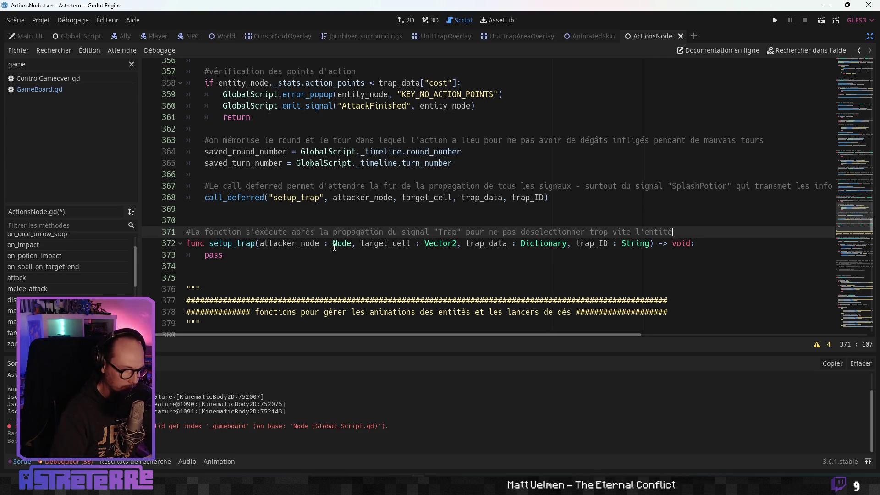
left_click(252, 260)
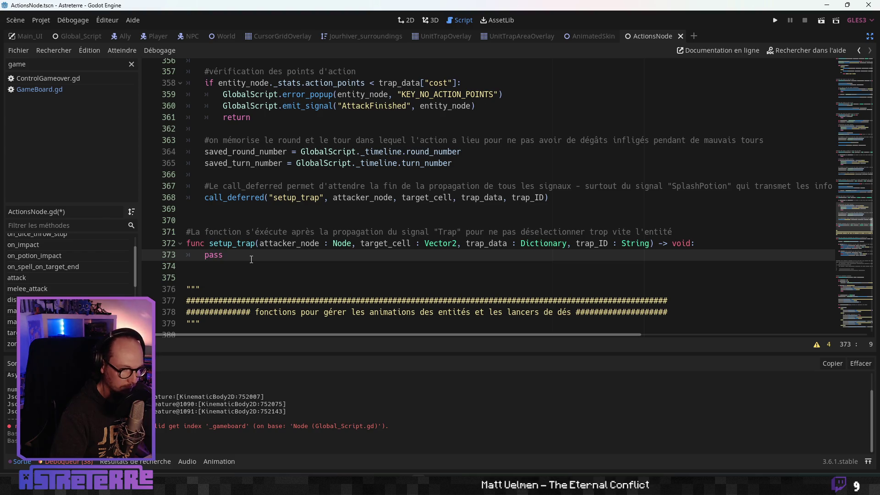
key("ctrl+s")
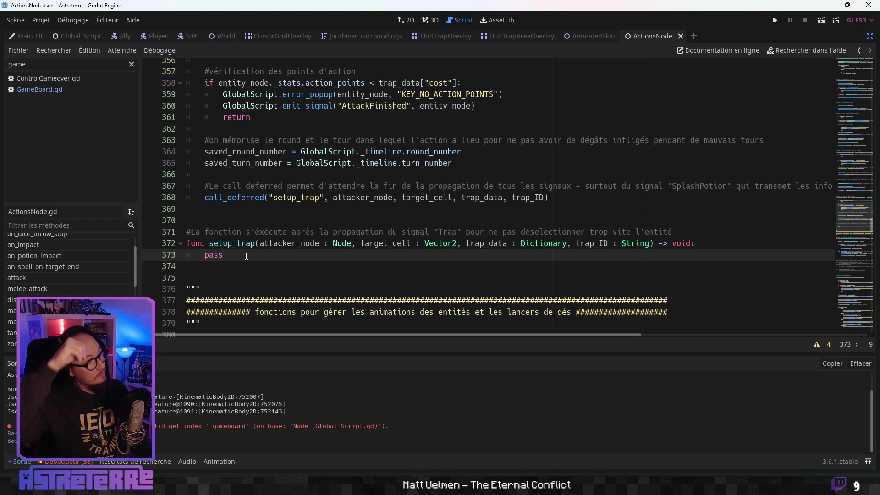
scroll(284, 203, "up", 2)
Step: Replace setup_trap's pass with throw_splash_potion's lines 342–348, adding a blank line above
scroll(283, 203, "up", 6)
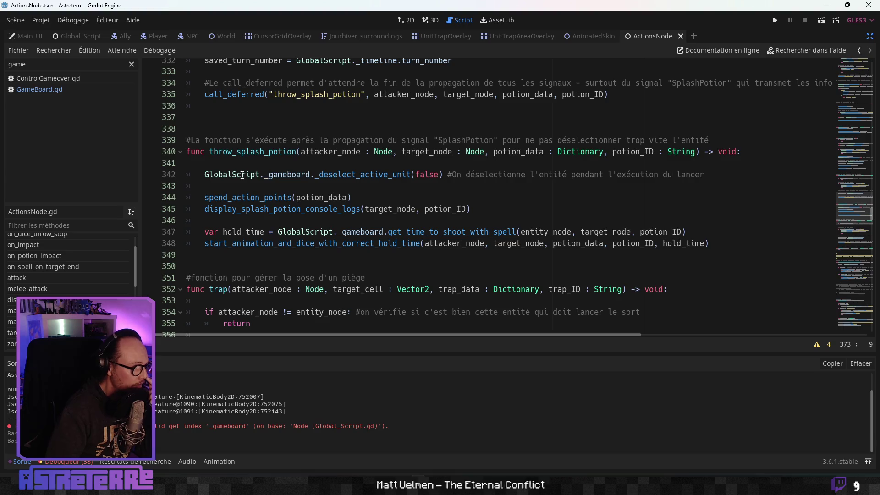
mouse_move(201, 175)
left_mouse_down()
mouse_move(197, 186)
mouse_move(244, 186)
mouse_move(283, 209)
mouse_move(387, 244)
mouse_move(716, 243)
left_mouse_up()
key("ctrl+c")
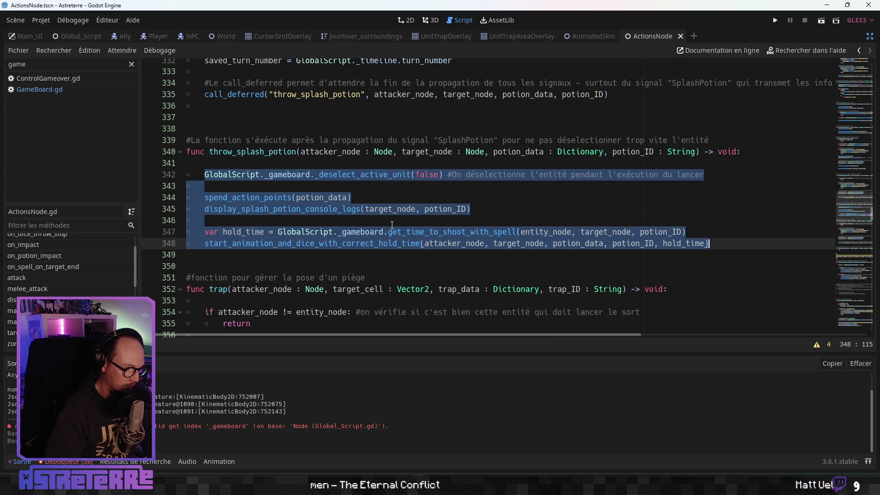
scroll(296, 227, "down", 10)
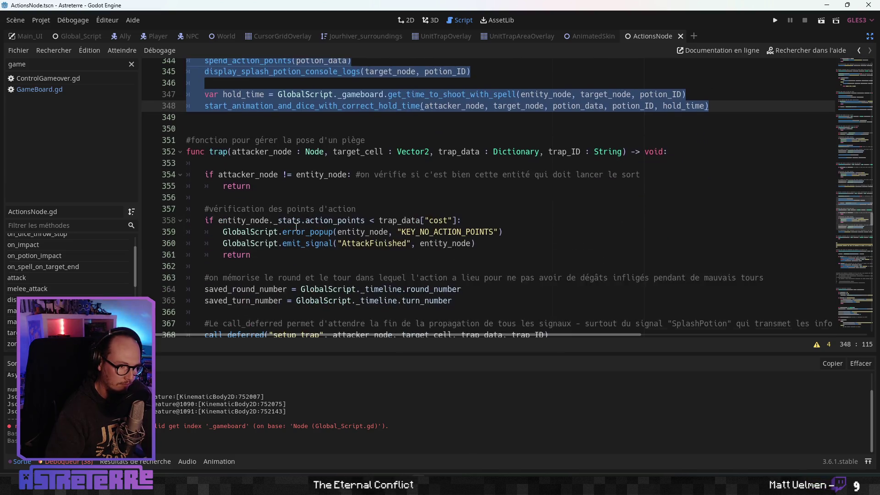
double_click(214, 186)
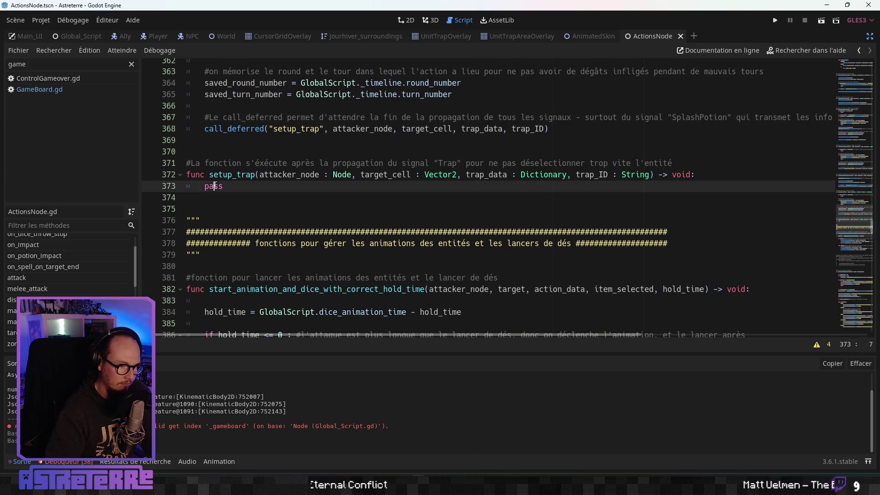
key("ctrl+v")
left_click(204, 186)
key("Return")
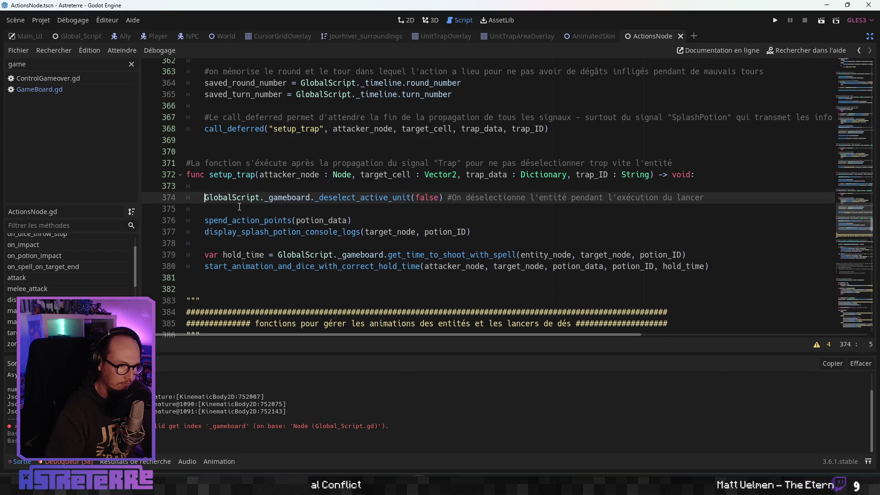
left_click(205, 243)
key("Return")
left_click(247, 246)
scroll(247, 249, "down", 1)
left_click(285, 187)
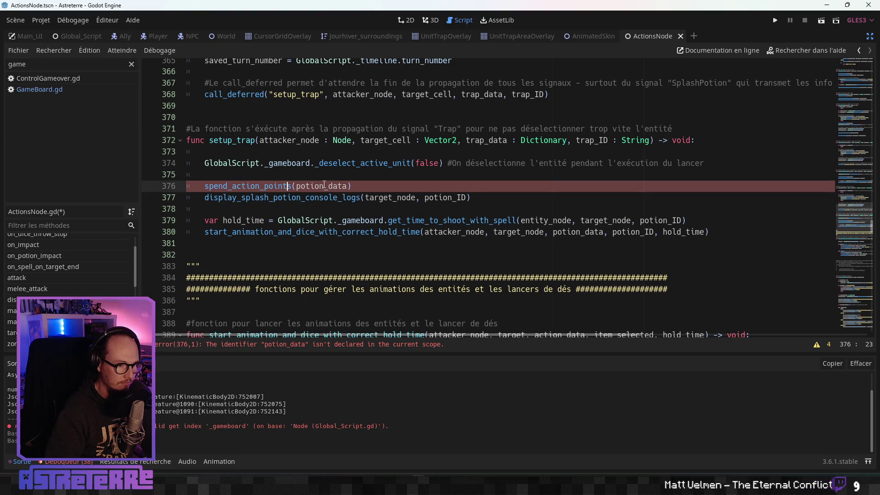
Step: Change potion_data to trap_data in spend_action_points and comment out the console-log call
left_click_drag(324, 186, 297, 186)
type("tra")
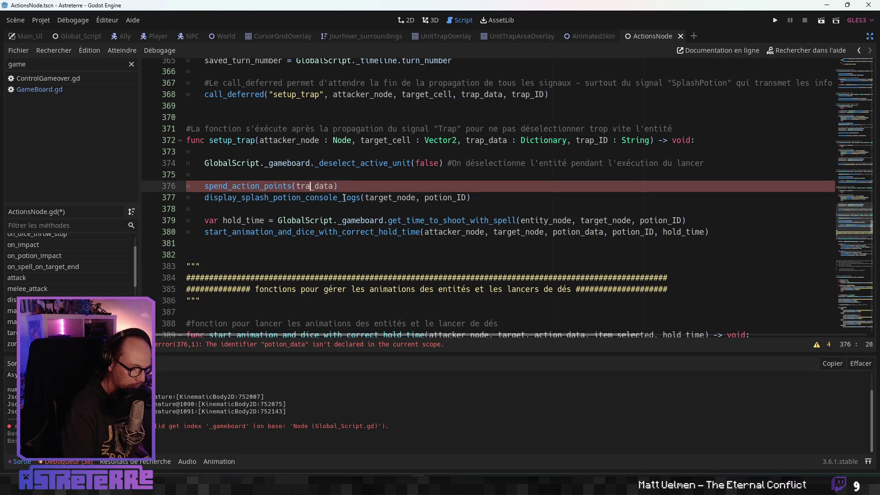
type("p")
left_click(414, 197)
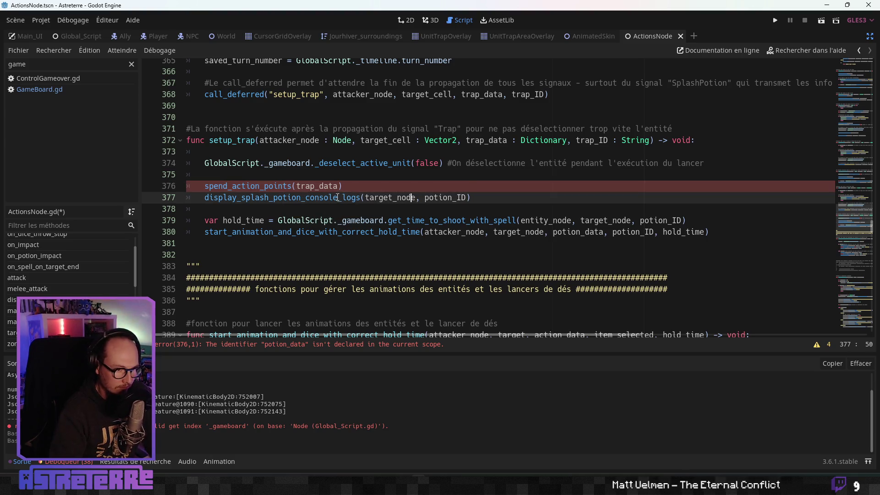
left_click_drag(470, 198, 170, 195)
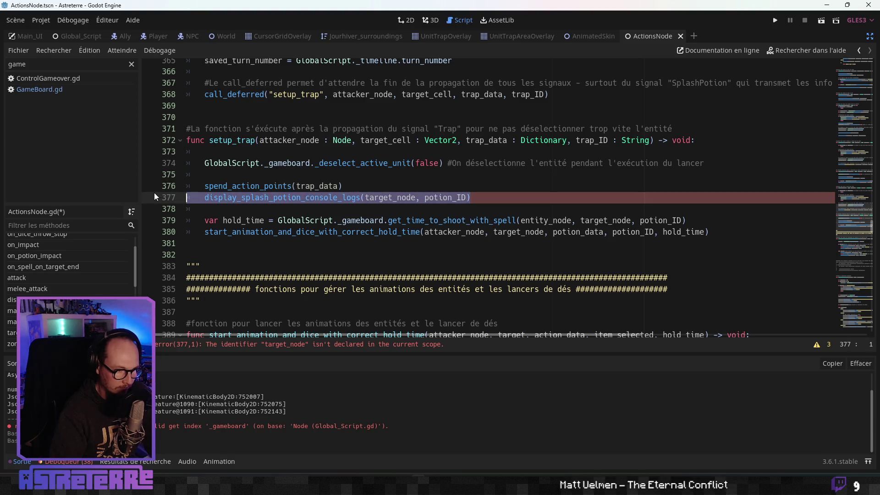
key("ctrl+k")
left_click(264, 208)
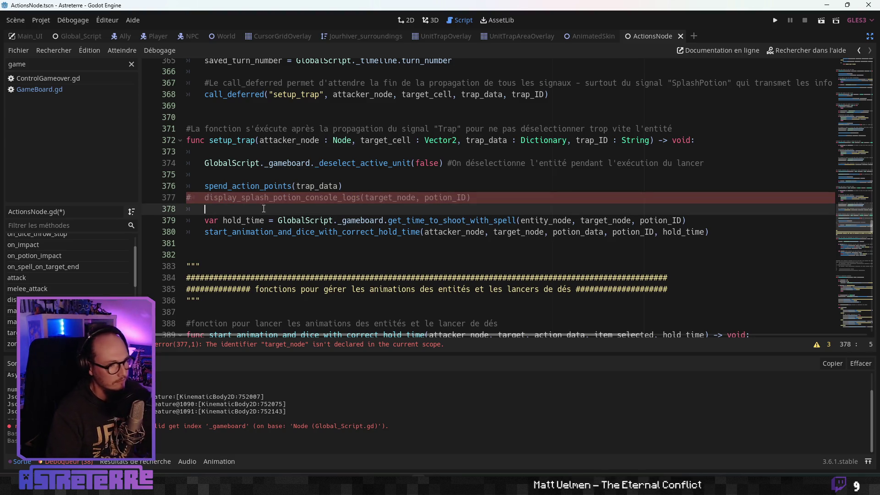
Step: Delete the hold_time and animation lines from setup_trap
left_click(242, 232)
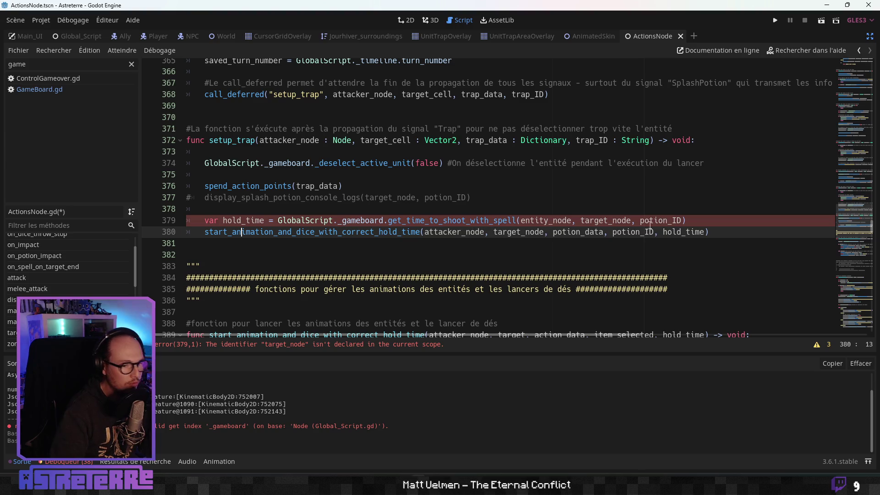
left_click_drag(729, 221, 194, 220)
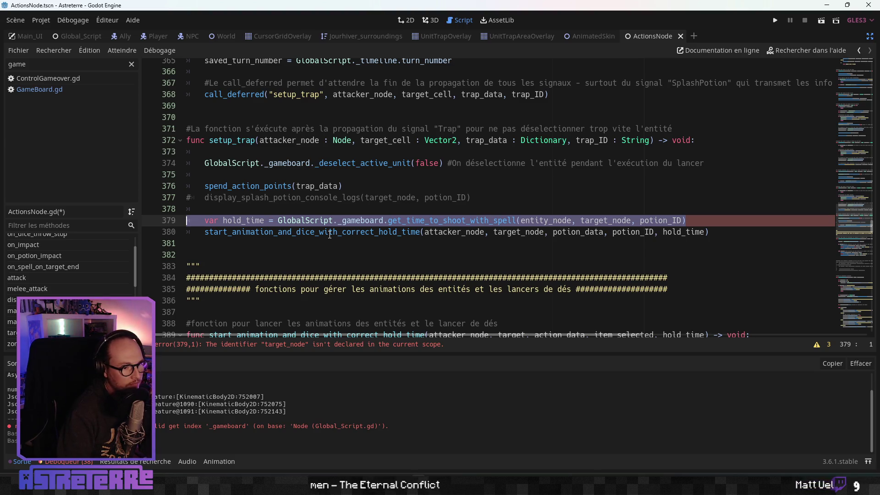
left_click_drag(715, 232, 207, 219)
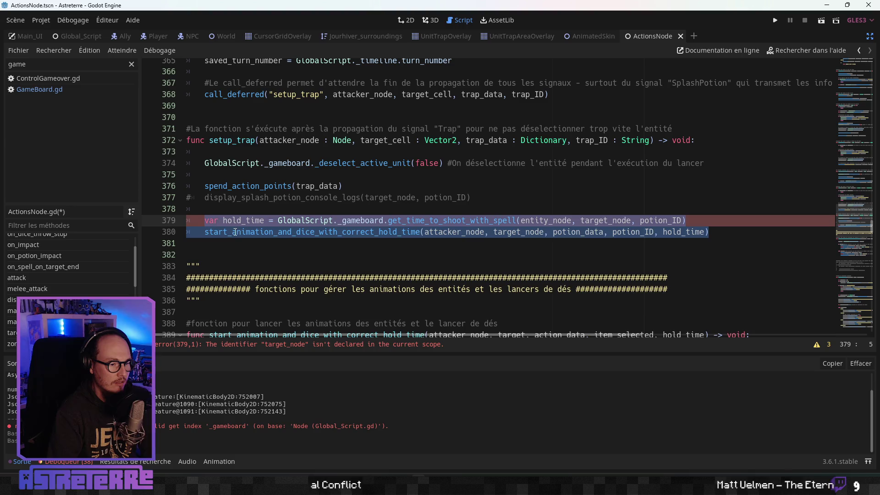
key("BackSpace")
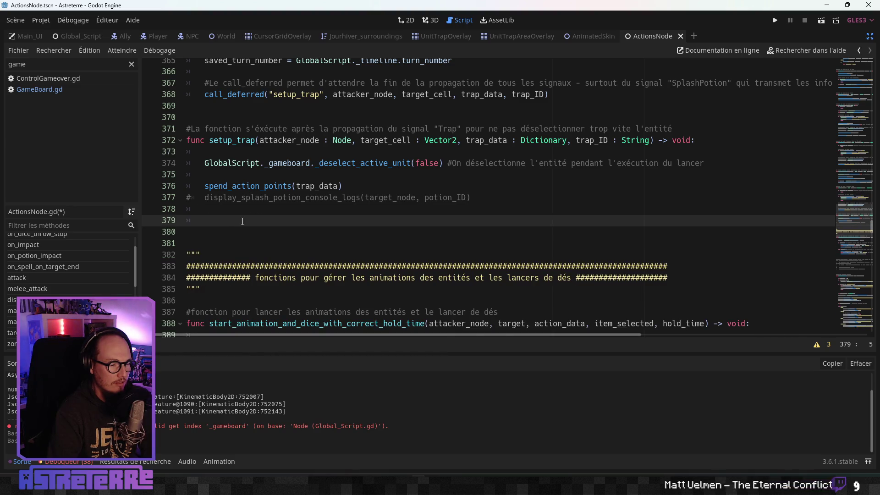
scroll(243, 221, "down", 6)
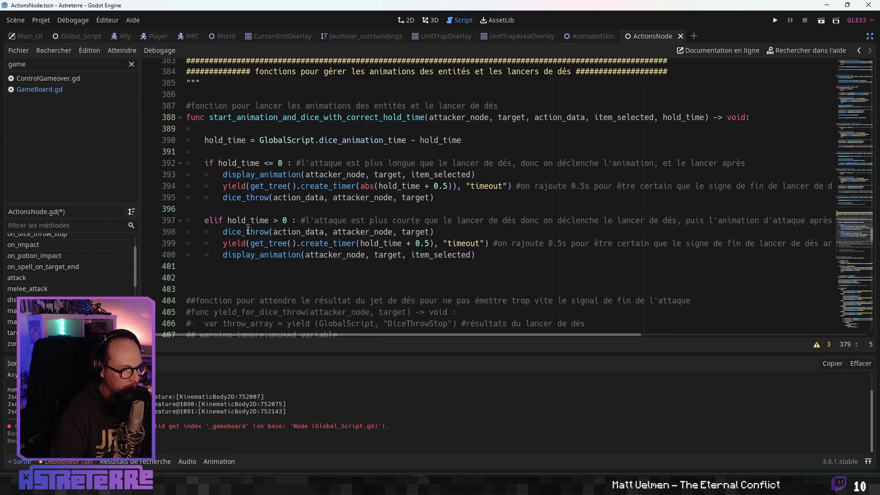
scroll(247, 227, "down", 6)
scroll(252, 234, "down", 2)
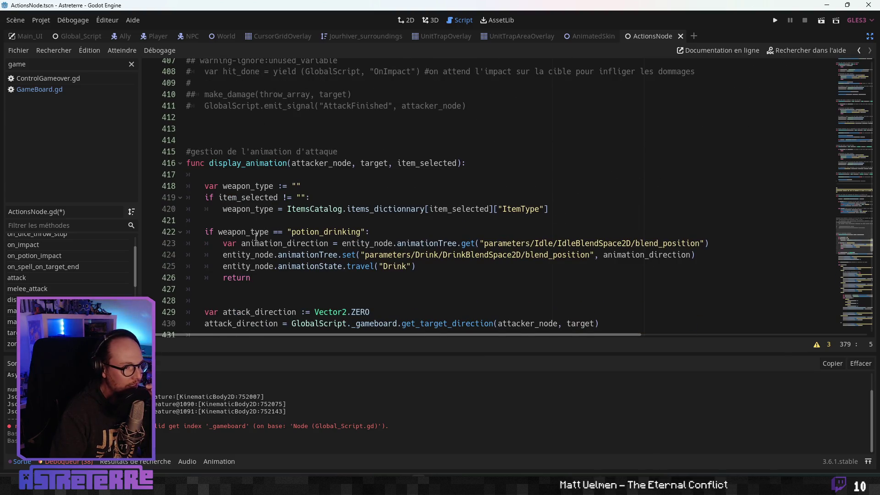
scroll(342, 172, "down", 3)
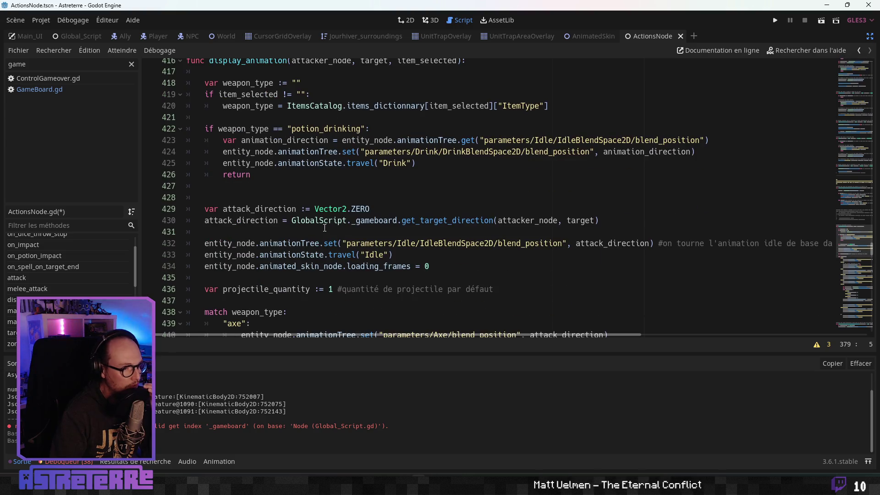
scroll(330, 211, "down", 2)
scroll(324, 228, "down", 3)
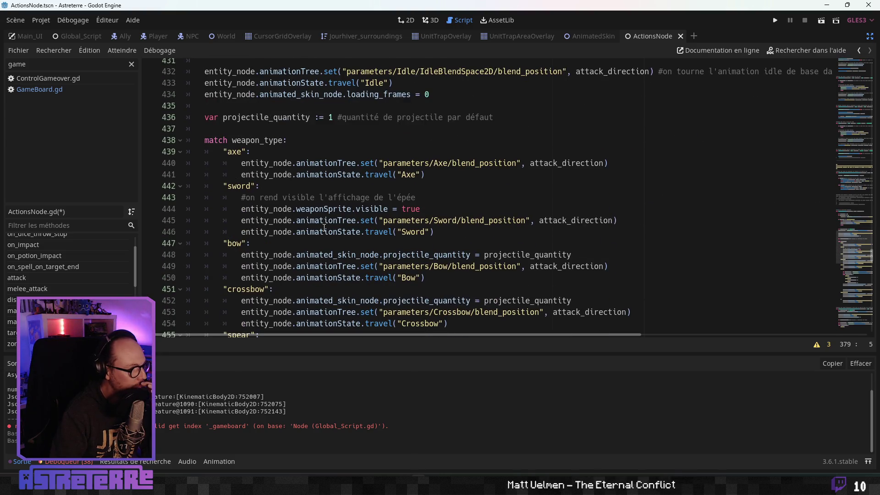
scroll(325, 228, "down", 4)
scroll(324, 228, "down", 2)
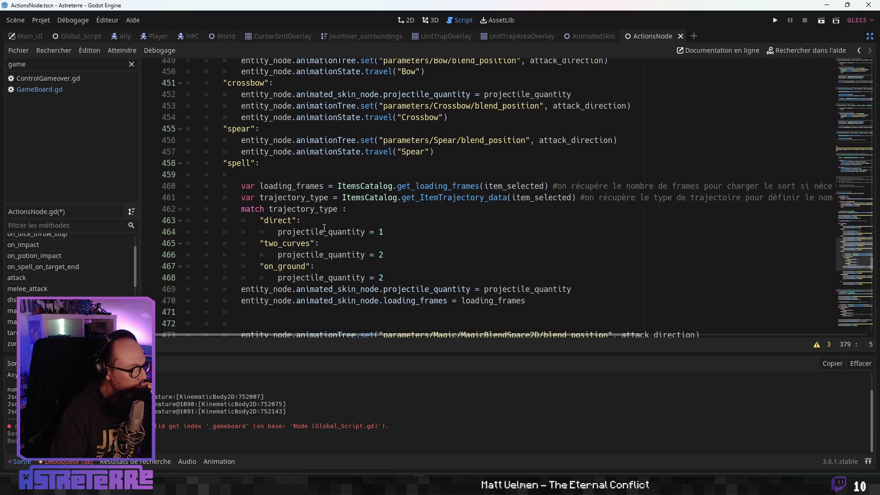
scroll(325, 227, "down", 4)
scroll(325, 228, "down", 2)
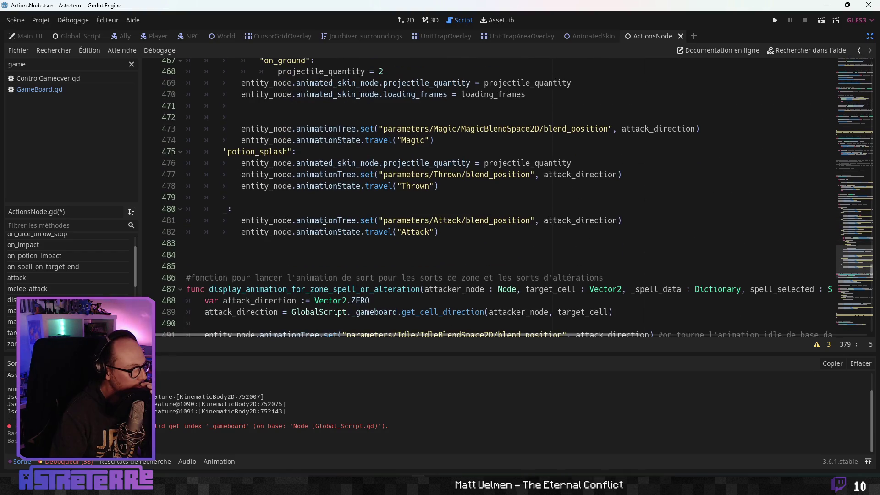
scroll(325, 228, "down", 2)
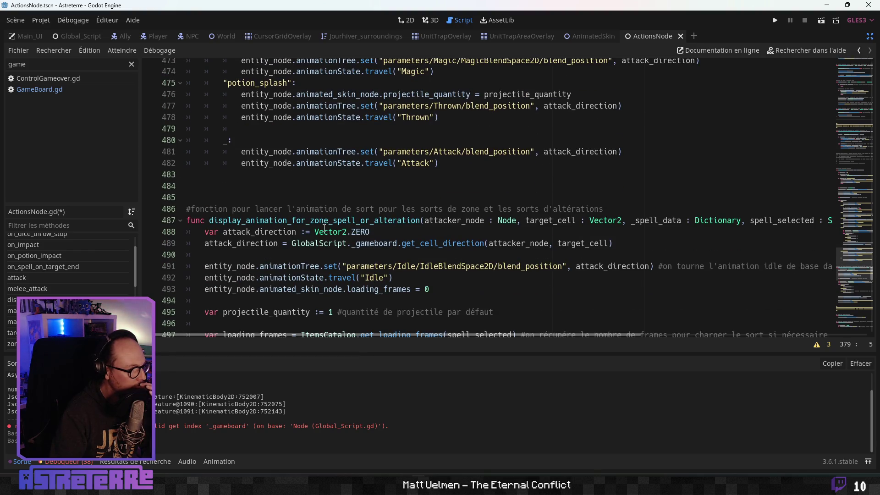
scroll(324, 228, "down", 3)
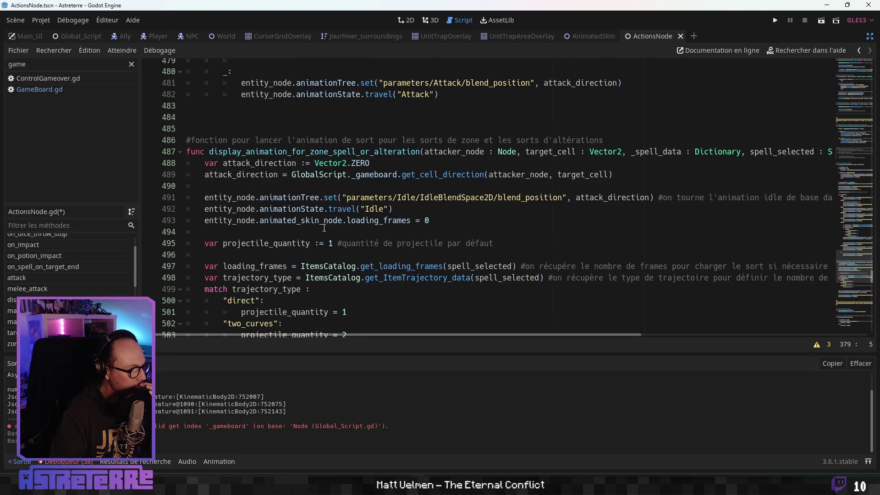
scroll(325, 227, "down", 5)
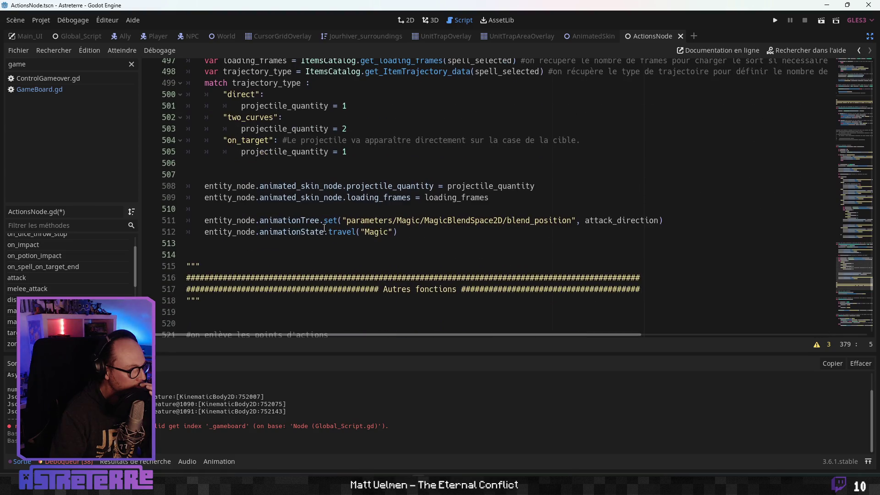
scroll(325, 228, "up", 4)
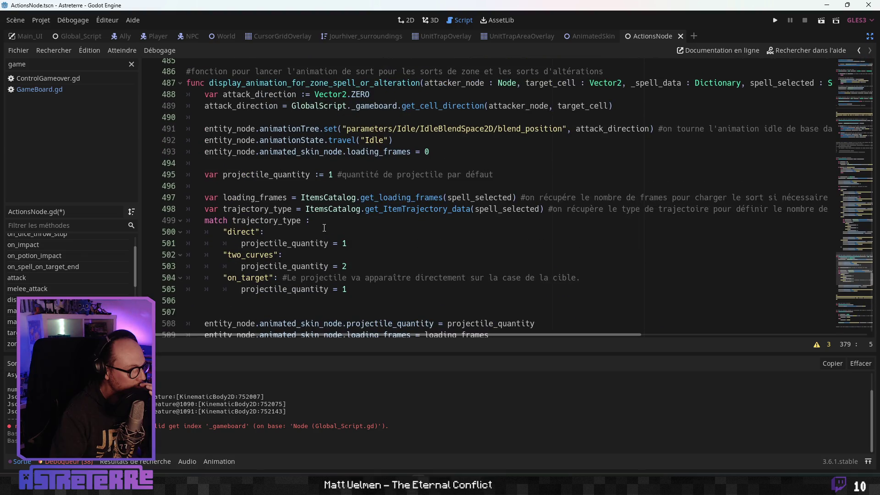
scroll(324, 228, "up", 4)
scroll(325, 228, "up", 12)
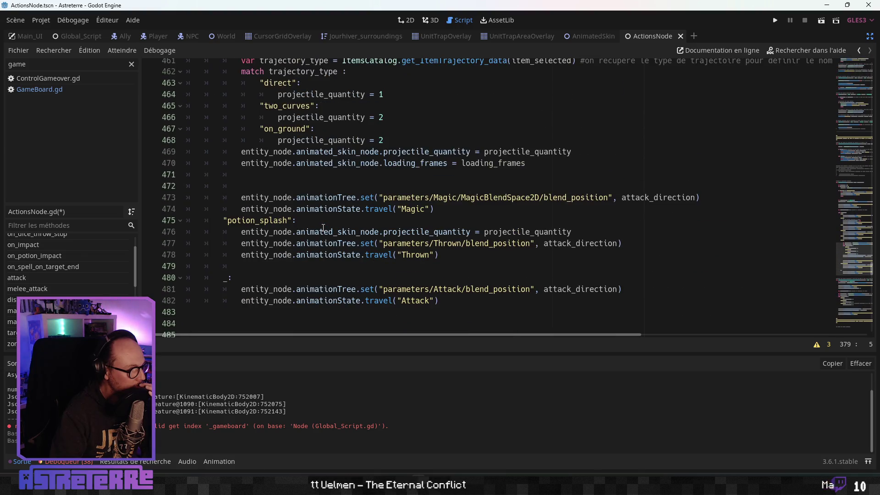
scroll(323, 228, "up", 12)
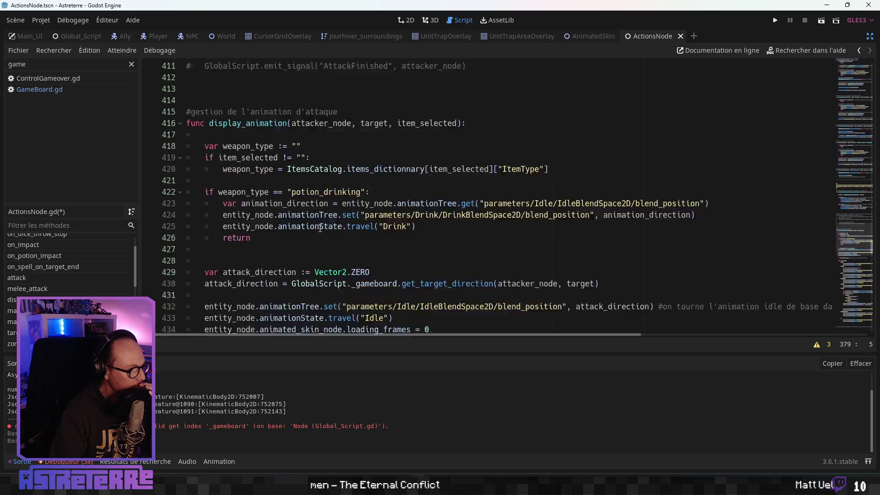
scroll(320, 228, "up", 3)
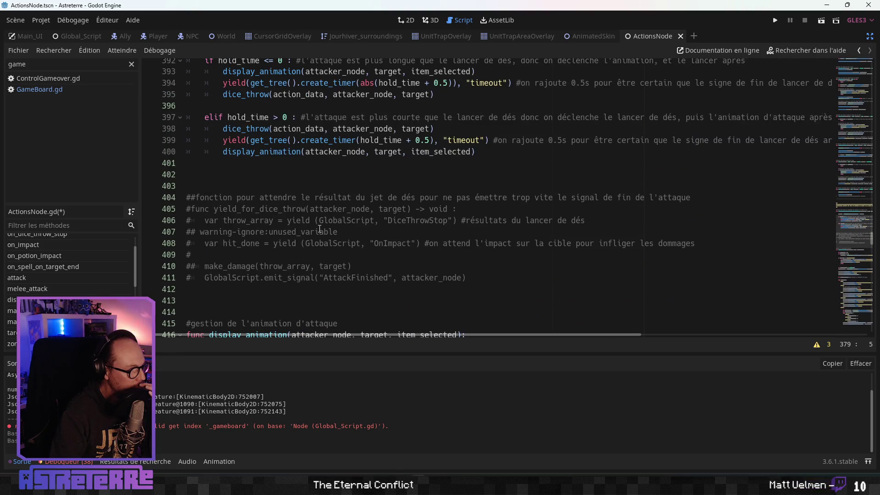
scroll(320, 229, "up", 3)
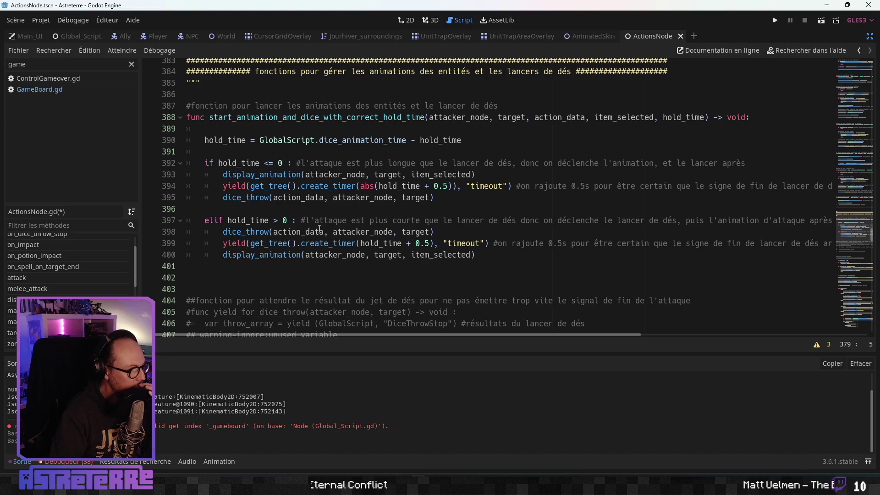
scroll(319, 229, "up", 6)
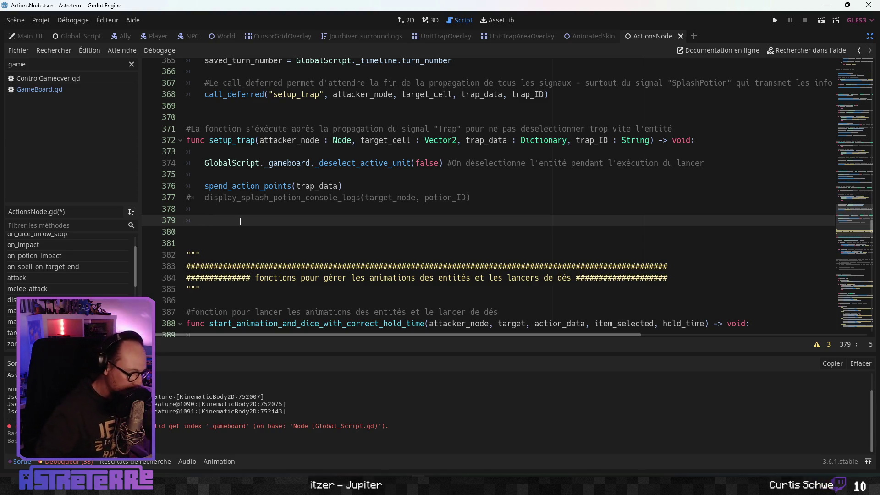
Step: Begin a new call on line 379 by typing display_animation_for_trap()
type("di")
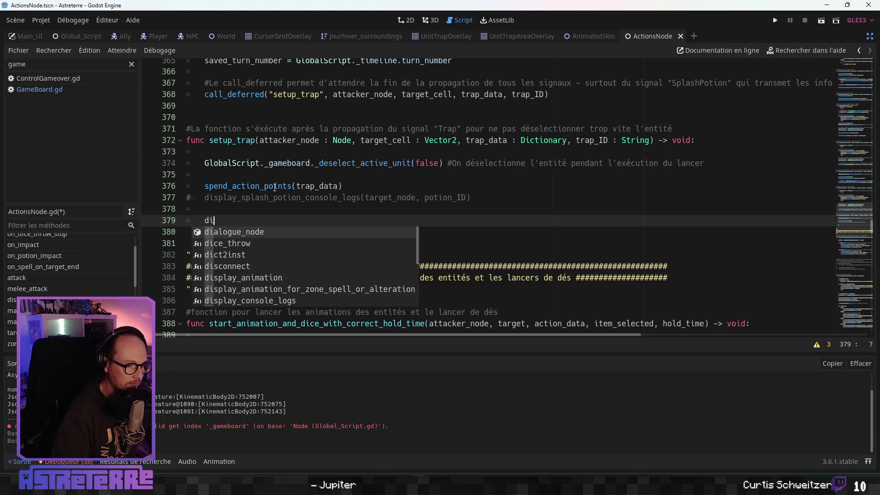
type("splay_animati")
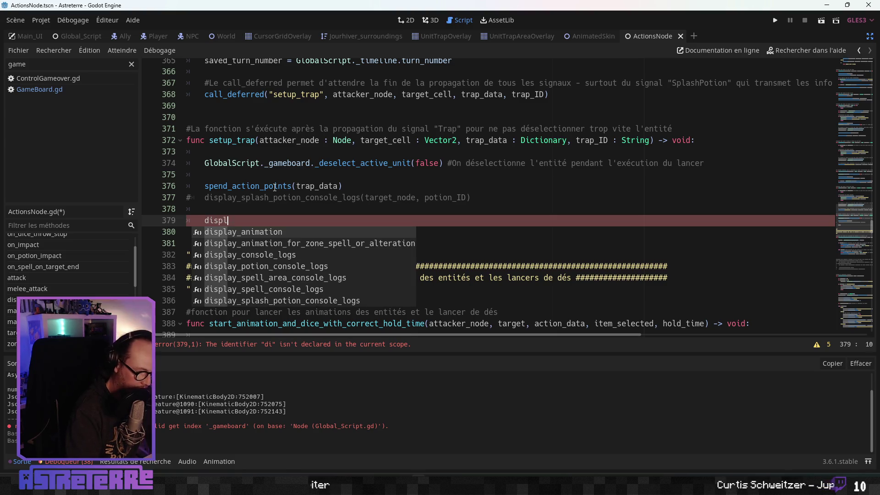
type("on_")
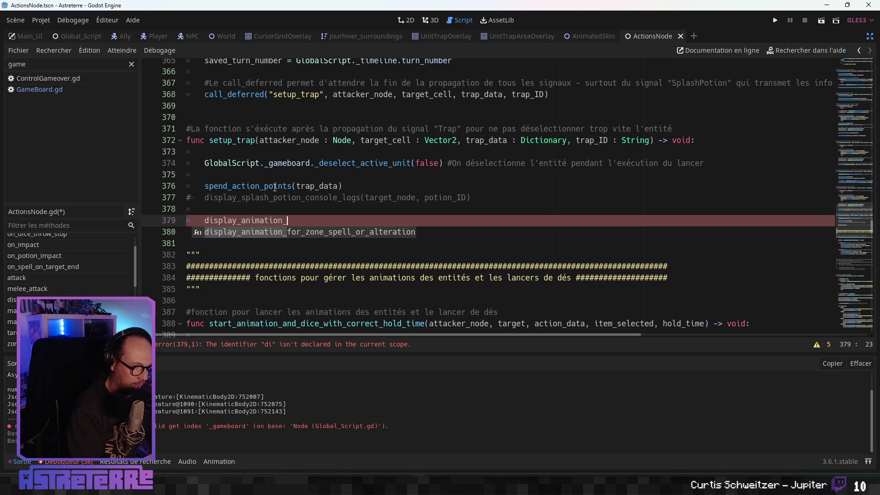
type("for_trap")
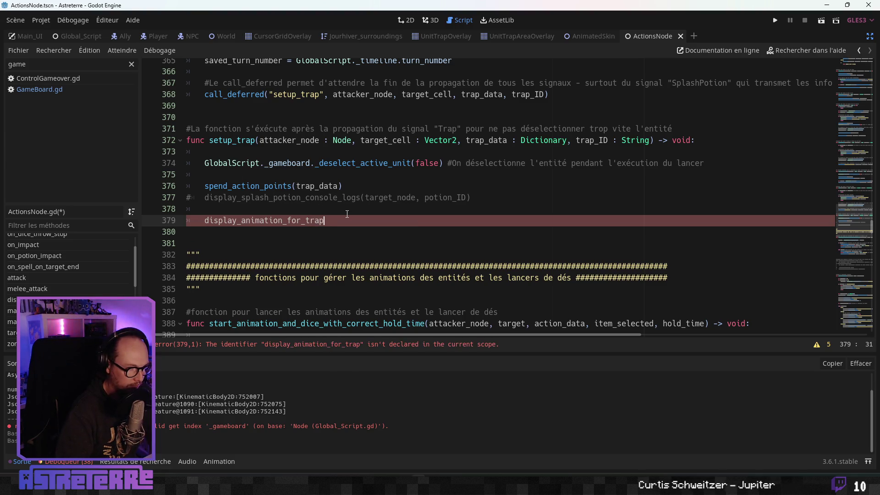
type("()")
Step: Finish the display_animation_for_trap() call on line 379, still flagged undeclared
left_click(315, 197)
scroll(317, 194, "down", 4)
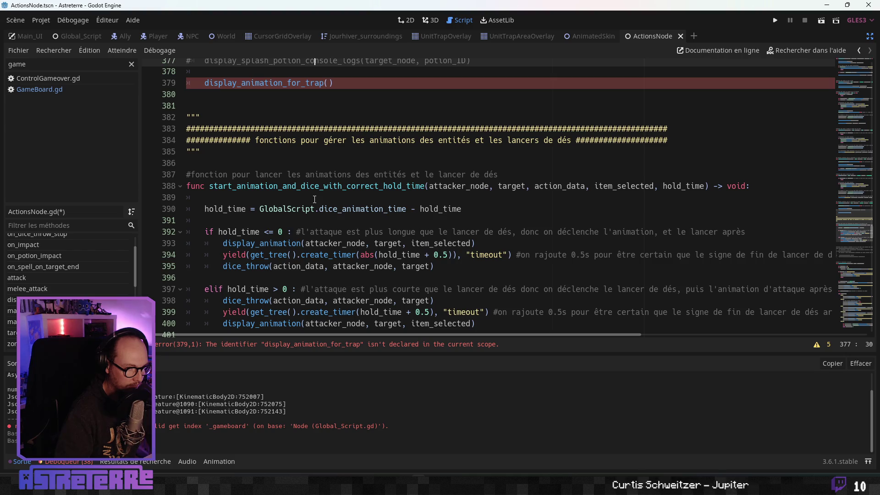
Step: Copy display_animation_for_zone_spell_or_alteration's parameter list into the parentheses of the line-379 call
scroll(305, 227, "down", 8)
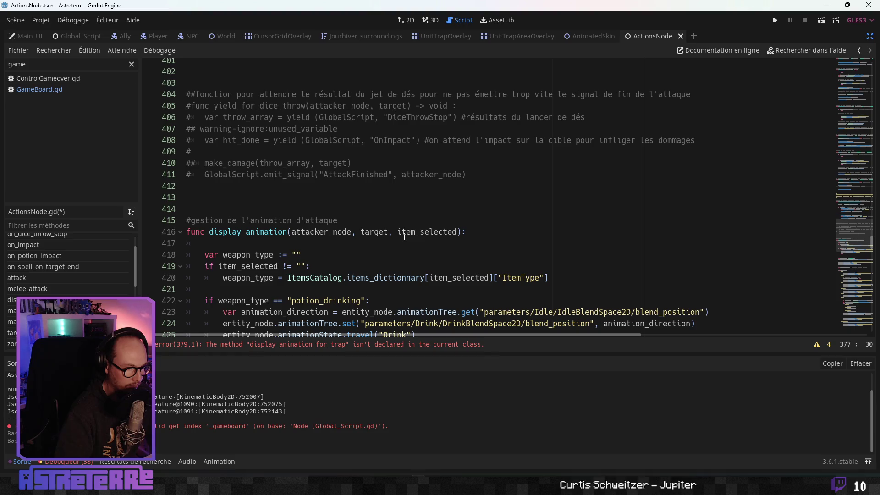
scroll(404, 237, "down", 1)
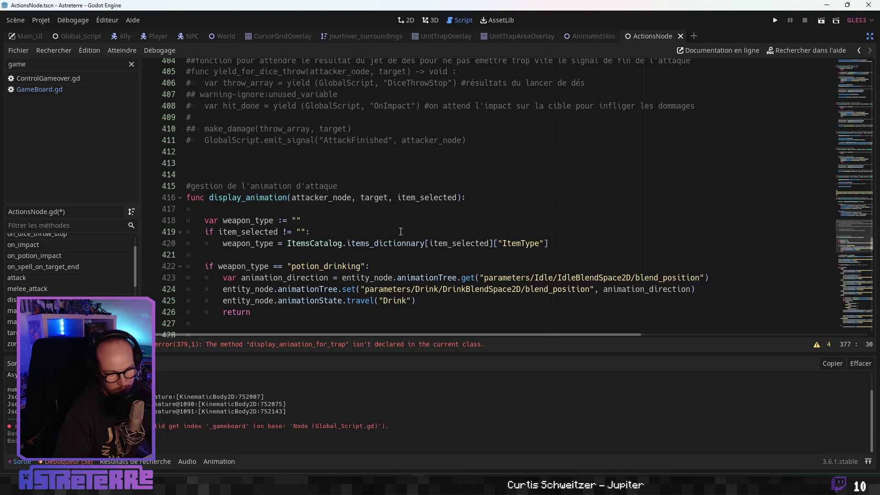
scroll(400, 231, "down", 1)
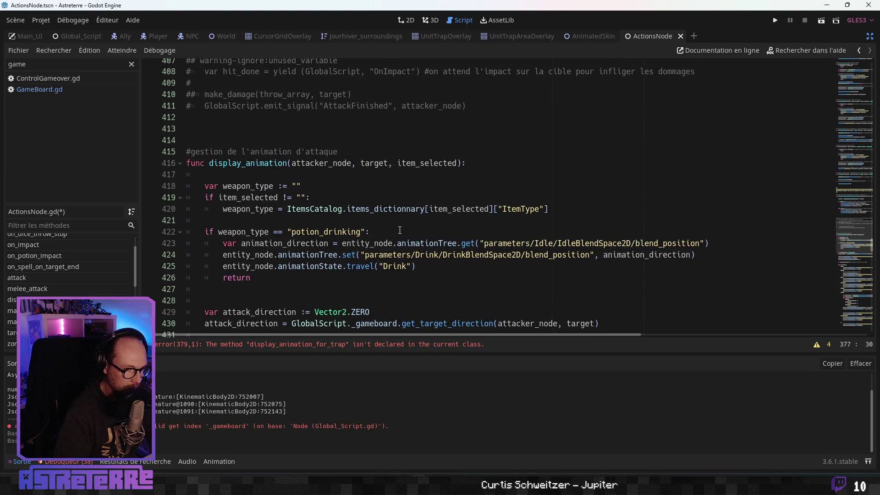
scroll(399, 230, "down", 12)
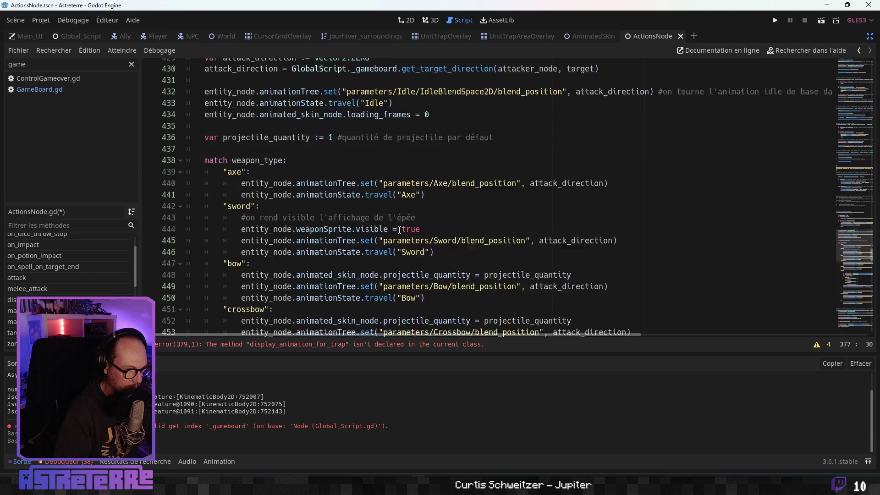
scroll(399, 230, "down", 8)
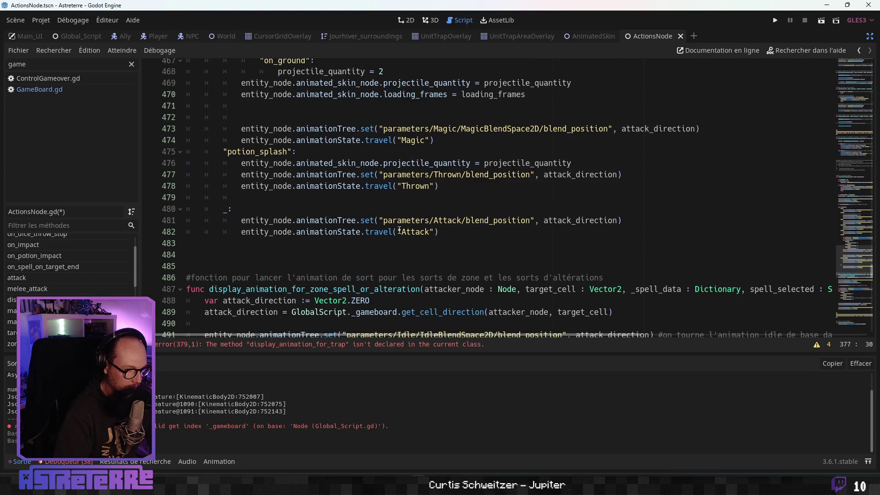
scroll(399, 230, "down", 1)
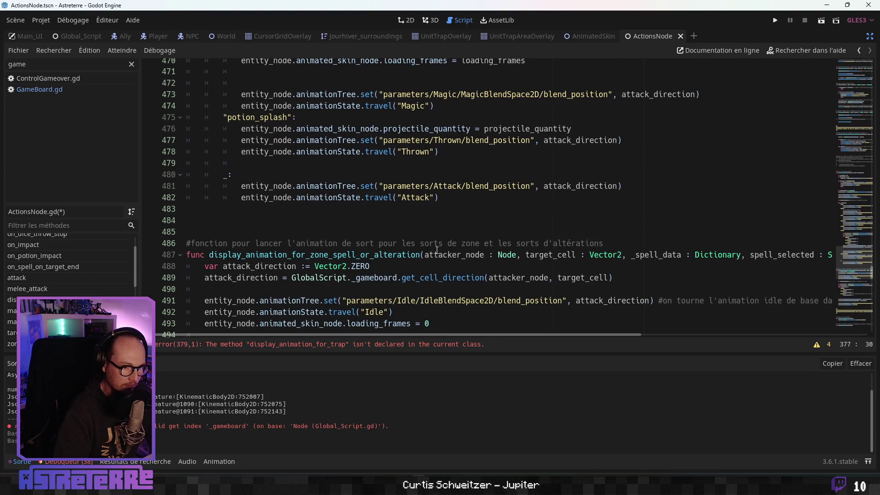
left_click_drag(427, 255, 793, 256)
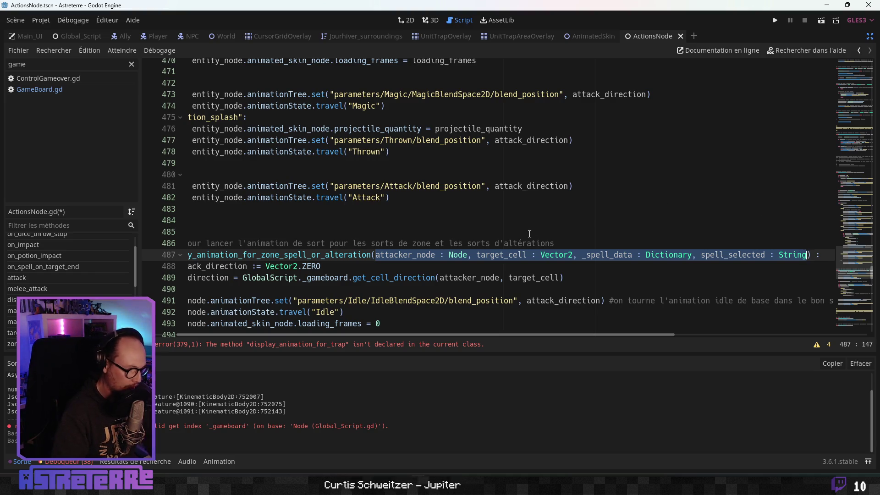
scroll(458, 236, "up", 20)
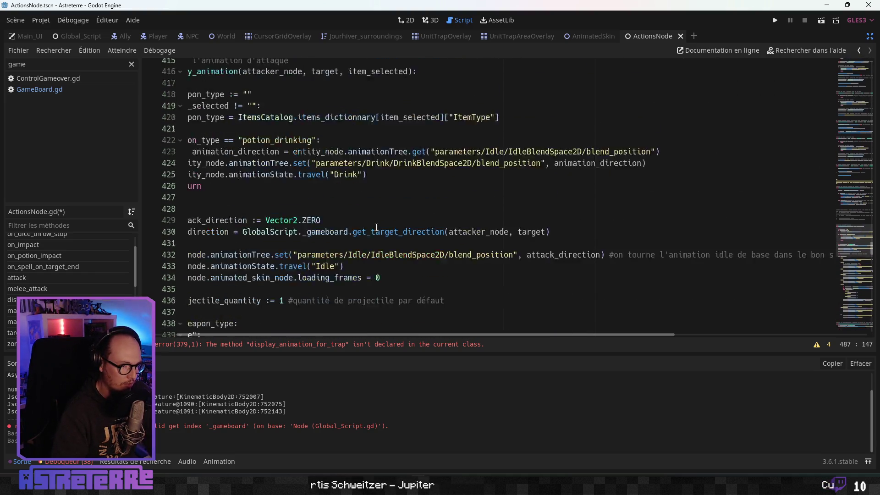
scroll(358, 229, "up", 5)
scroll(339, 256, "left", 1)
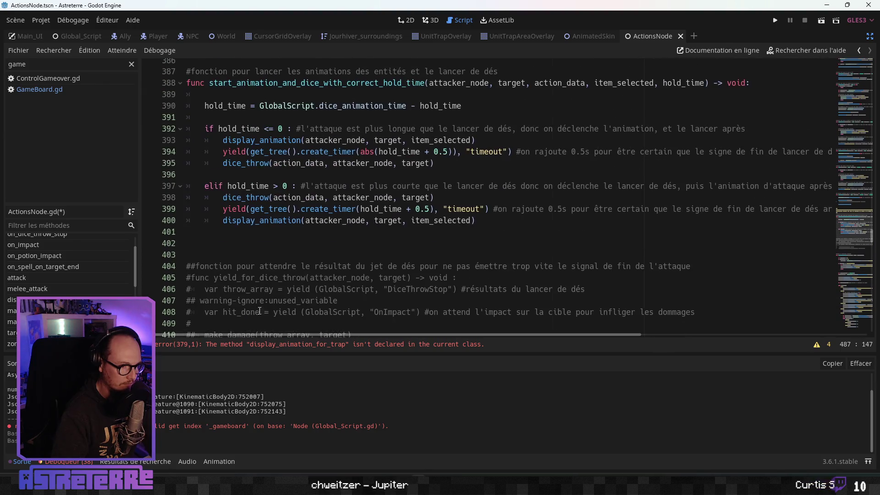
scroll(320, 281, "up", 5)
scroll(338, 212, "up", 1)
left_click(328, 186)
type("attacker_node : Node, target_cell : Vector2, _spell_data : Dictionary, spell_selected : String")
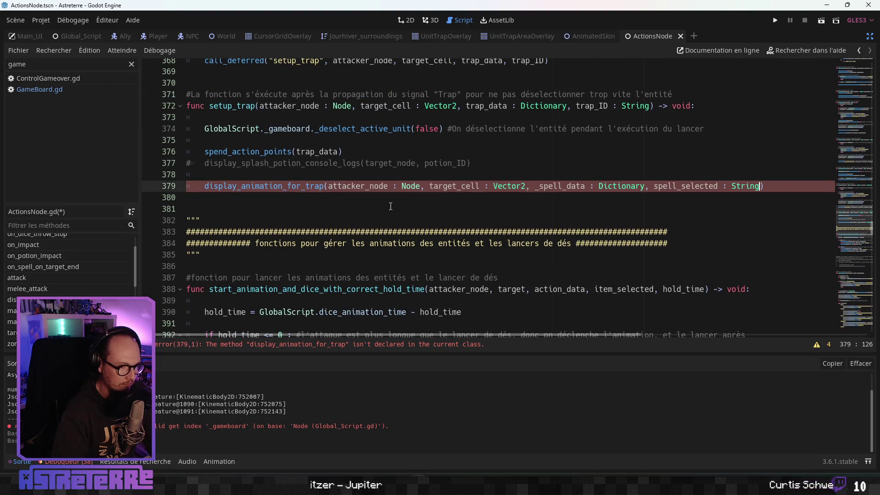
Step: Strip the Node, Vector2 and Dictionary annotations, leaving attacker_node, target_cell, trap_data as arguments
left_click_drag(388, 186, 427, 185)
type(",")
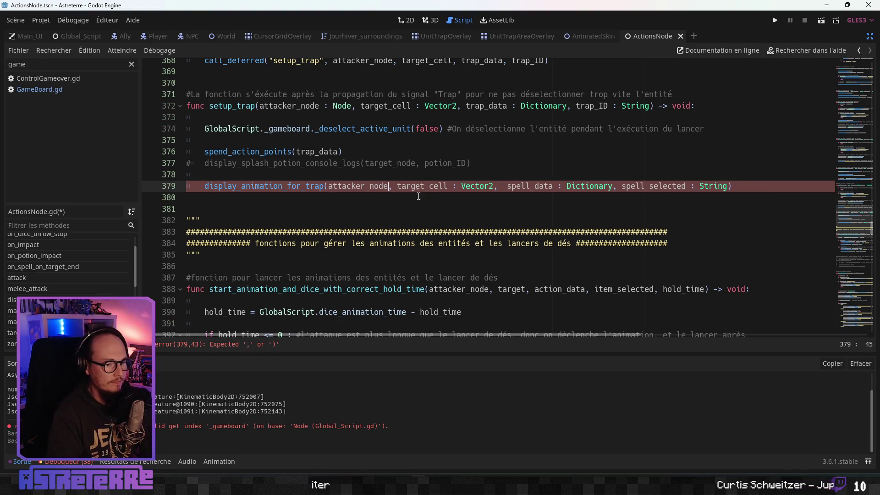
left_click(444, 186)
scroll(443, 202, "up", 1)
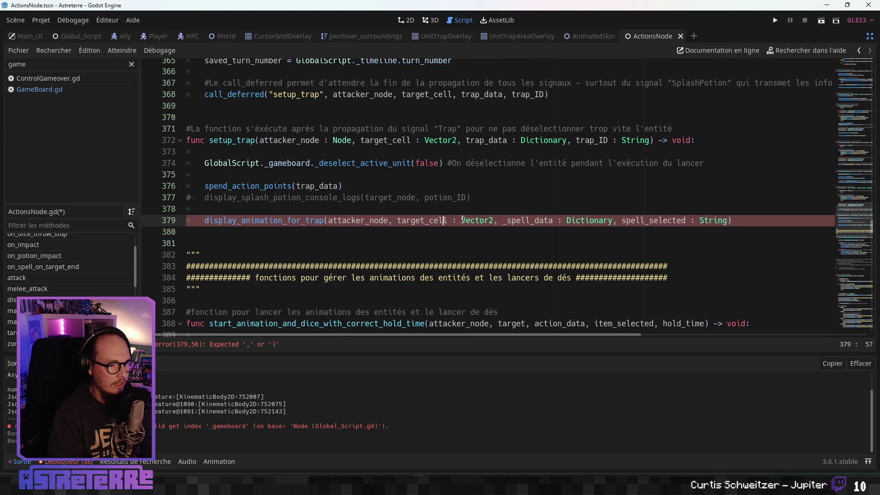
left_click_drag(448, 220, 487, 221)
key("BackSpace")
key("BackSpace")
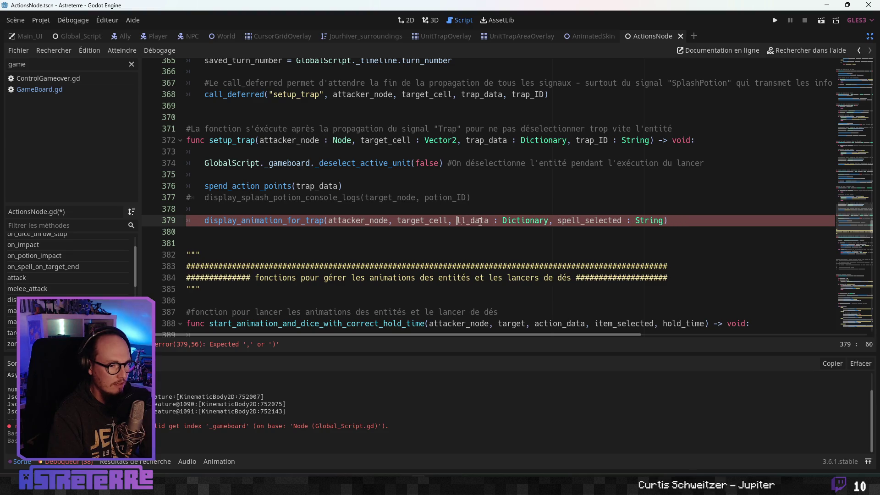
type("trap")
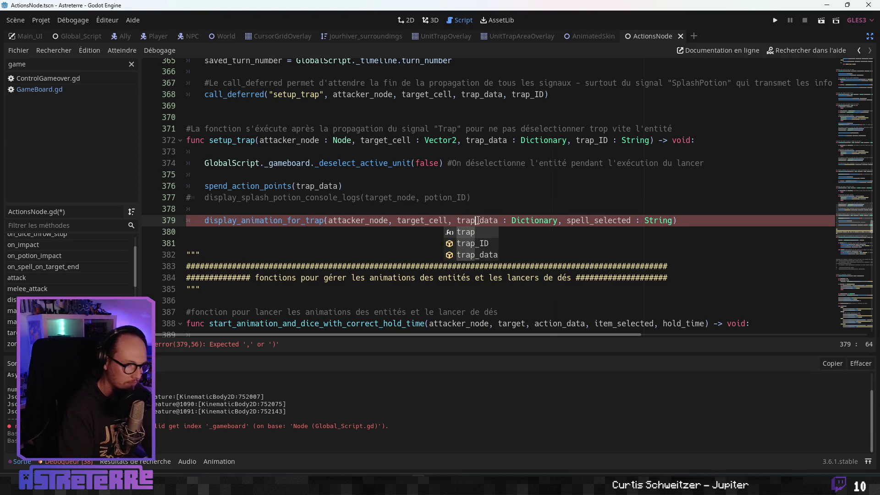
left_click(506, 201)
left_click_drag(503, 220, 556, 221)
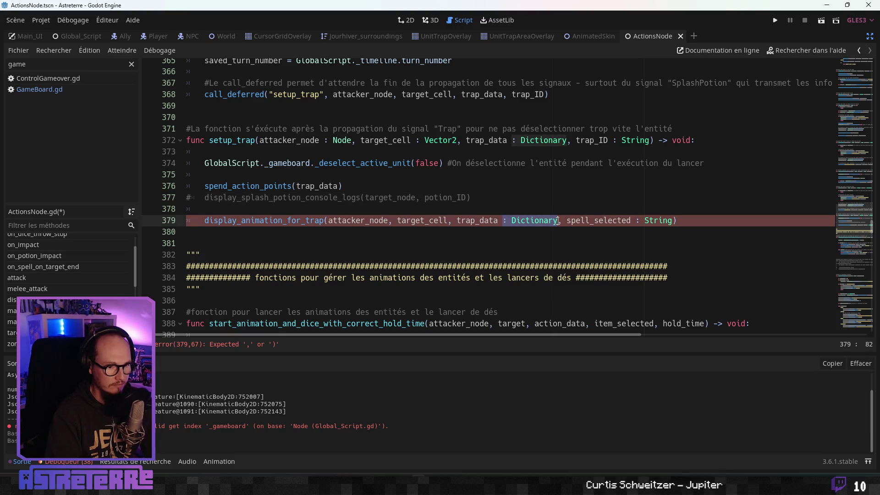
key("BackSpace")
key("BackSpace")
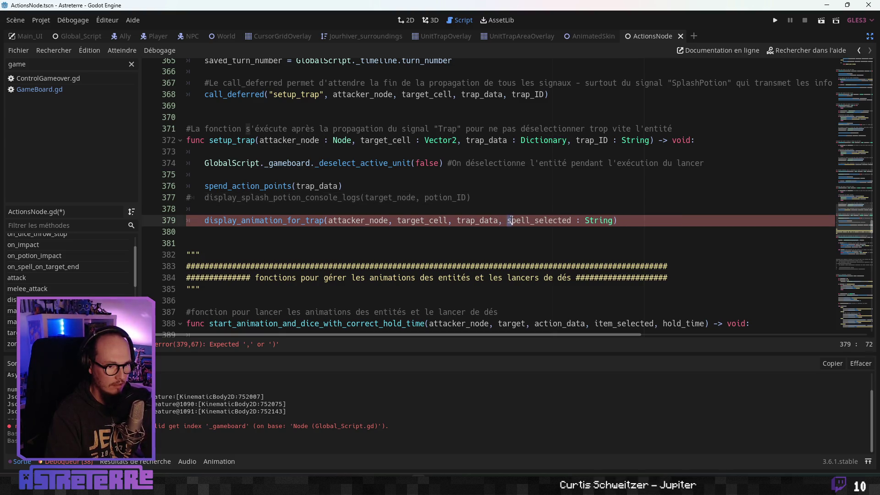
Step: Replace 'spell_selected : String' with trap_ID, copied from line 368, as the last argument
double_click(528, 94)
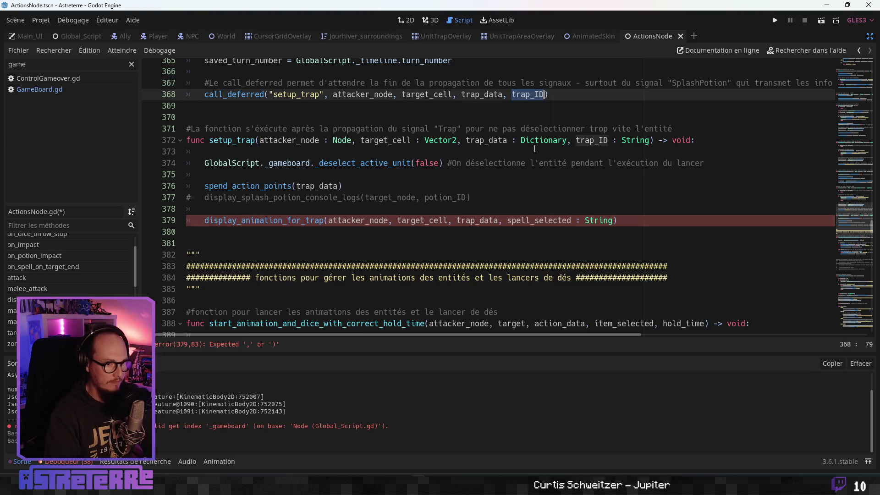
key("ctrl+c")
left_click_drag(576, 219, 511, 220)
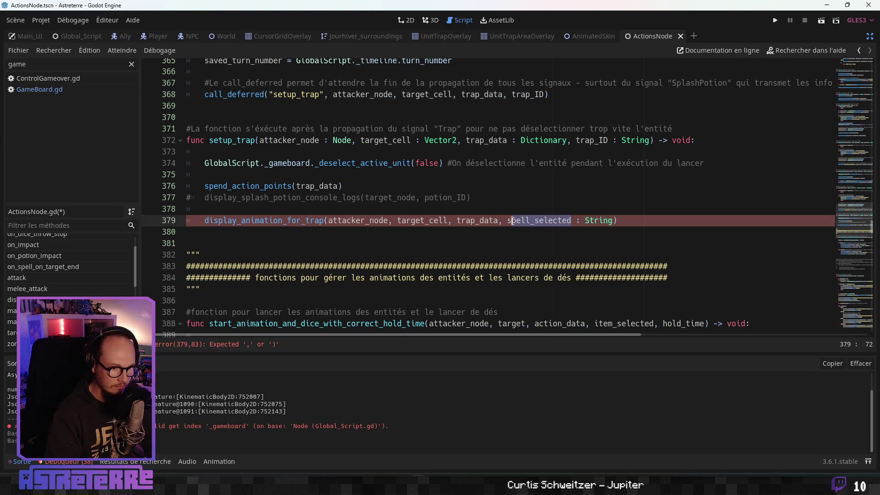
key("ctrl+v")
key("BackSpace")
key("BackSpace")
key("BackSpace")
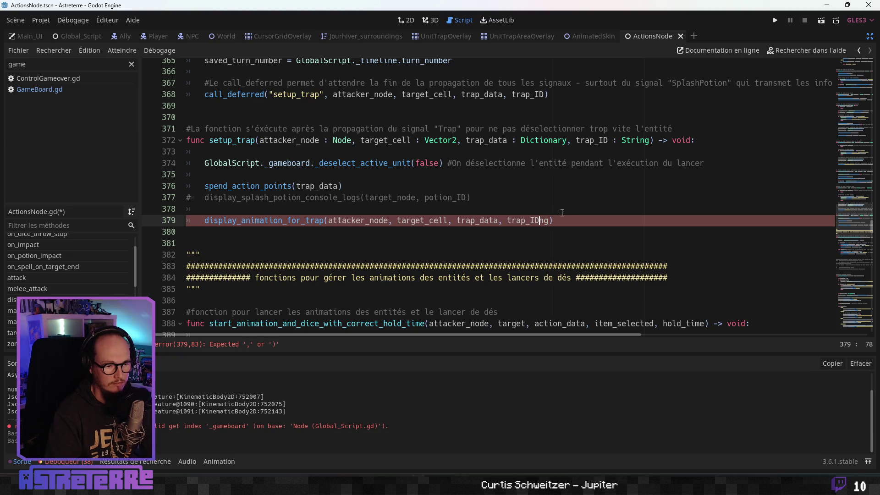
left_click(366, 187)
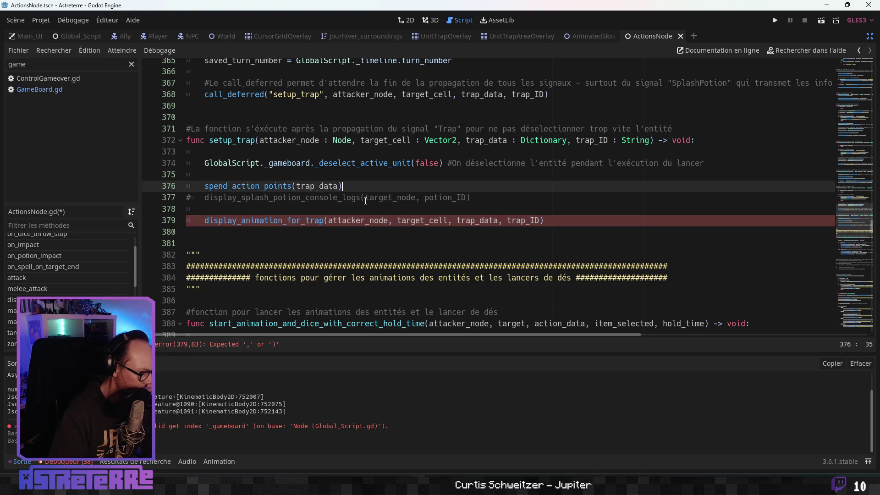
left_click(243, 207)
double_click(238, 220)
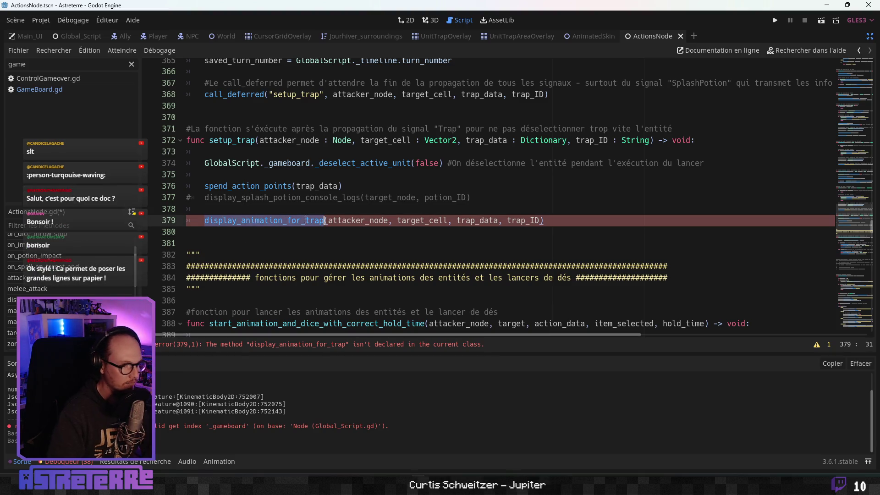
left_click(420, 220)
Step: Open blank lines around line 513, before the Autres fonctions block
scroll(353, 236, "down", 15)
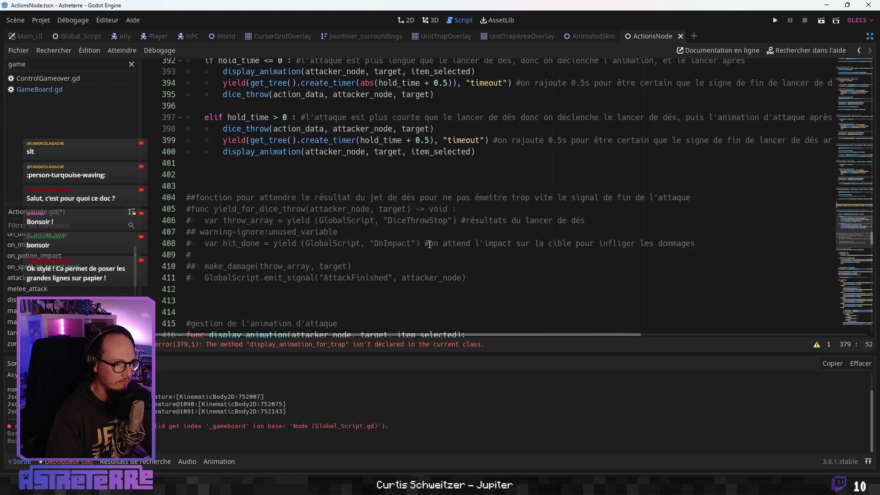
scroll(426, 250, "down", 20)
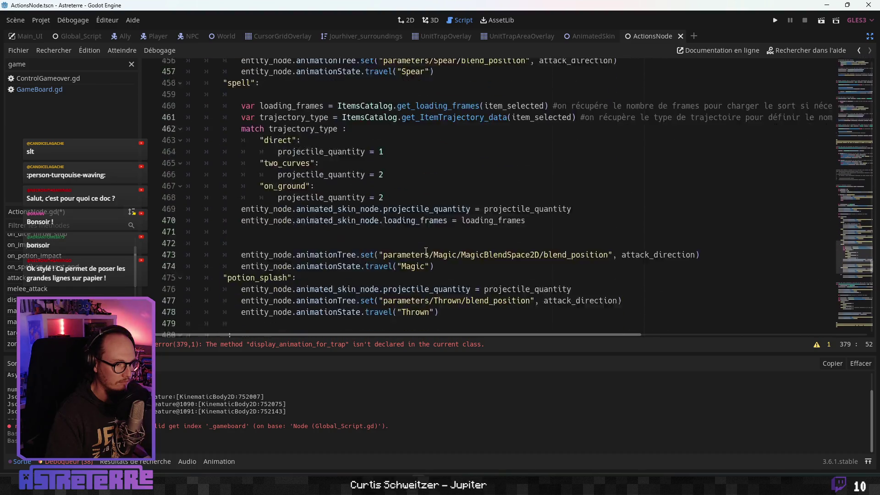
scroll(426, 251, "down", 14)
scroll(397, 255, "up", 7)
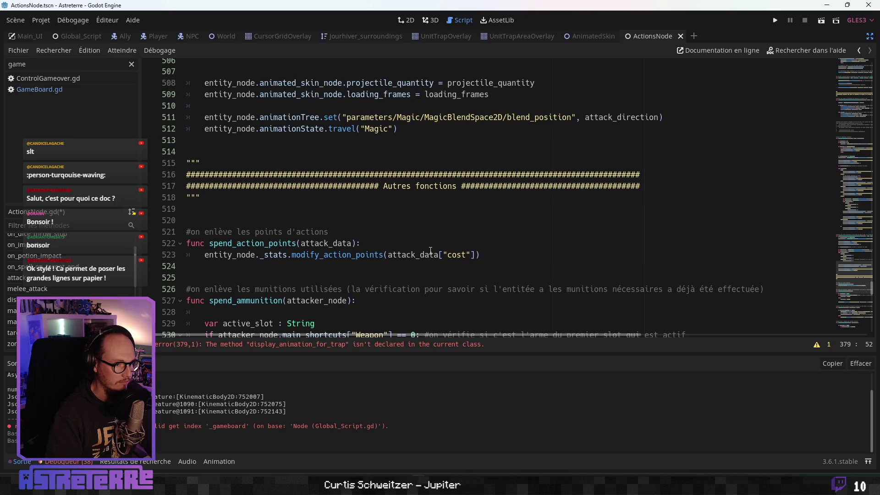
left_click(211, 222)
key("Return")
key("Return")
key("Return")
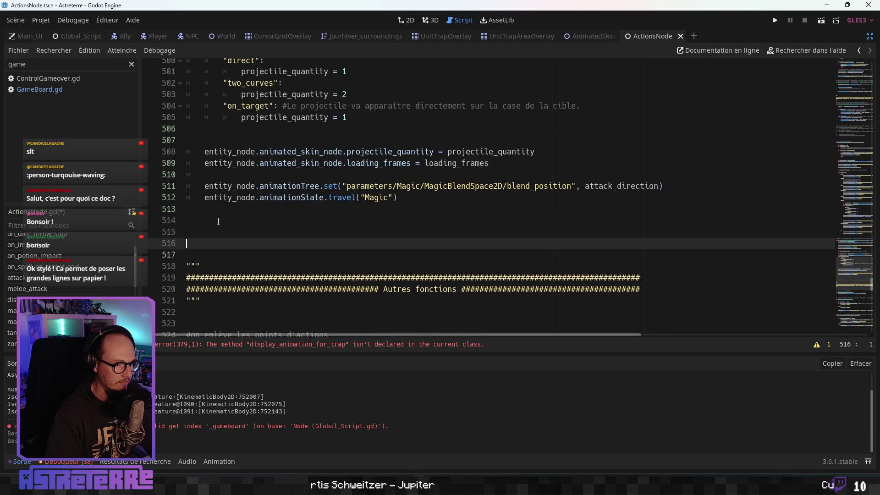
left_click(223, 223)
left_click(207, 214)
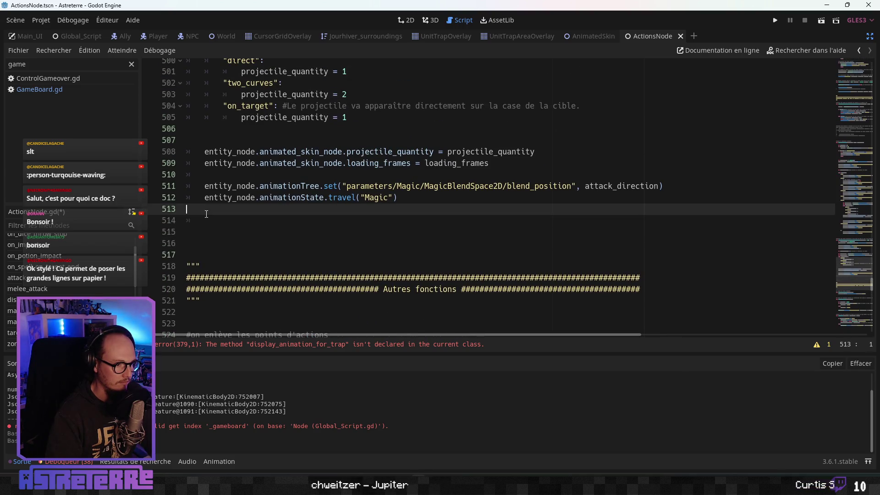
key("Return")
key("Return")
Step: Write a func display_animation_for_trap stub on line 516 with the pasted parameters, -> void and pass
left_click(215, 241)
type("trap ID")
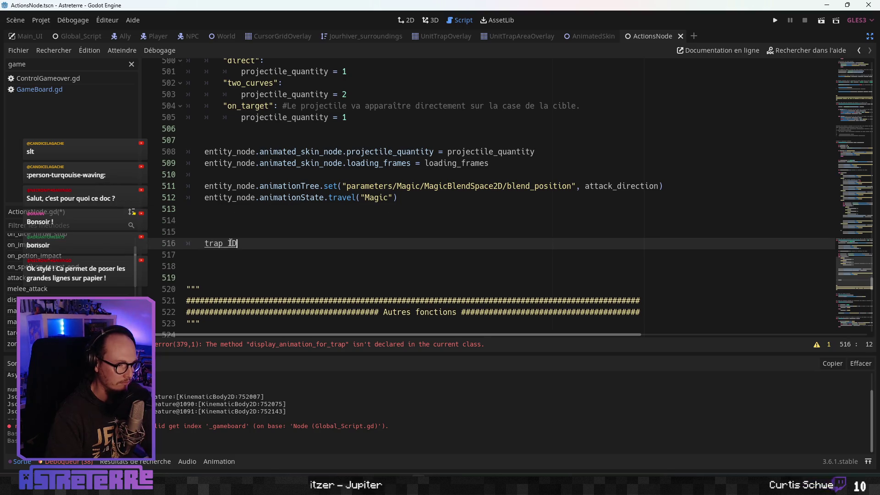
key("BackSpace")
key("BackSpace")
key("BackSpace")
key("ctrl+grave")
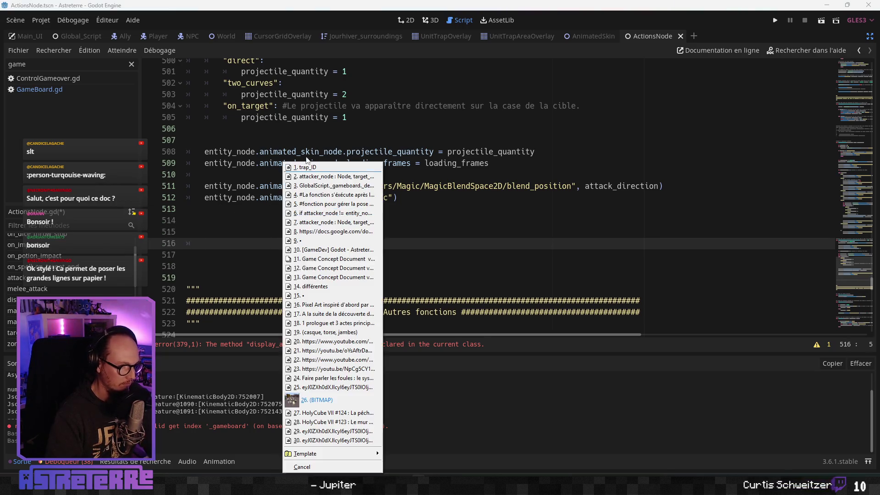
key("Return")
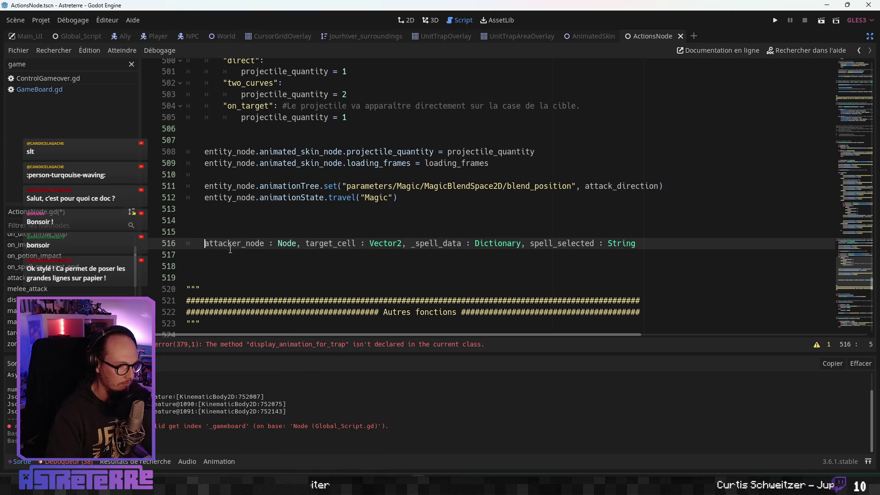
type("displa")
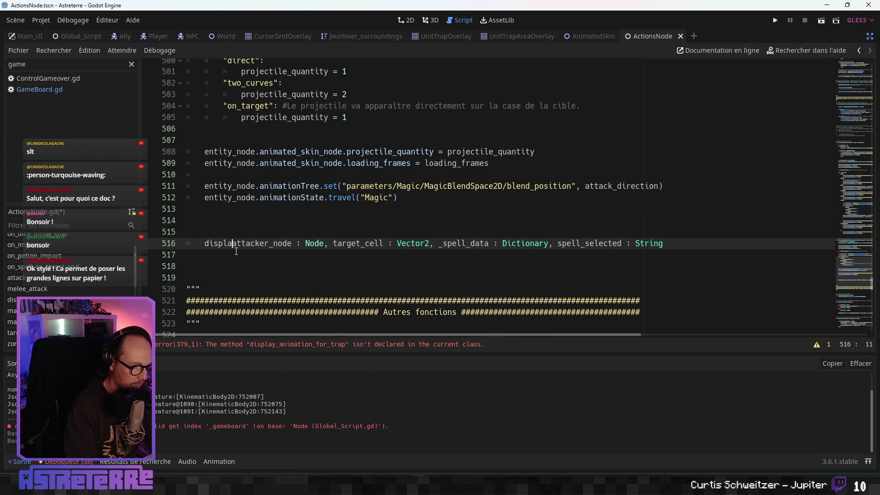
type("y_")
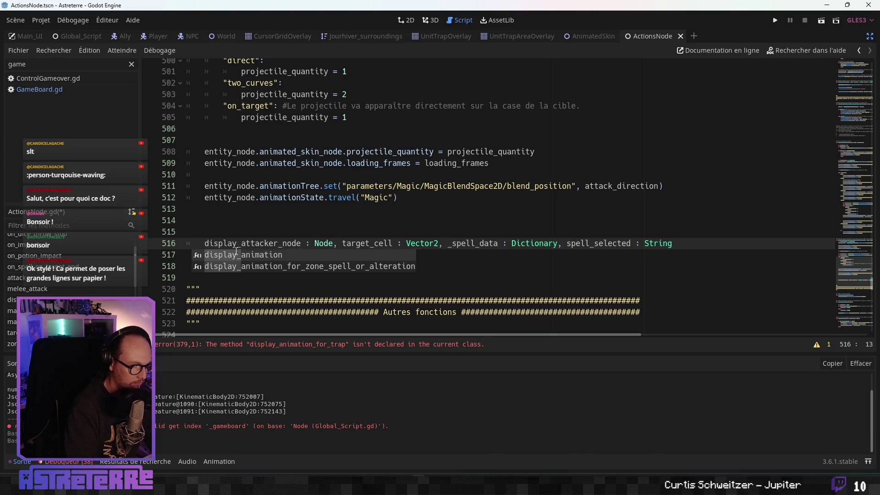
type("animation_for_")
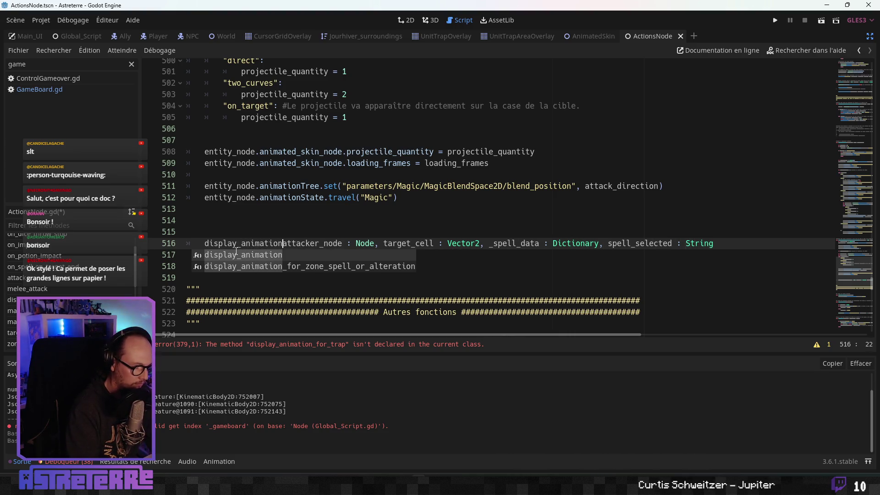
type("trap(")
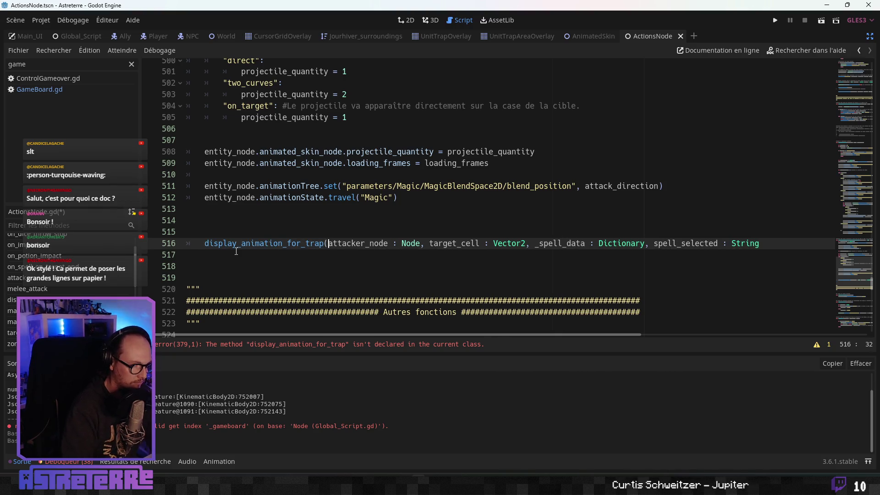
key("End")
key("Home")
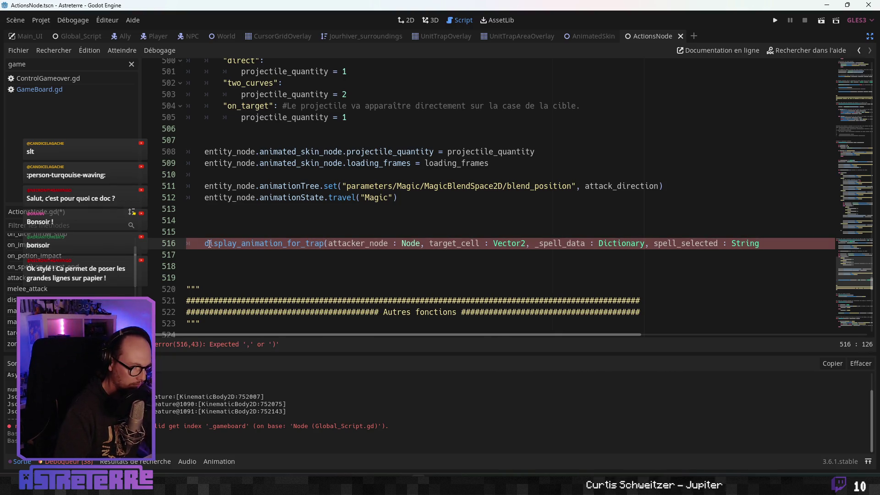
type("func")
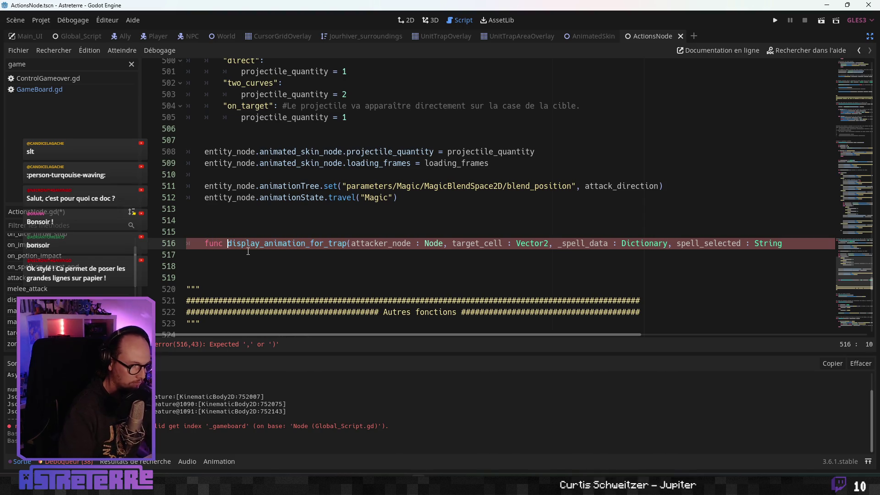
left_click(699, 258)
left_click(792, 243)
type(") ")
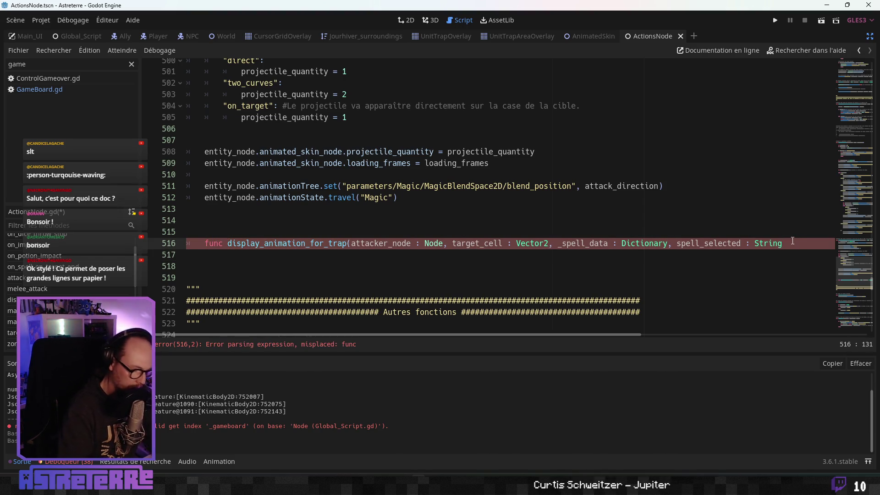
type("-> void:")
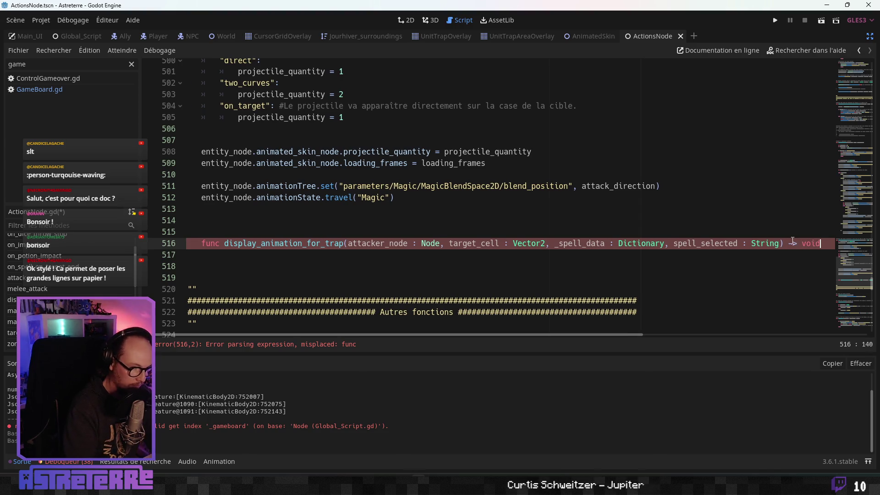
key("Return")
type("pass")
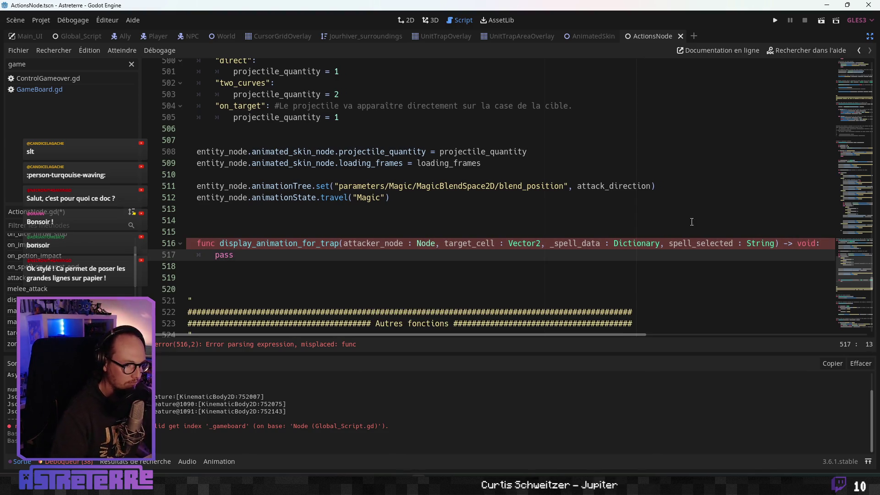
Step: Unindent the new func header and indent pass inside the function
left_click(406, 220)
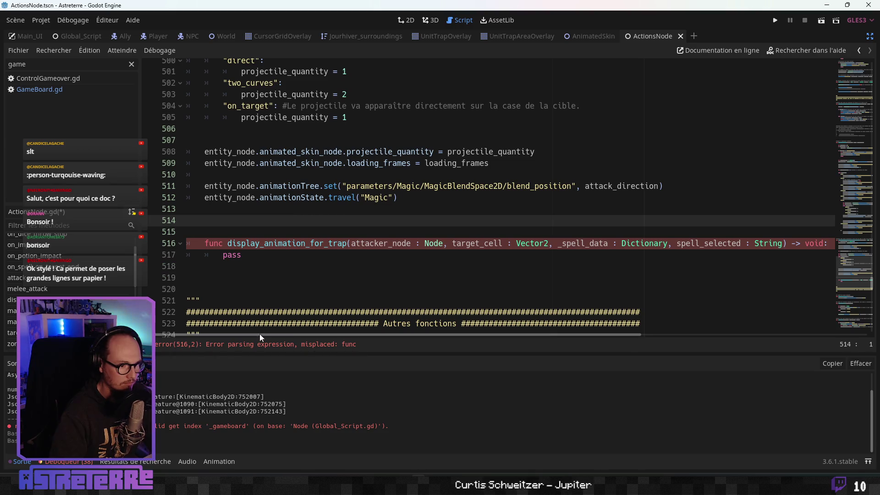
left_click(336, 263)
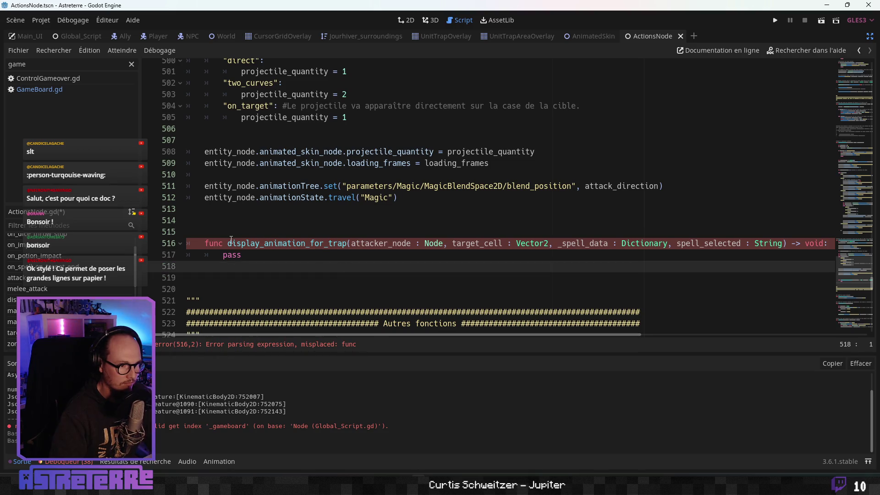
left_click(246, 243)
scroll(245, 257, "up", 3)
scroll(246, 257, "down", 2)
scroll(245, 272, "up", 5)
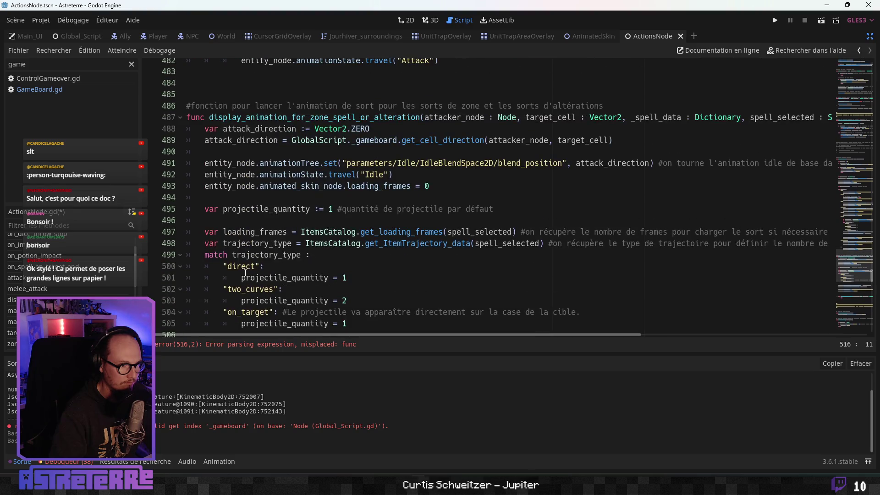
scroll(246, 272, "down", 5)
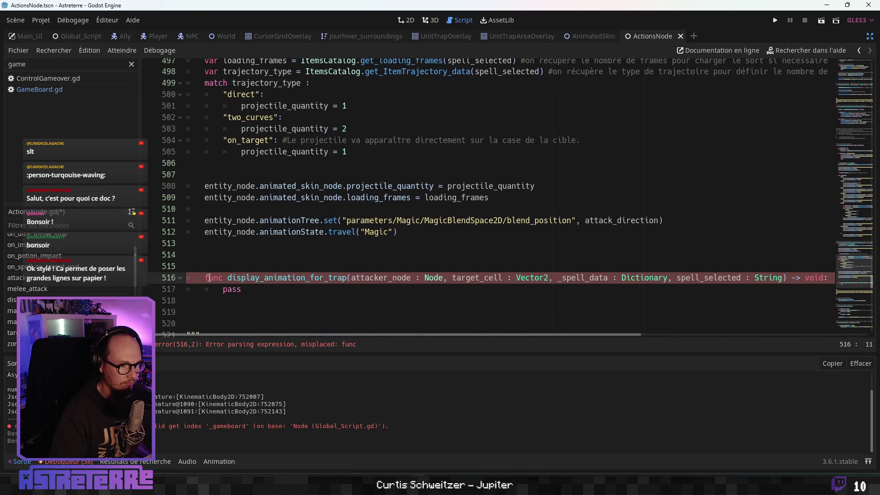
key("Home")
key("BackSpace")
scroll(253, 224, "up", 4)
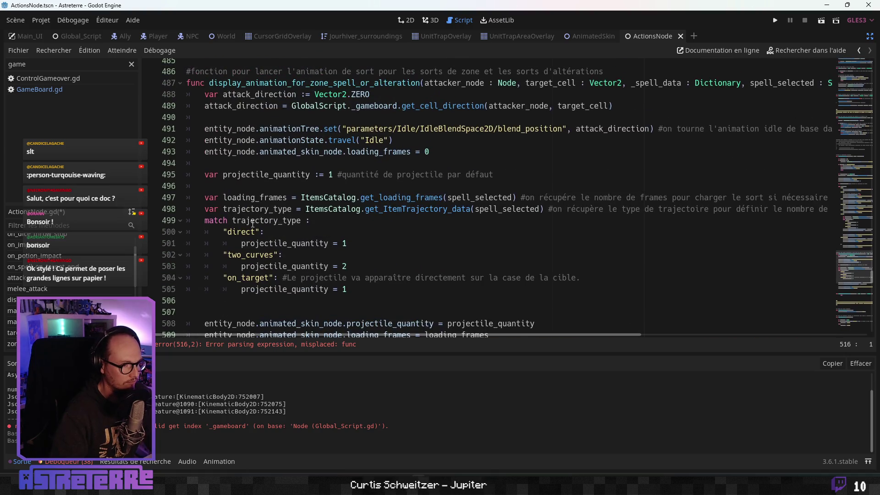
scroll(252, 223, "down", 6)
key("Down")
key("Tab")
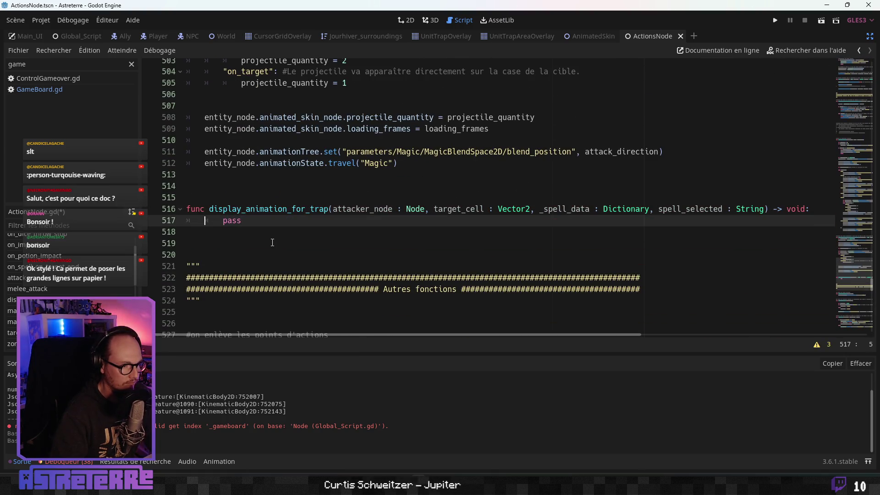
Step: Insert blank indented lines above pass in display_animation_for_trap
left_click(317, 199)
scroll(305, 224, "up", 5)
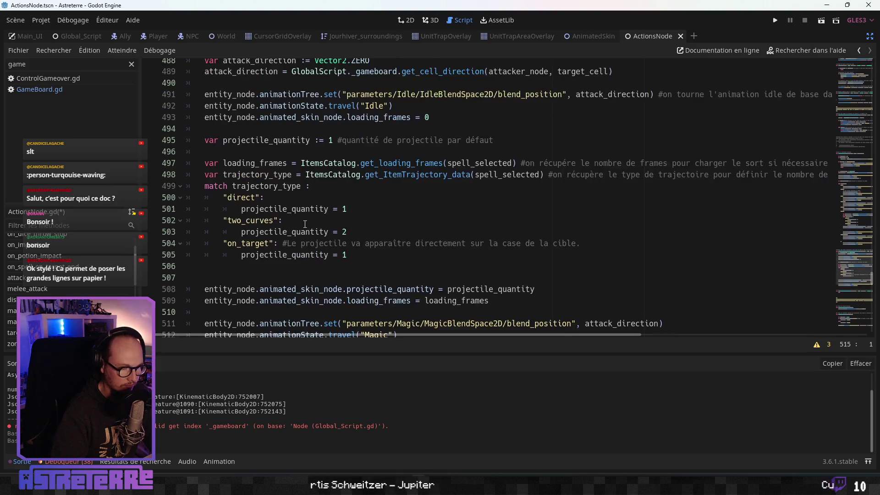
scroll(305, 224, "up", 20)
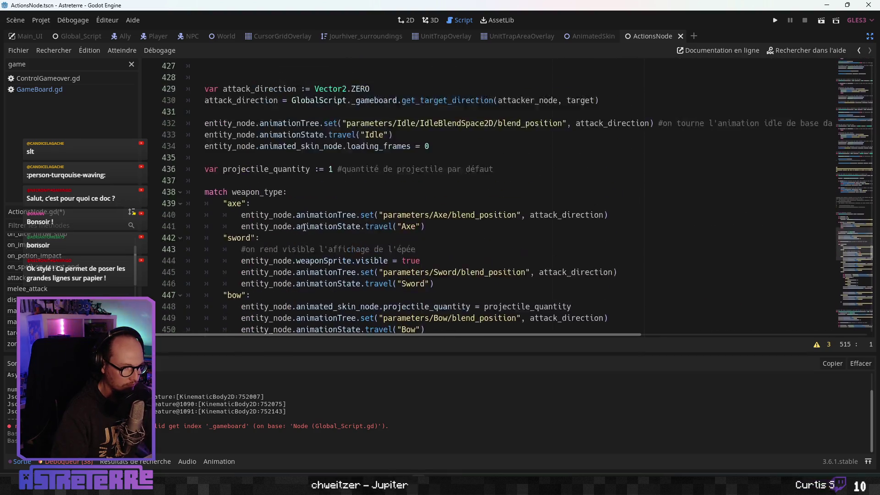
scroll(304, 227, "down", 20)
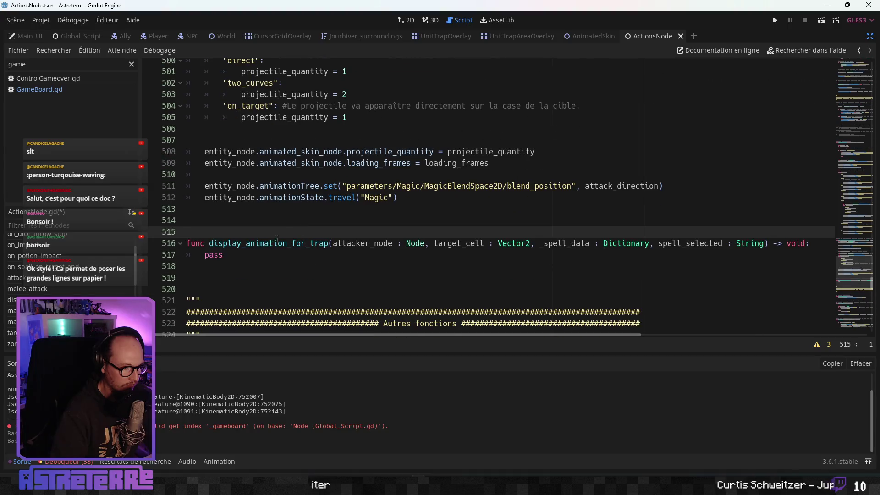
left_click(224, 255)
key("Return")
key("Return")
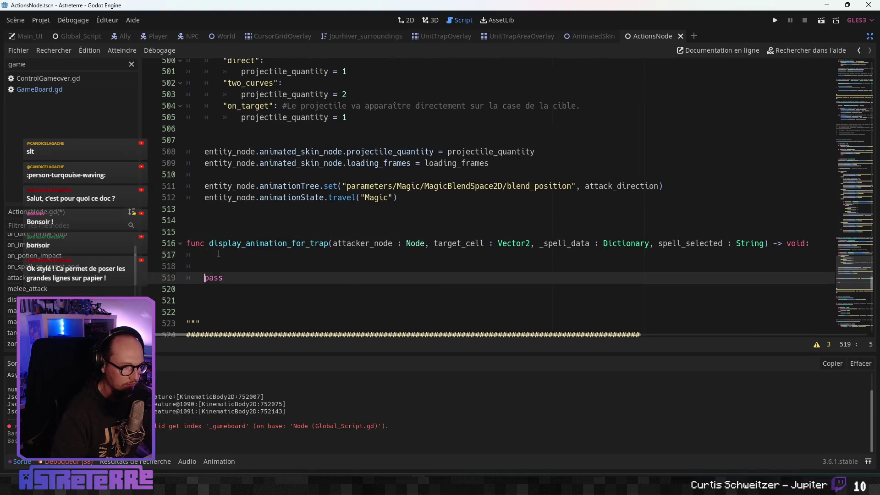
key("Up")
key("Up")
scroll(239, 248, "down", 1)
key("Return")
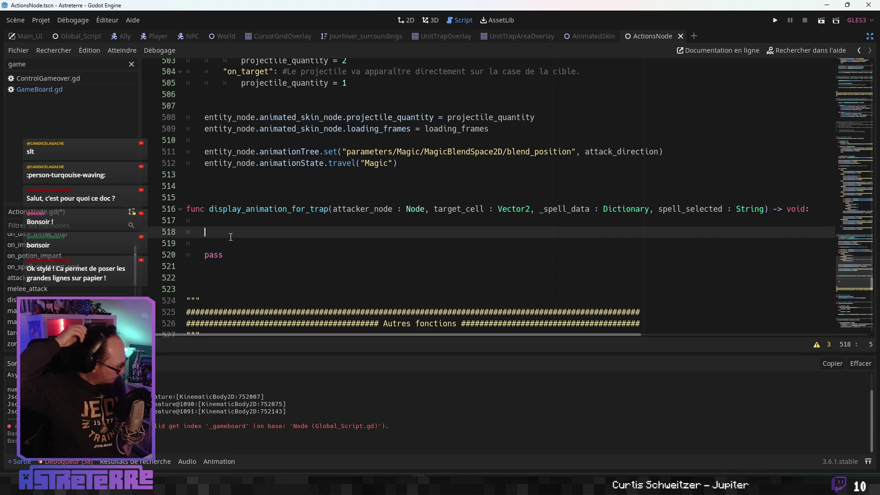
scroll(234, 229, "up", 8)
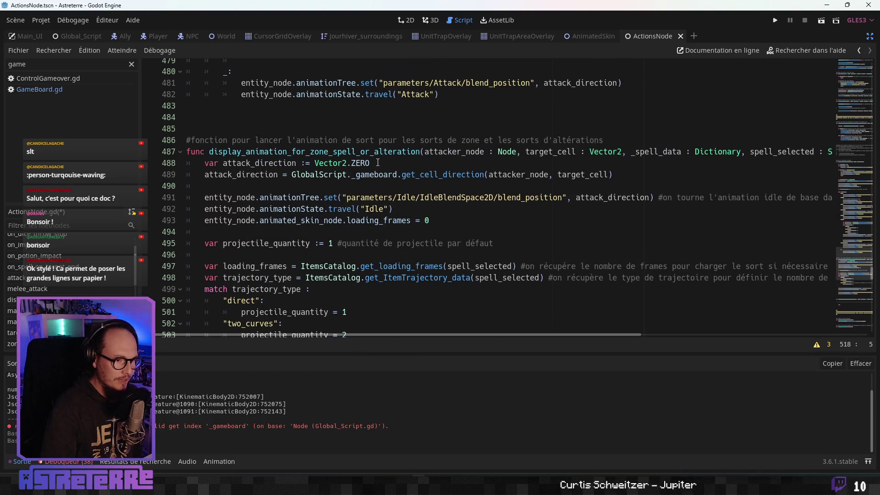
Step: Copy the two attack_direction lines from the zone spell function into the trap function
left_click(376, 163)
left_click(218, 175)
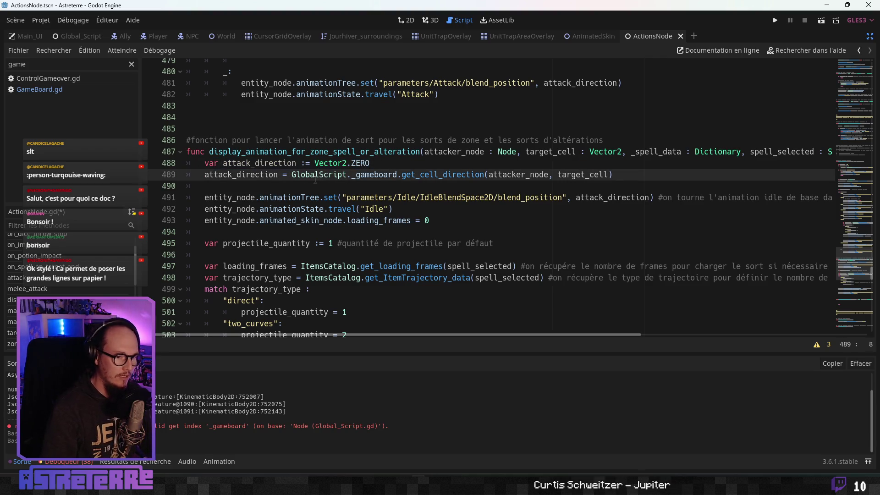
left_click_drag(205, 163, 624, 174)
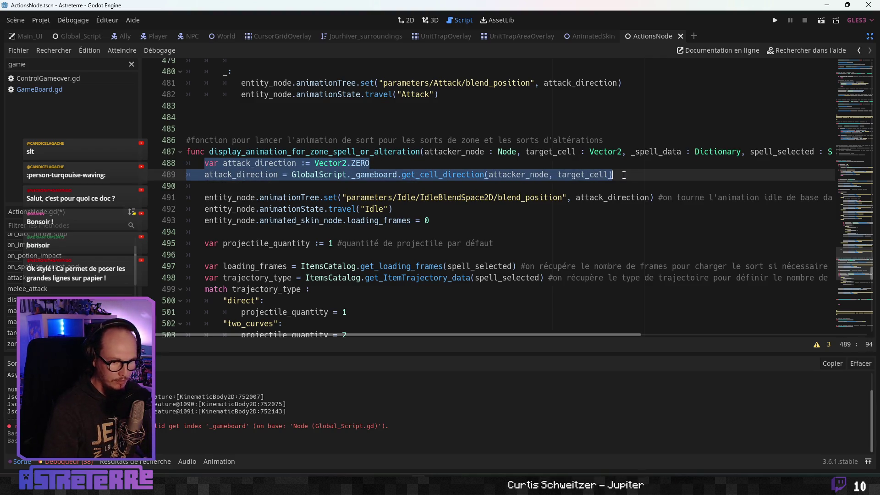
key("ctrl+c")
scroll(395, 188, "down", 10)
left_click(257, 158)
key("ctrl+v")
Step: Rename attack_direction to trap_direction in both pasted lines
left_click(256, 141)
scroll(256, 147, "up", 1)
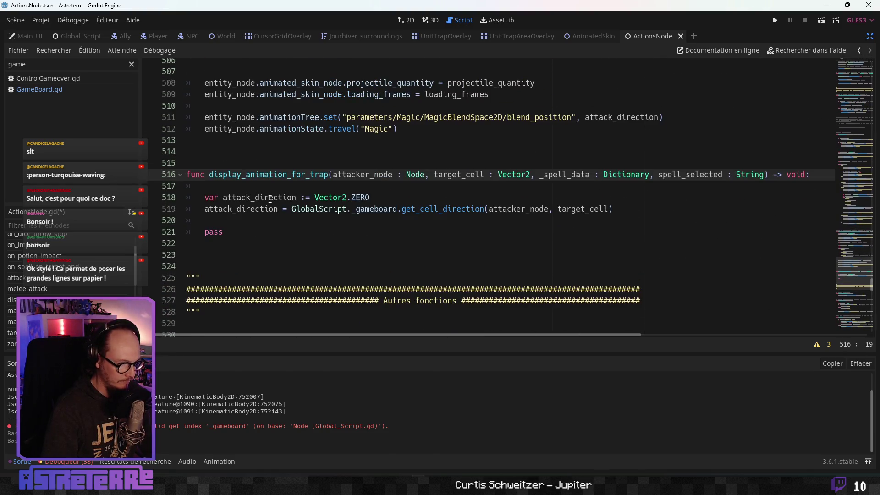
left_click(247, 198)
left_click_drag(249, 198, 228, 198)
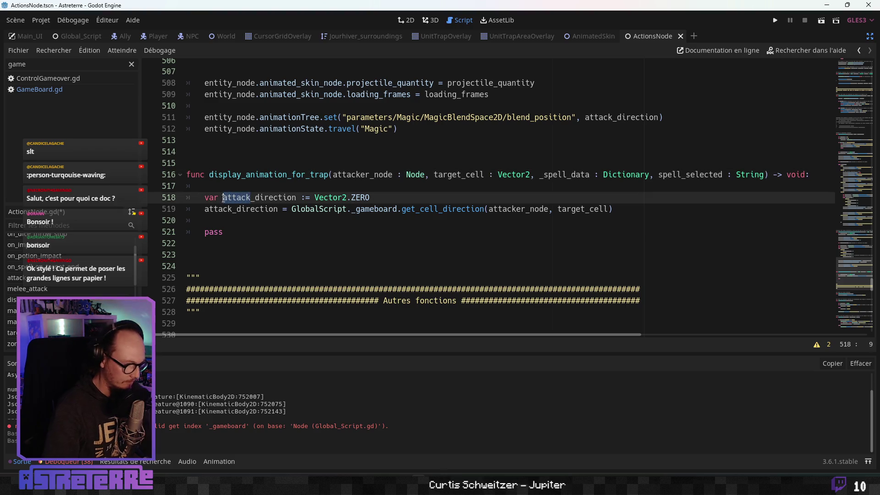
type("trap")
left_click(273, 222)
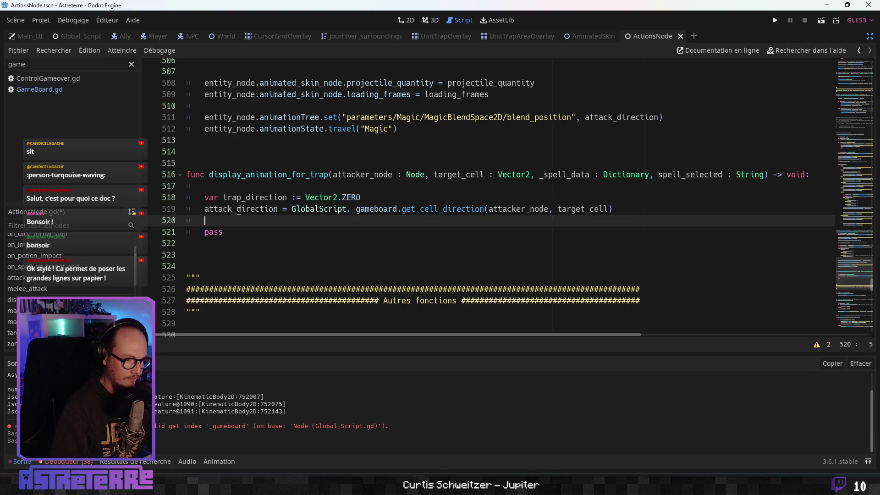
key("Up")
type("trapo")
key("BackSpace")
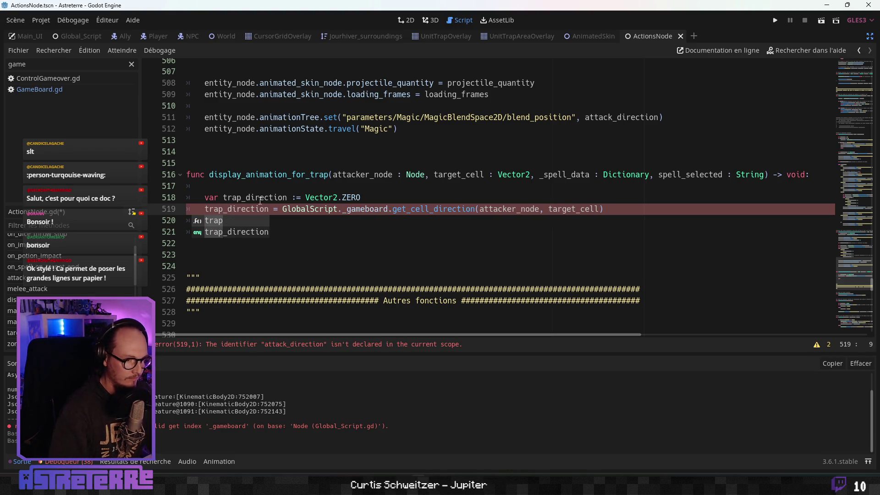
key("Up")
key("Up")
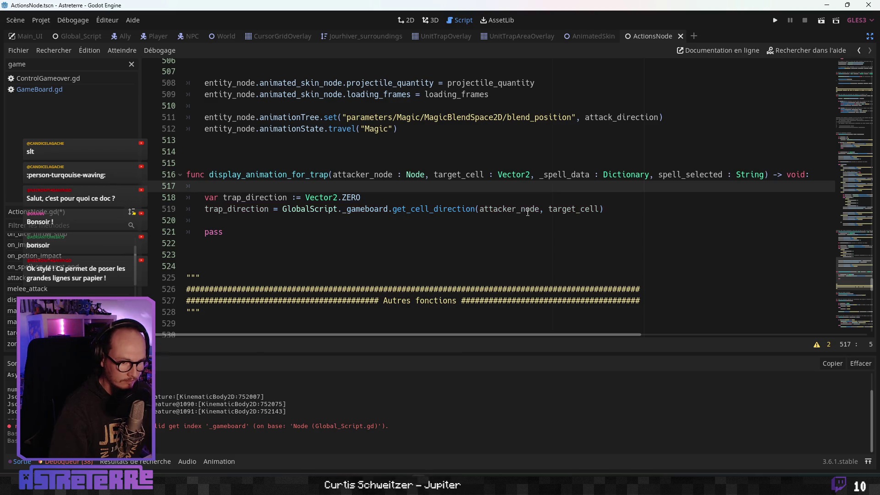
left_click(287, 171)
Step: Select the two Idle animation lines (blend_position set and travel "Idle") in the zone function
scroll(287, 171, "up", 3)
scroll(287, 171, "up", 4)
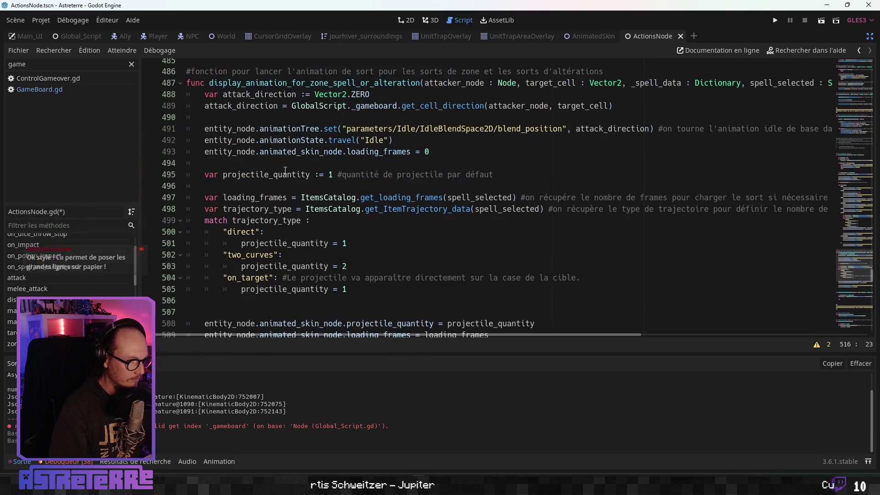
scroll(247, 122, "up", 2)
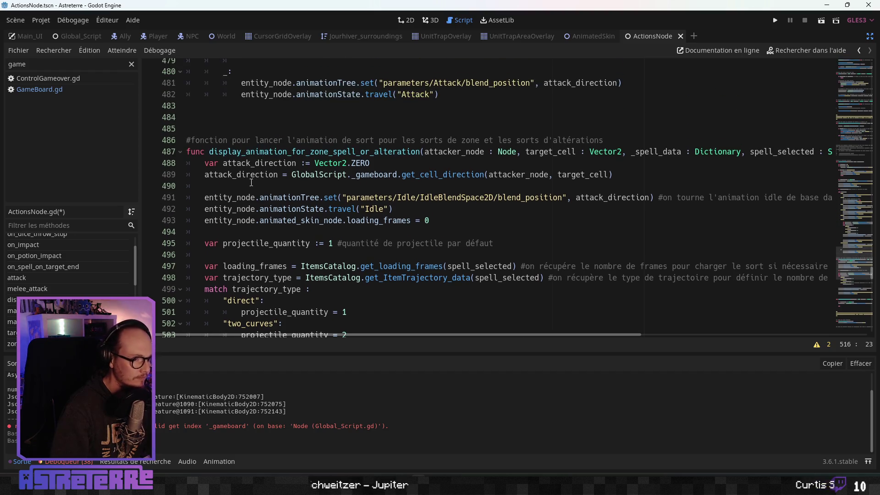
left_click(232, 198)
mouse_move(205, 198)
left_mouse_down()
mouse_move(394, 210)
mouse_move(415, 221)
mouse_move(420, 205)
left_mouse_up()
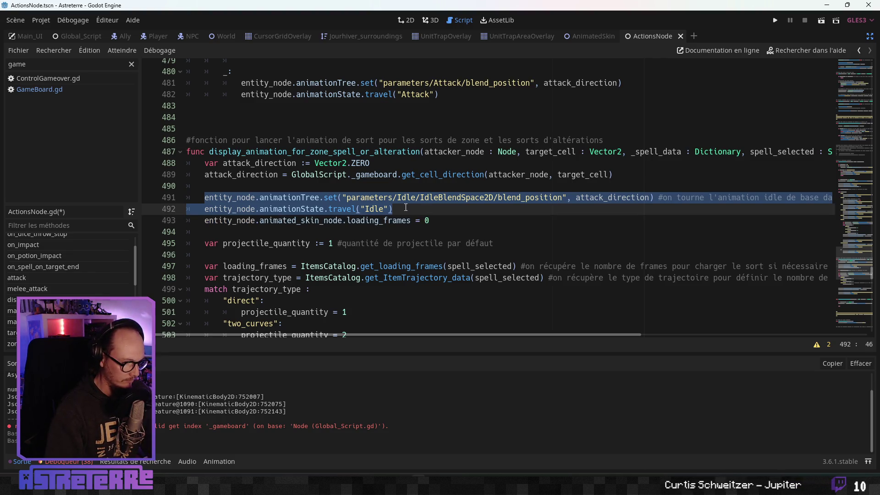
Step: Replace pass in display_animation_for_trap with the Idle lines, using trap_direction instead of attack_direction
scroll(404, 208, "down", 8)
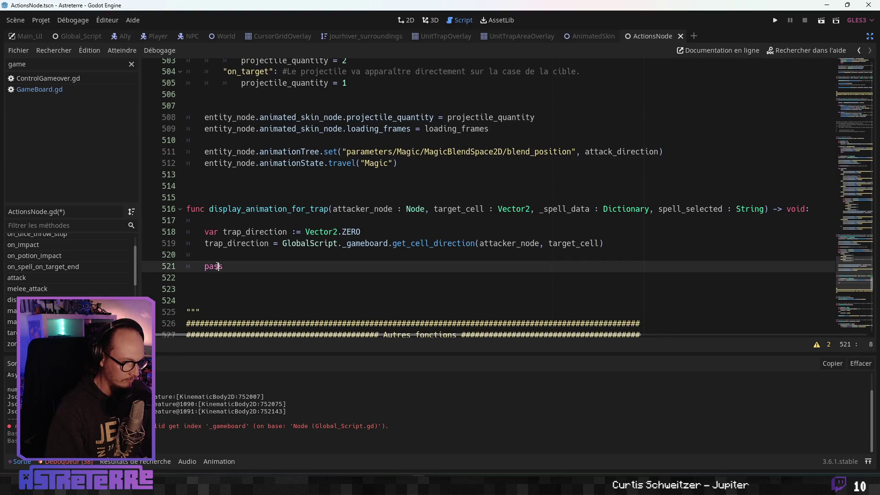
double_click(213, 266)
key("ctrl+v")
scroll(261, 250, "down", 2)
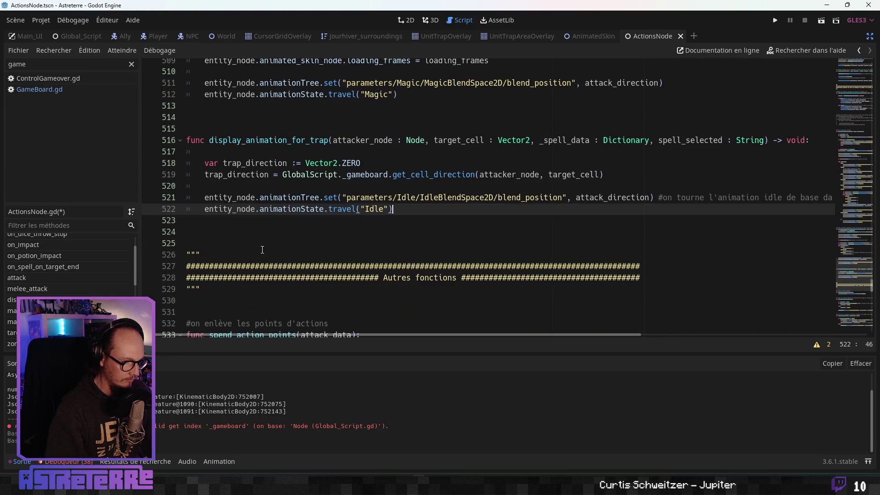
left_click(602, 201)
type("trap")
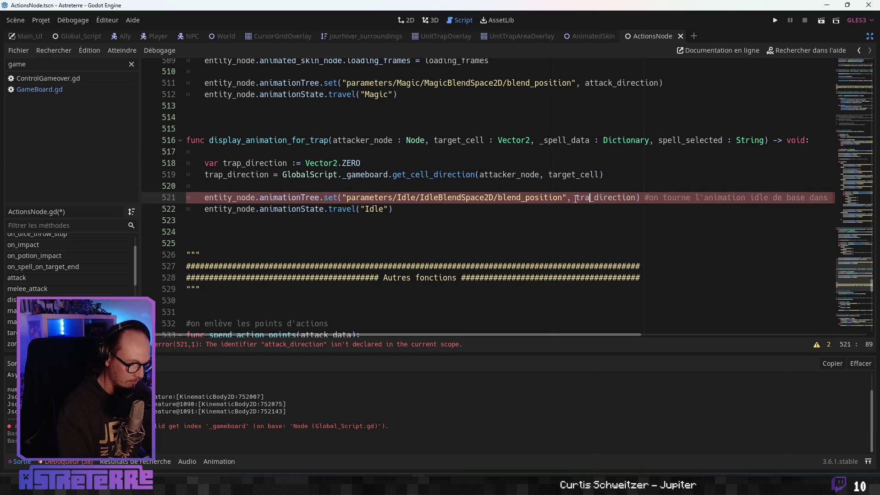
Step: Add a blank line below the pasted Idle animation code
left_click(463, 219)
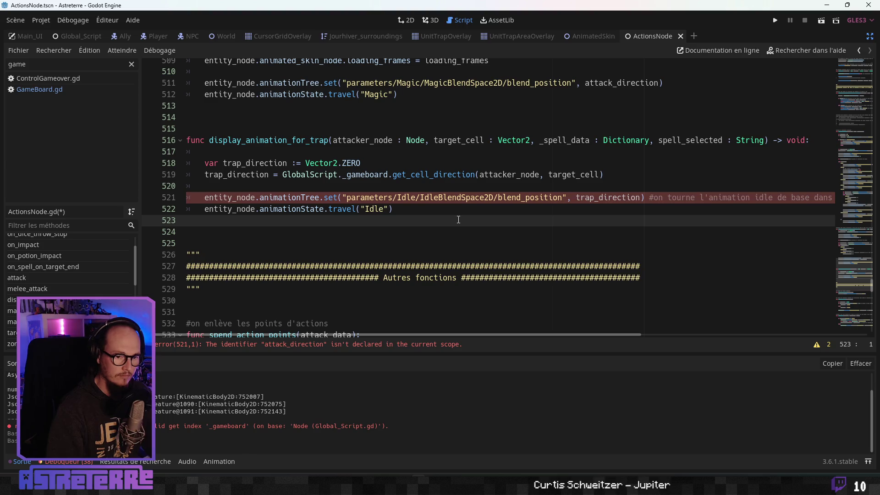
mouse_move(469, 334)
left_mouse_down()
mouse_move(589, 340)
mouse_move(468, 335)
left_mouse_up()
key("Return")
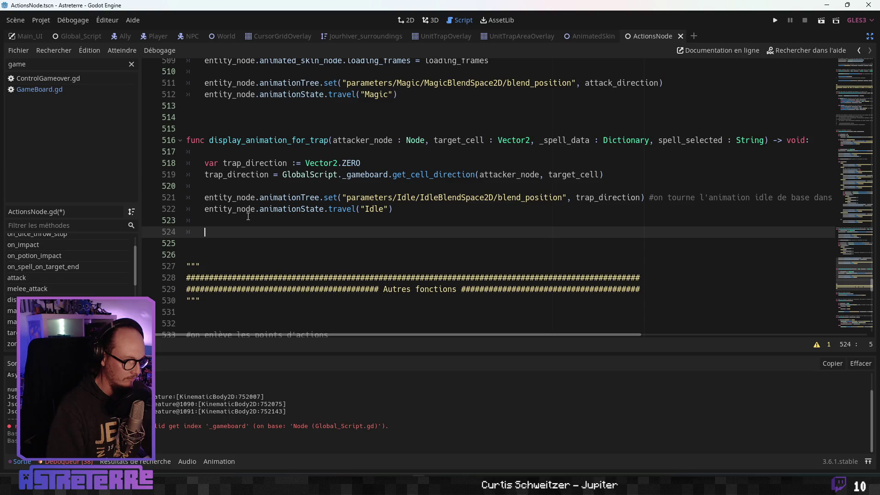
scroll(297, 177, "up", 8)
left_click(298, 161)
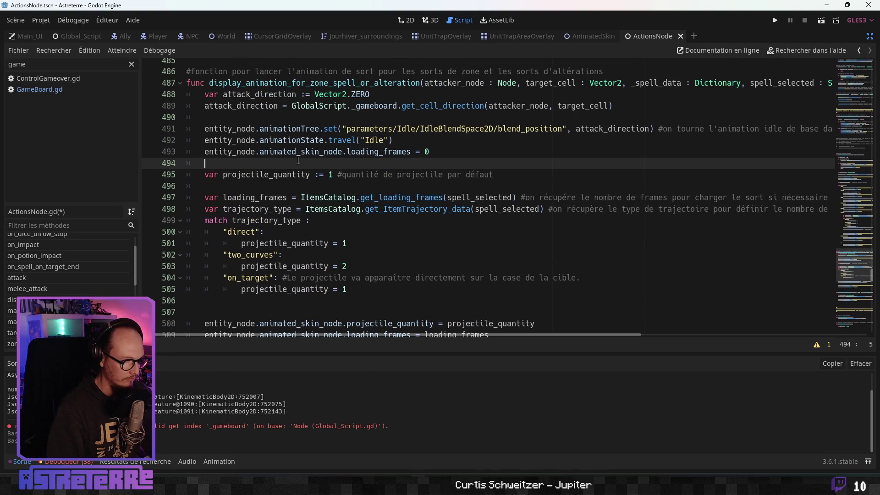
Step: Review the zone spell function's projectile quantity and trajectory match code
left_click(278, 174)
scroll(279, 176, "down", 1)
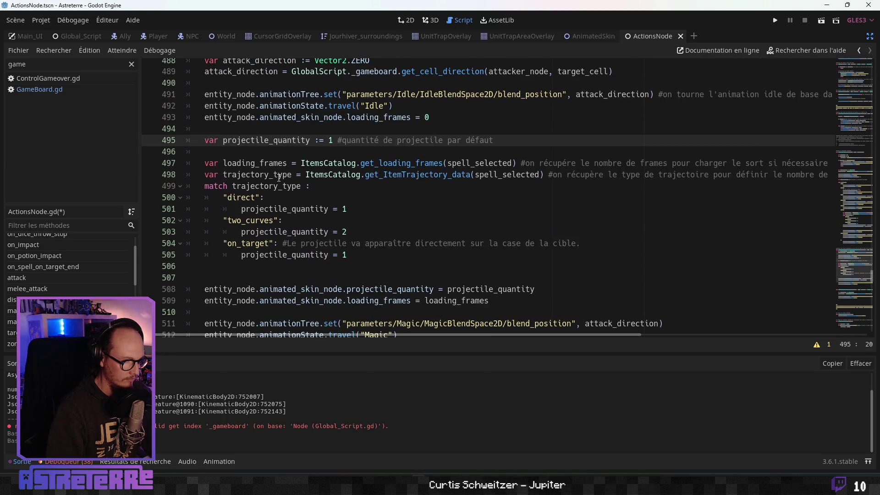
left_click(280, 176)
left_click(280, 190)
scroll(281, 190, "down", 1)
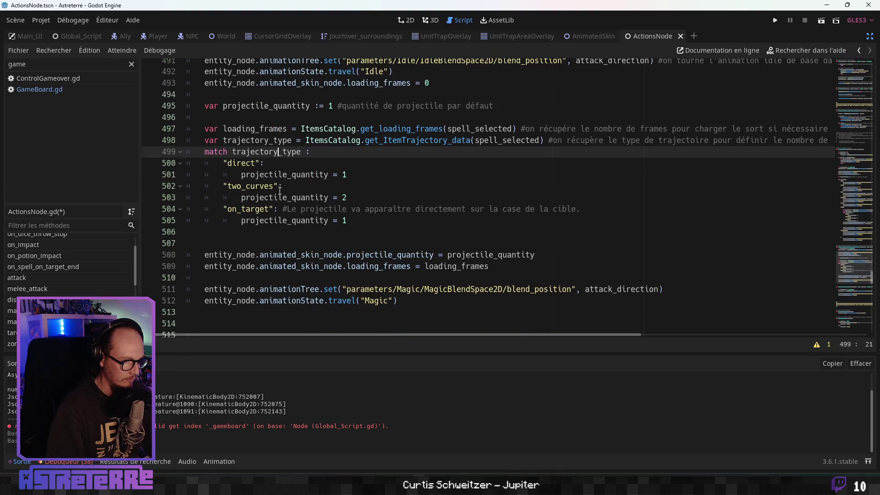
left_click(279, 188)
scroll(278, 192, "down", 1)
left_click(278, 194)
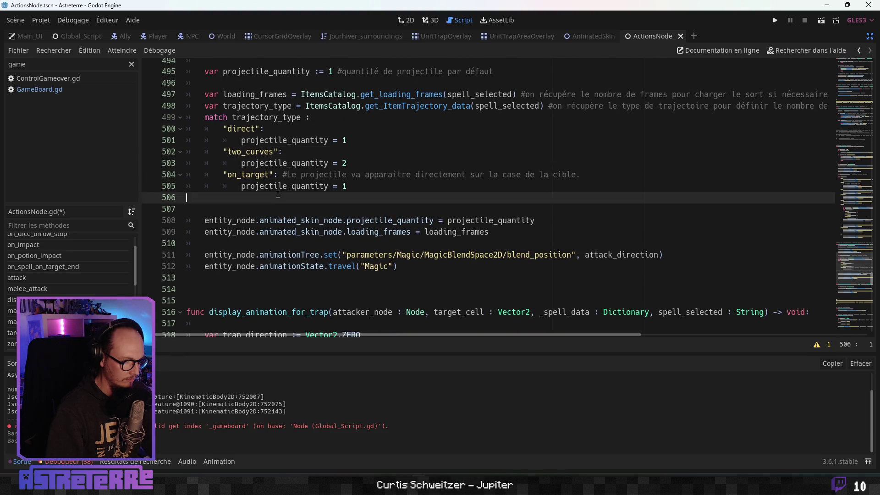
left_click(275, 186)
left_click(272, 207)
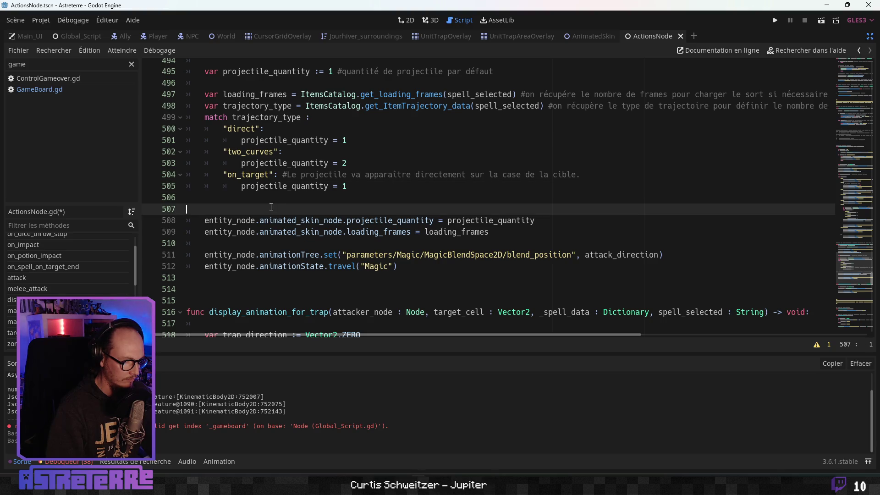
left_click(277, 221)
scroll(275, 216, "down", 1)
scroll(339, 192, "down", 1)
Step: Select the two Magic animation lines in the zone spell function
left_click(339, 187)
left_click_drag(205, 187, 417, 199)
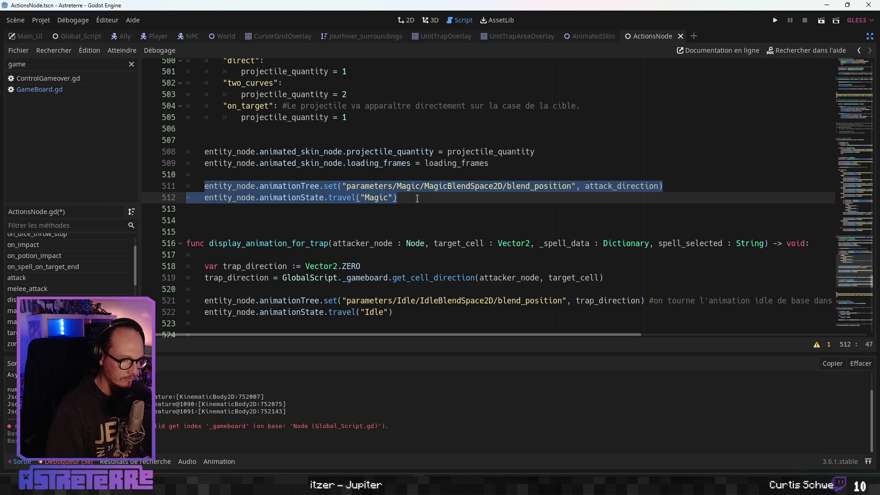
left_click(417, 199)
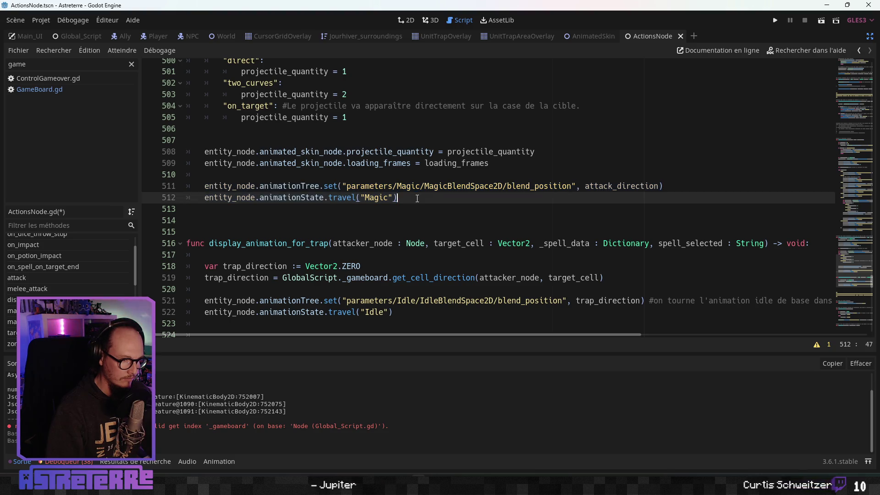
left_click_drag(415, 198, 210, 185)
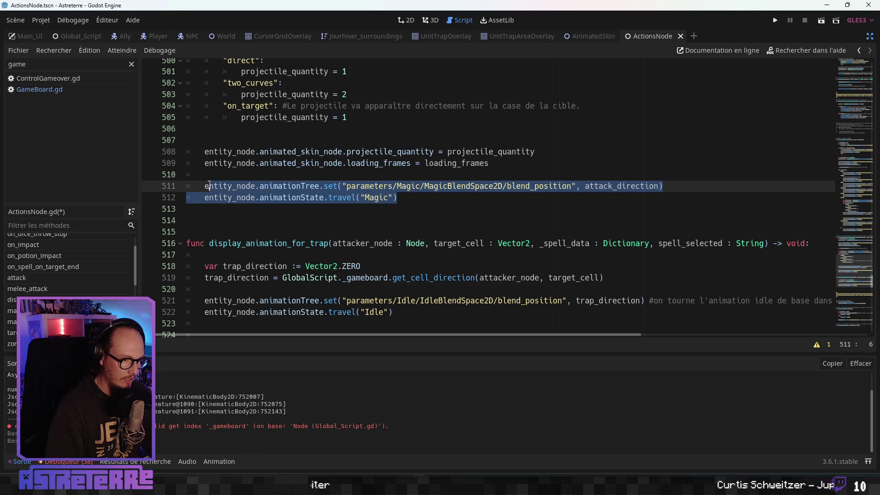
left_click(448, 200)
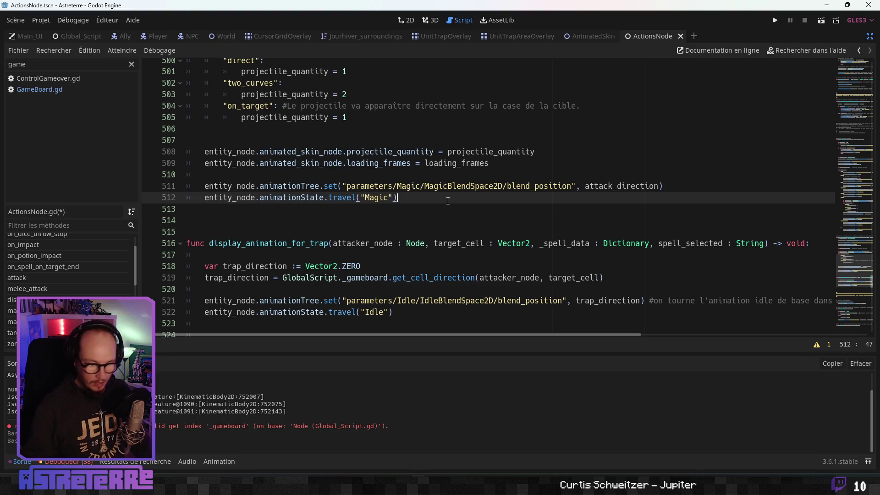
scroll(440, 195, "down", 1)
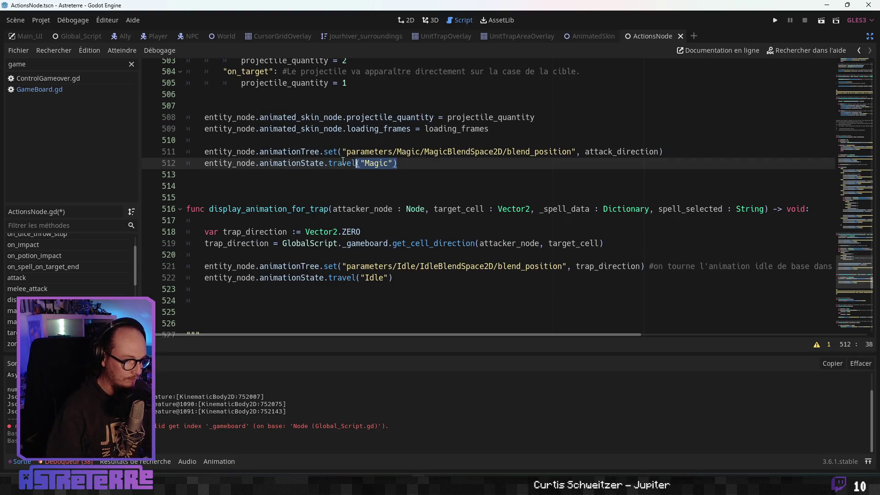
left_click_drag(357, 161, 216, 150)
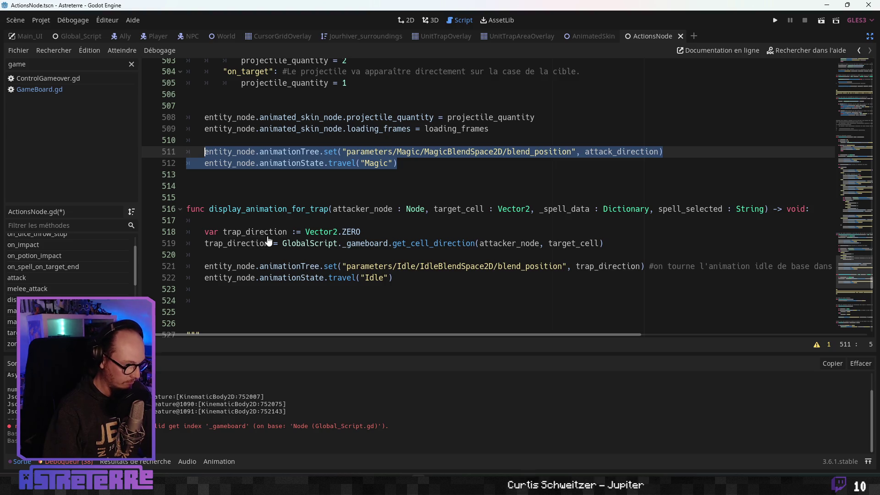
scroll(268, 241, "down", 3)
Step: Make line 524 use trap_direction and parameters/Trap/blend_position, then show AnimatedSkin with docks visible
left_click(225, 202)
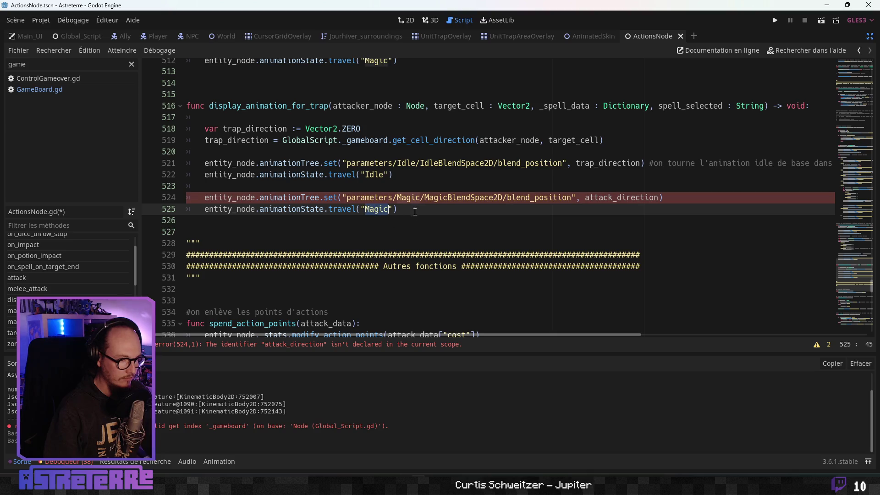
left_click(361, 198)
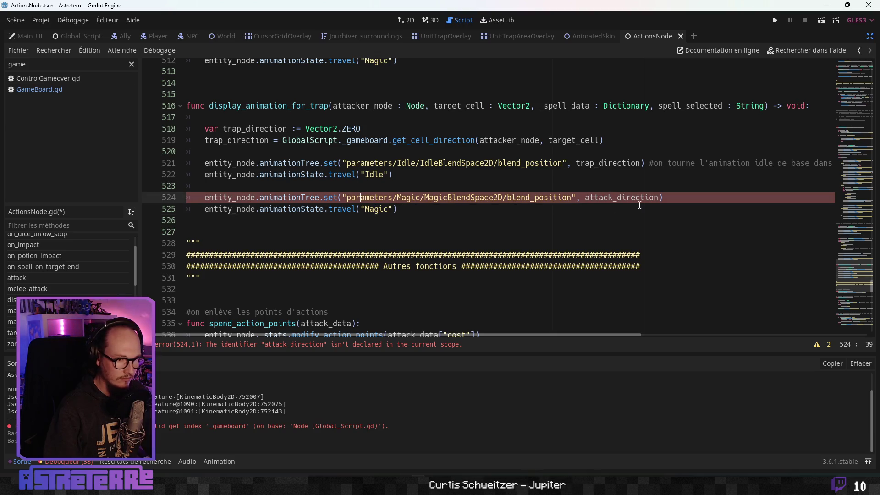
type("tr")
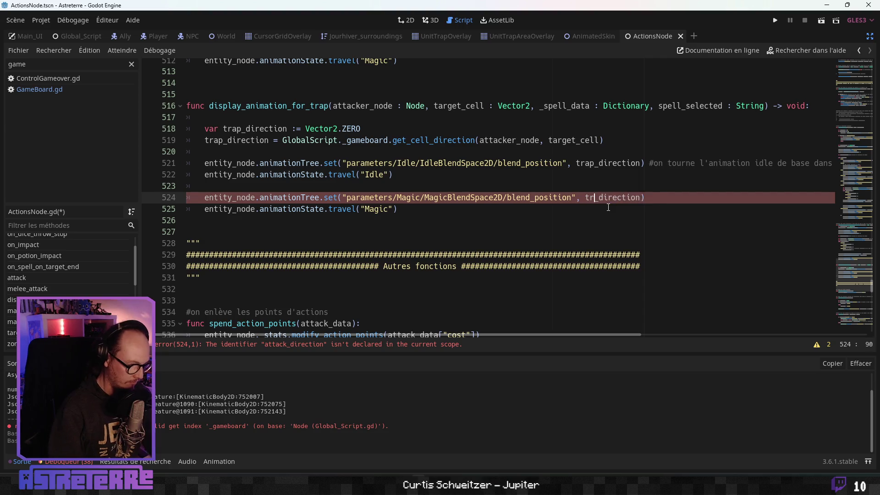
left_click(511, 190)
left_click_drag(503, 197, 424, 197)
key("BackSpace")
double_click(415, 198)
type("Trap")
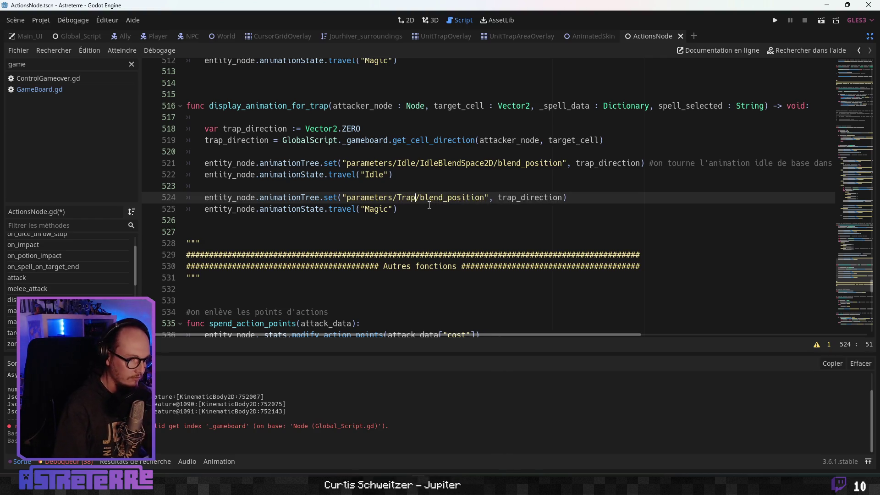
double_click(456, 164)
left_click(589, 37)
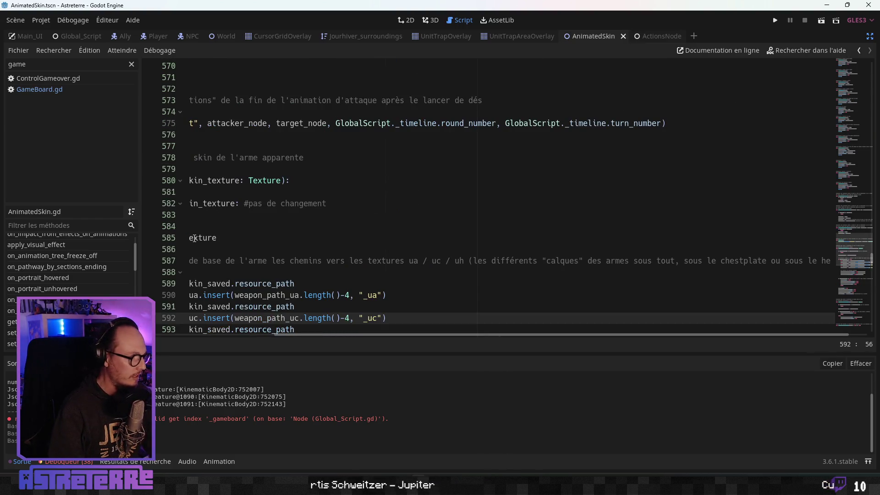
key("ctrl+shift+F11")
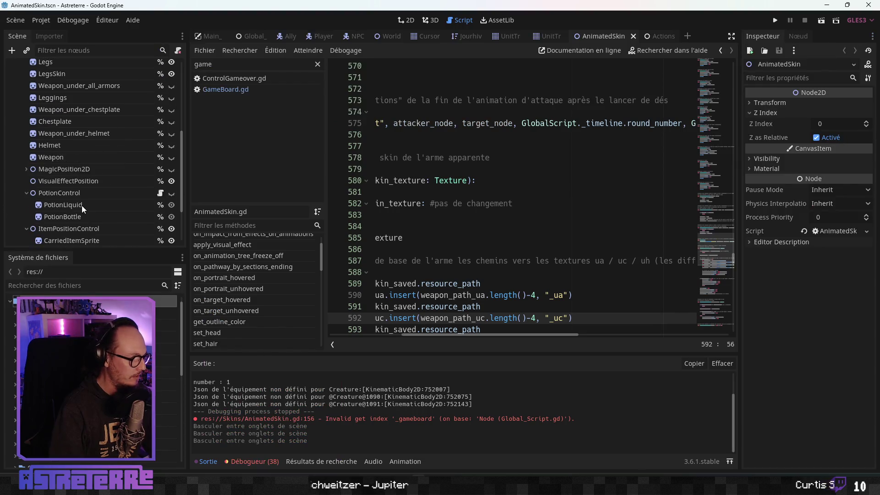
Step: Check AnimatedSkin's AnimationPlayer animations and AnimationTree states, then return to a full-width ActionsNode.gd
scroll(79, 205, "down", 3)
left_click(75, 187)
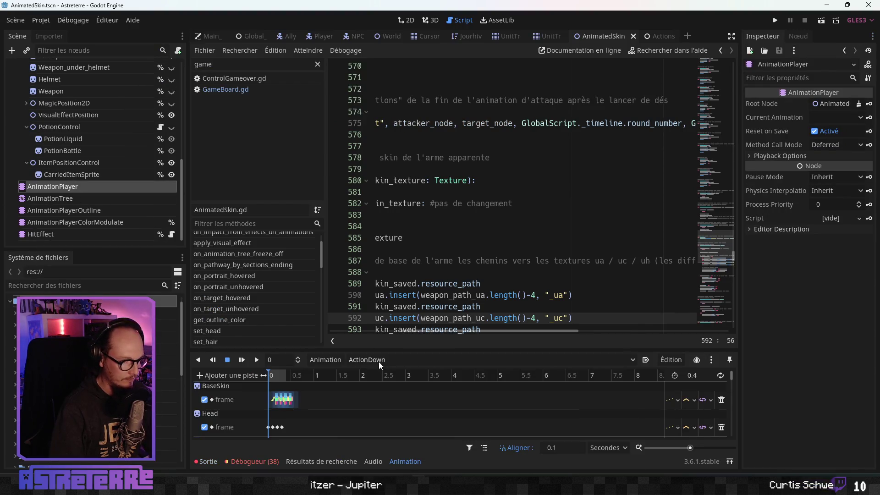
left_click(379, 362)
left_click(58, 198)
left_click(58, 198)
mouse_move(455, 343)
left_mouse_down()
mouse_move(450, 281)
mouse_move(447, 345)
mouse_move(438, 317)
mouse_move(430, 346)
left_mouse_up()
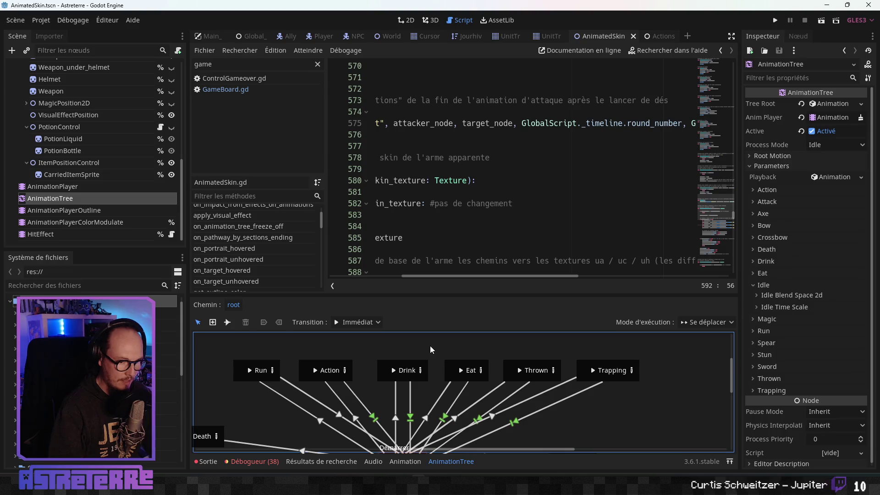
left_click(539, 191)
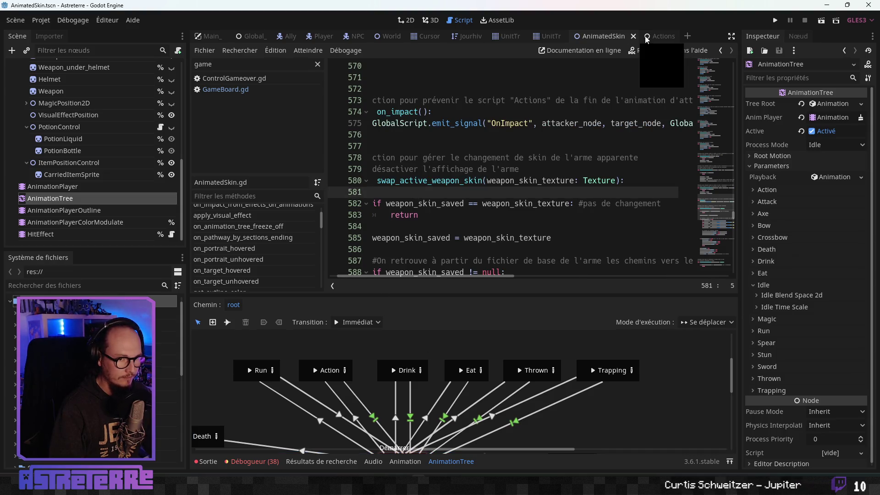
left_click(646, 39)
left_click(732, 36)
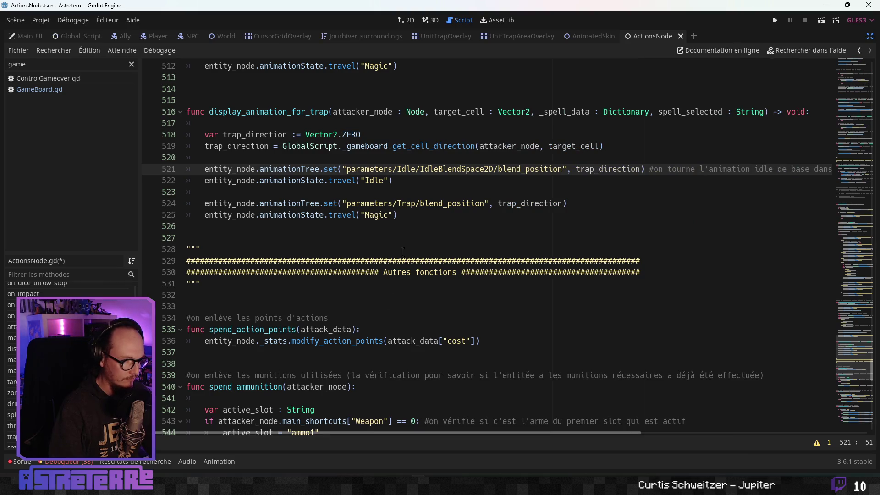
Step: Rename the blend path on line 524 to parameters/Trapping/blend_position
left_click(423, 204)
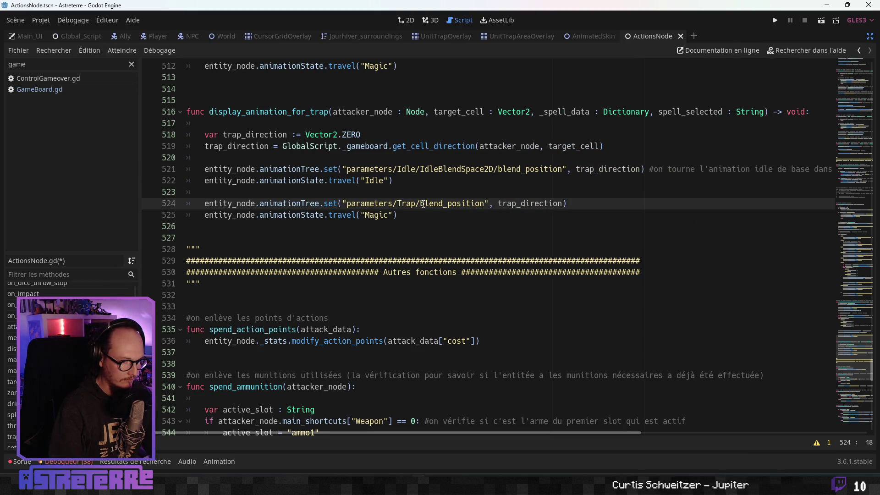
type("ing")
left_click(431, 222)
left_click(416, 204)
left_click(588, 40)
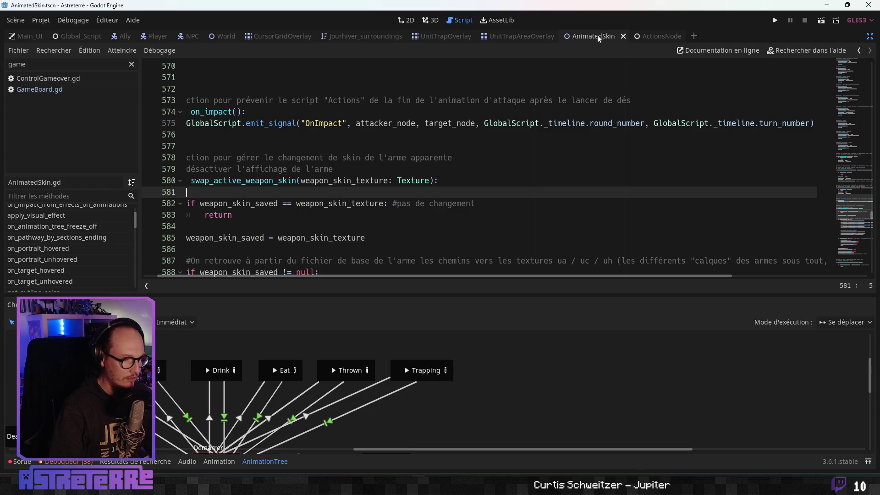
left_click(657, 36)
left_click(490, 169)
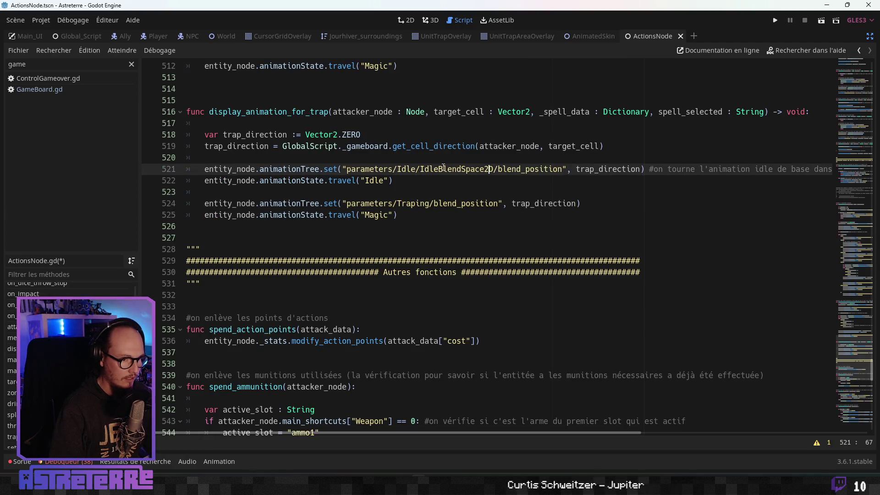
left_click(417, 204)
type("g")
left_click(387, 222)
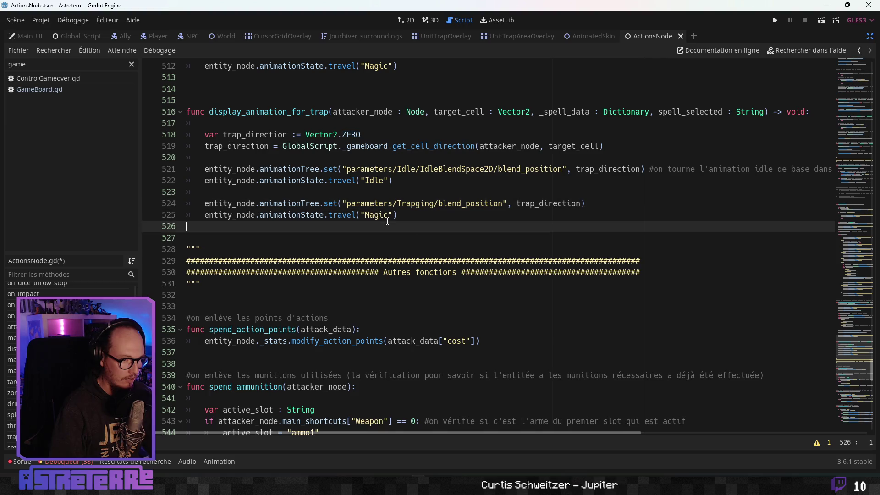
left_click(420, 206)
key("BackSpace")
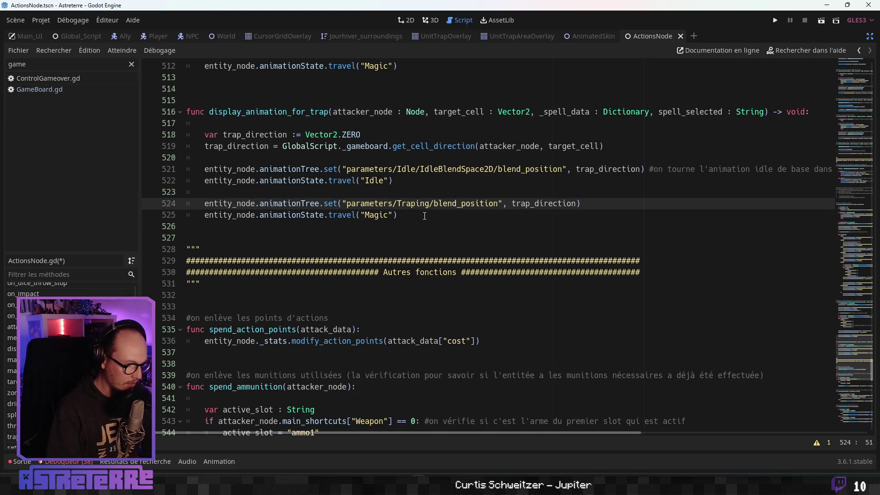
type("p")
left_click(425, 215)
Step: Change the travel target on line 525 from "Magic" to "Trapping" and save ActionsNode.gd
double_click(376, 215)
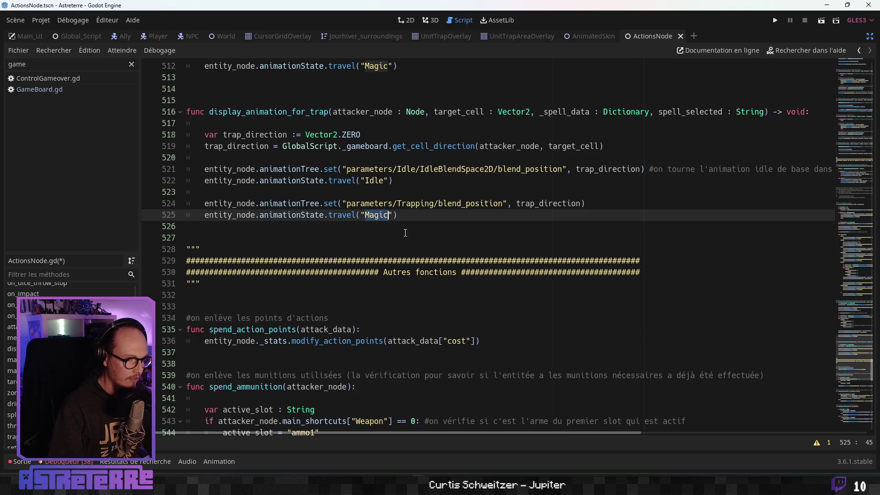
type("TRrapping")
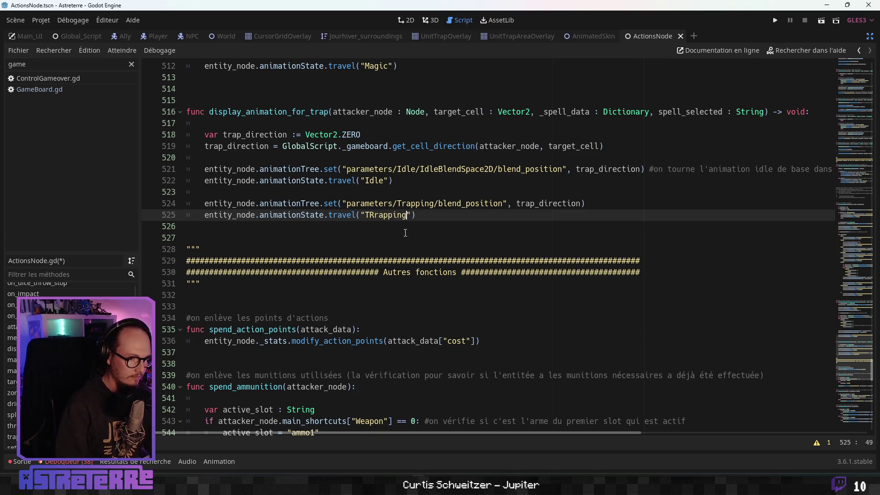
key("Left")
key("Left")
key("Left")
key("BackSpace")
left_click(408, 203)
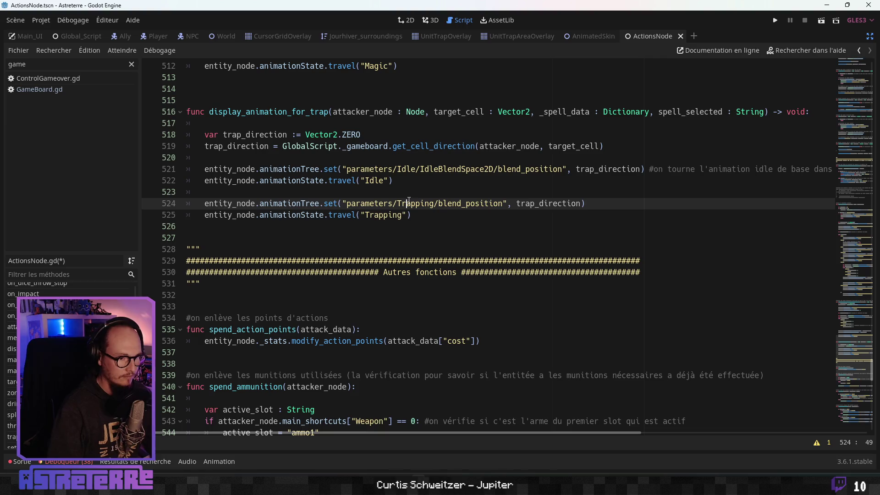
key("ctrl+s")
left_click(225, 230)
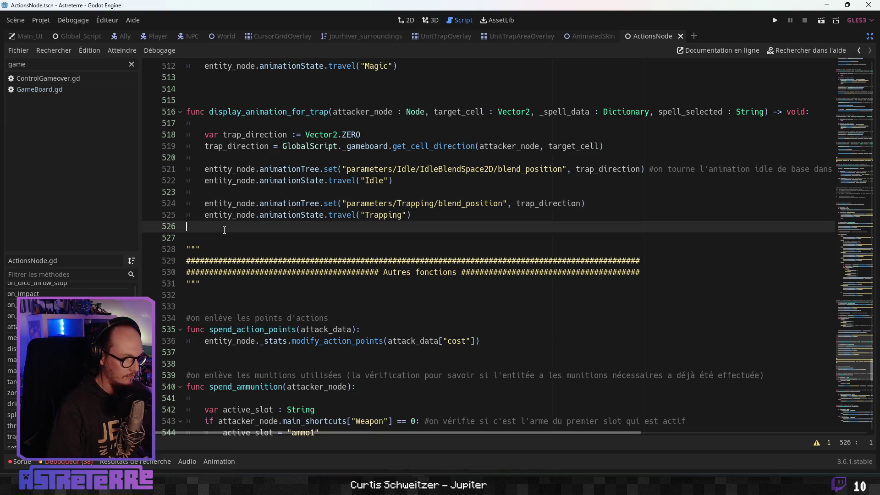
key("Return")
left_click(284, 181)
scroll(329, 200, "up", 2)
Step: Scroll up through ActionsNode.gd to review the setup_trap code
left_click(330, 200)
scroll(330, 201, "up", 3)
left_click(298, 227)
scroll(298, 231, "up", 5)
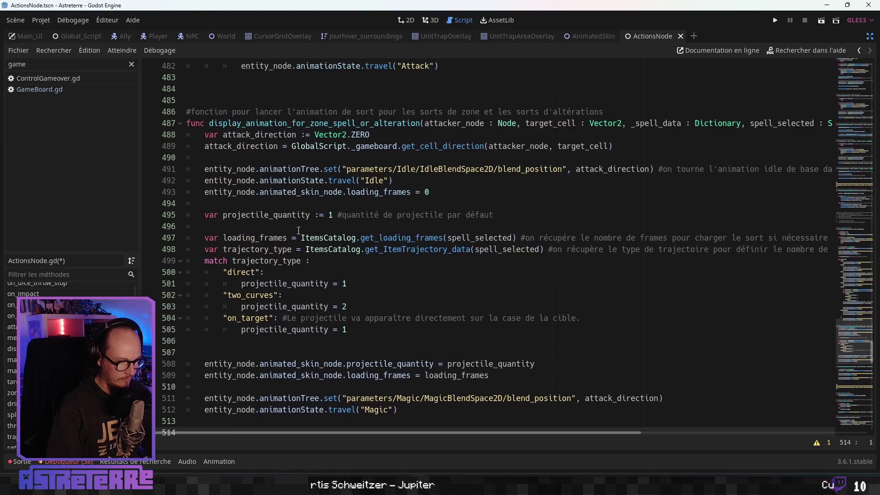
scroll(298, 231, "up", 15)
scroll(341, 215, "up", 10)
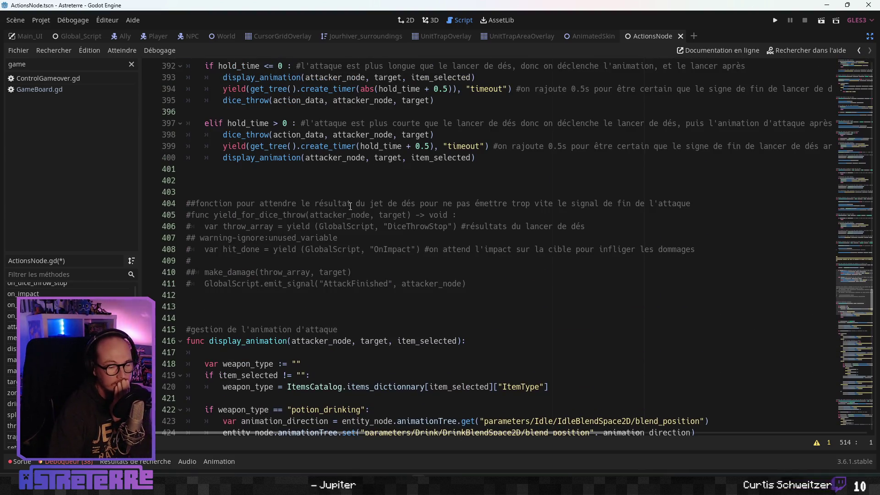
left_click(283, 215)
scroll(312, 278, "down", 2)
scroll(312, 278, "up", 15)
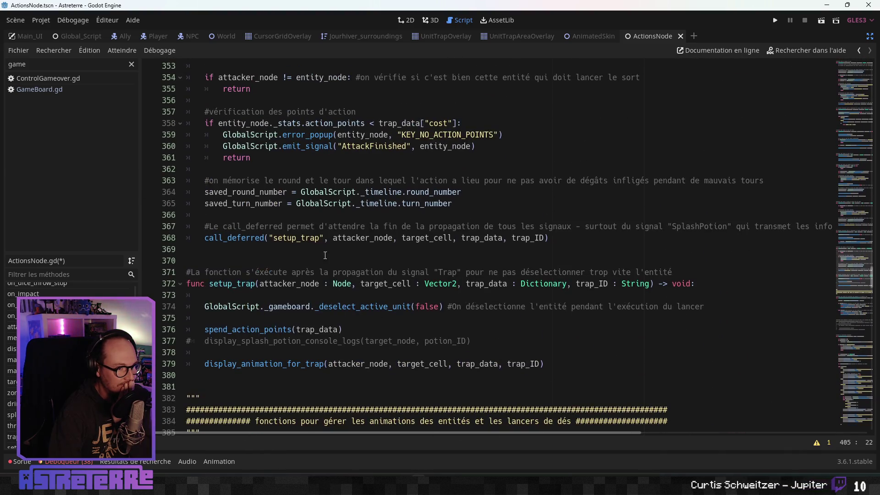
Step: Save ActionsNode.gd at the trap function header and switch to Global_Script.gd
left_click(284, 214)
scroll(285, 202, "up", 2)
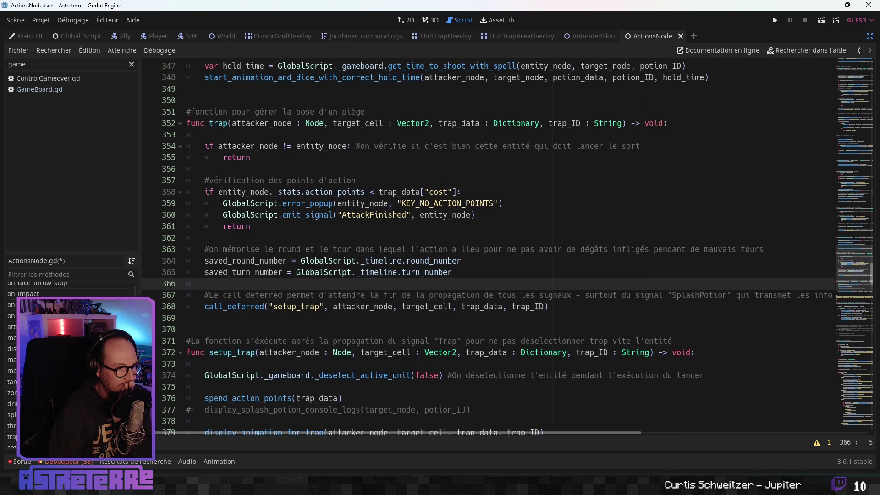
left_click(273, 181)
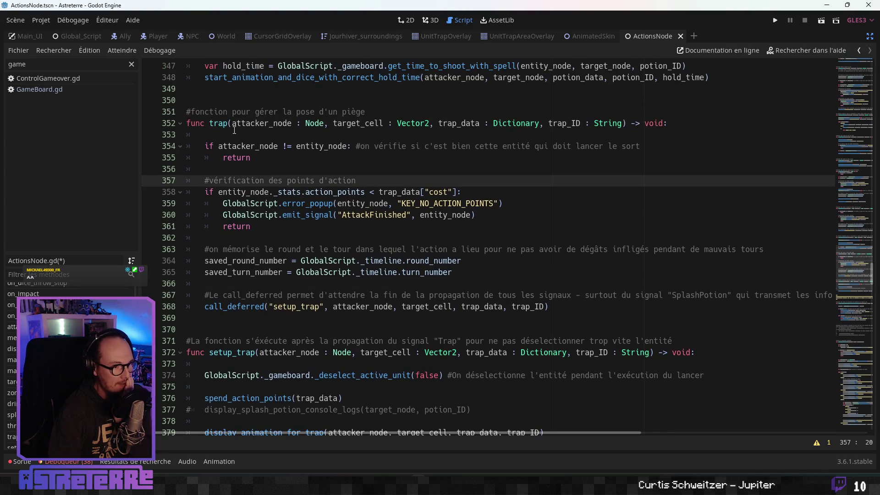
key("Up")
key("Up")
key("Up")
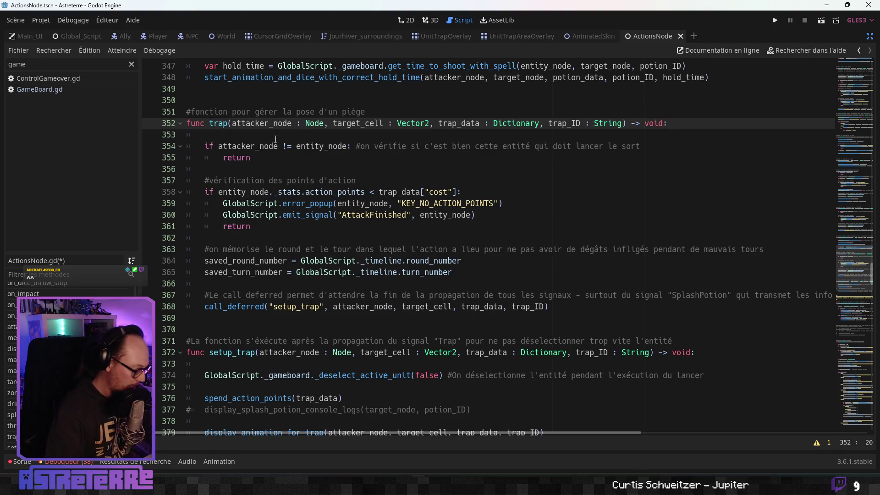
key("ctrl+s")
left_click(278, 192)
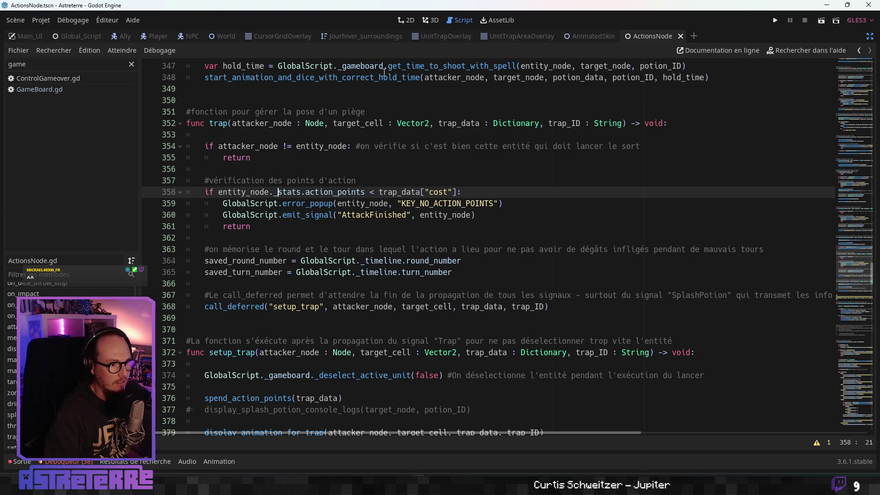
left_click(92, 34)
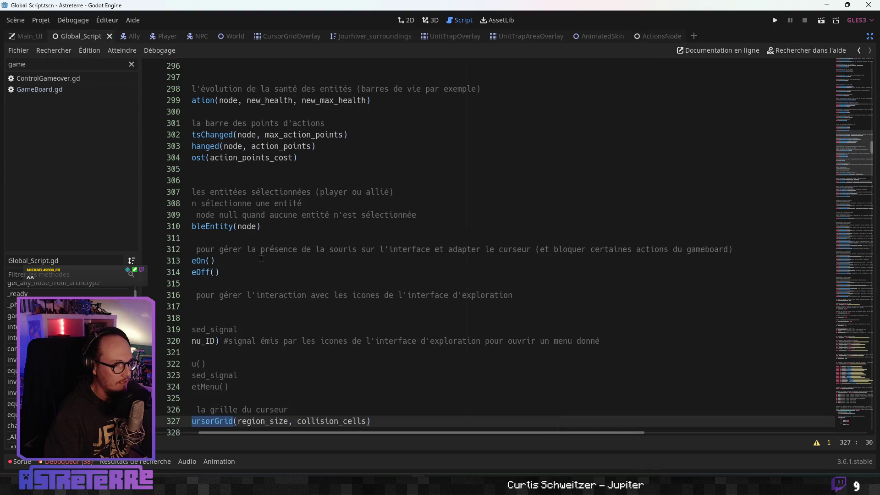
left_click(237, 306)
scroll(261, 296, "down", 1)
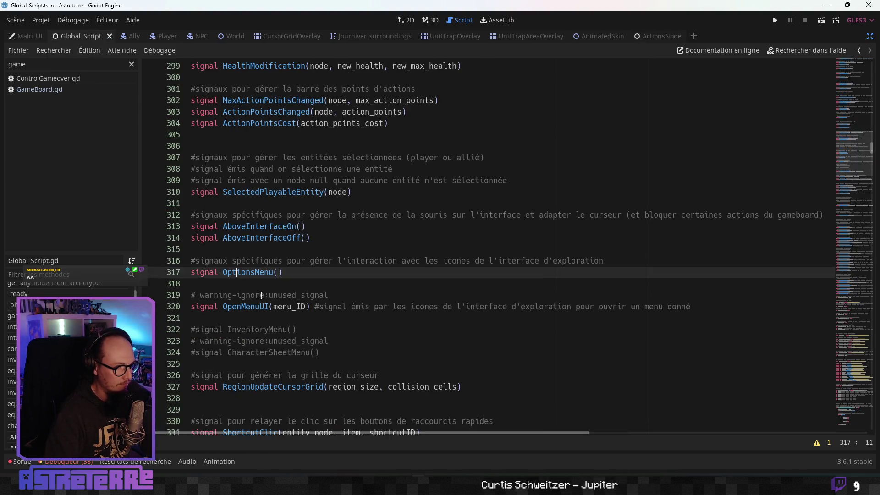
scroll(262, 296, "up", 15)
scroll(256, 311, "up", 20)
scroll(257, 311, "up", 14)
scroll(256, 311, "up", 14)
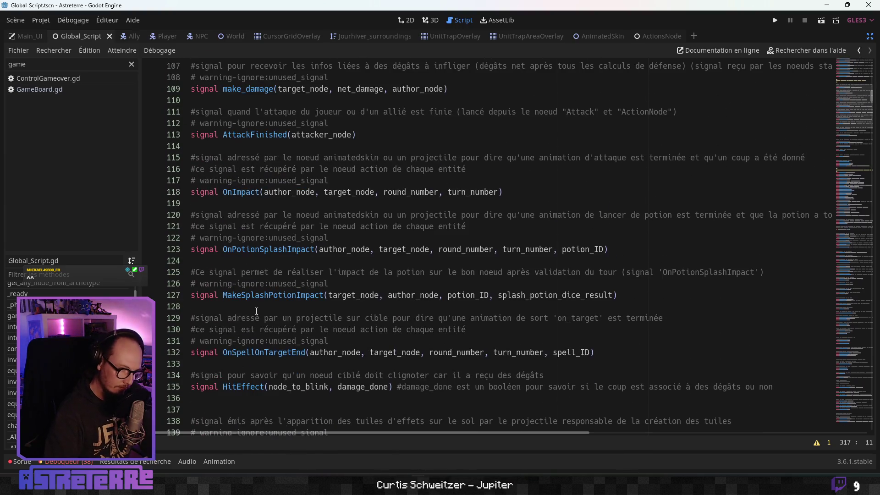
scroll(256, 311, "up", 2)
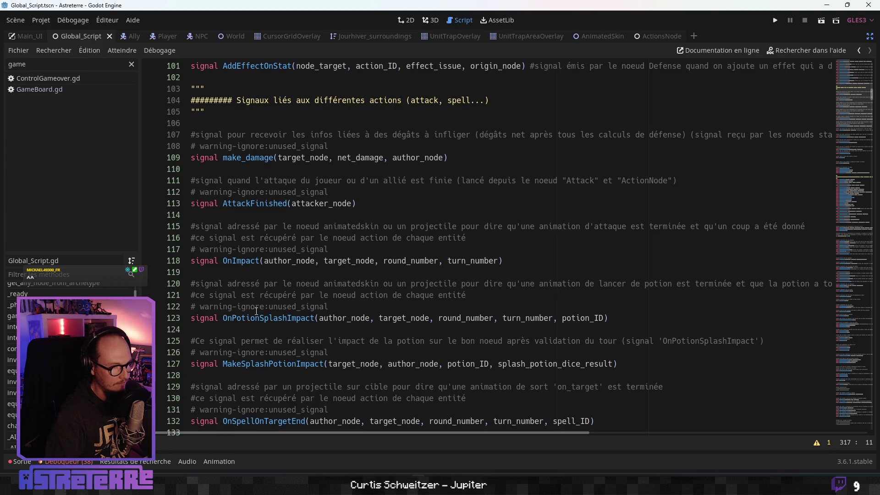
scroll(256, 311, "down", 5)
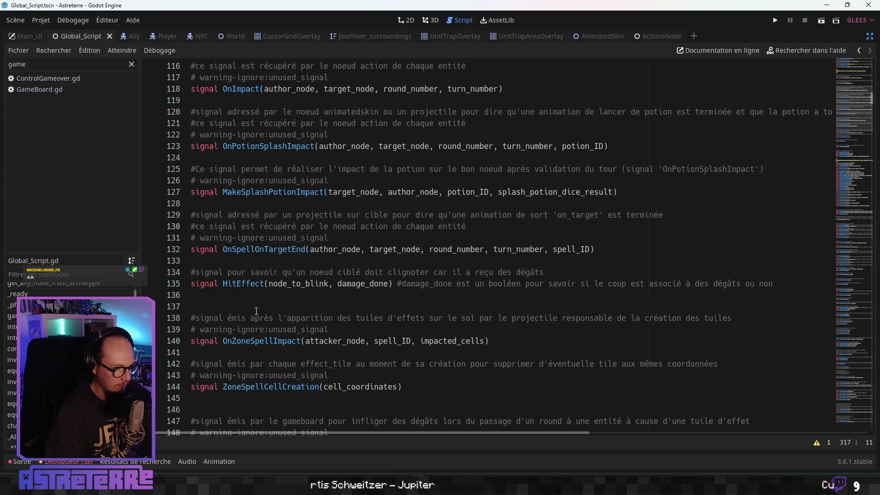
scroll(256, 311, "up", 2)
scroll(256, 311, "down", 3)
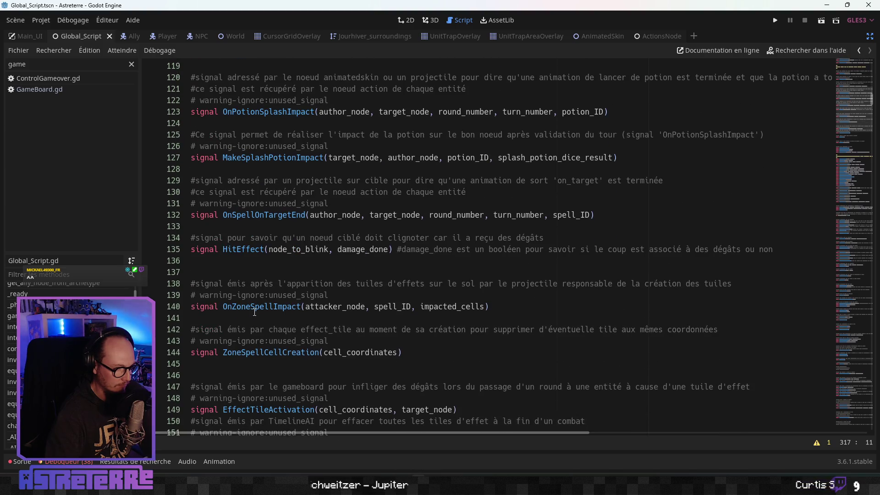
scroll(255, 312, "down", 2)
scroll(254, 312, "up", 10)
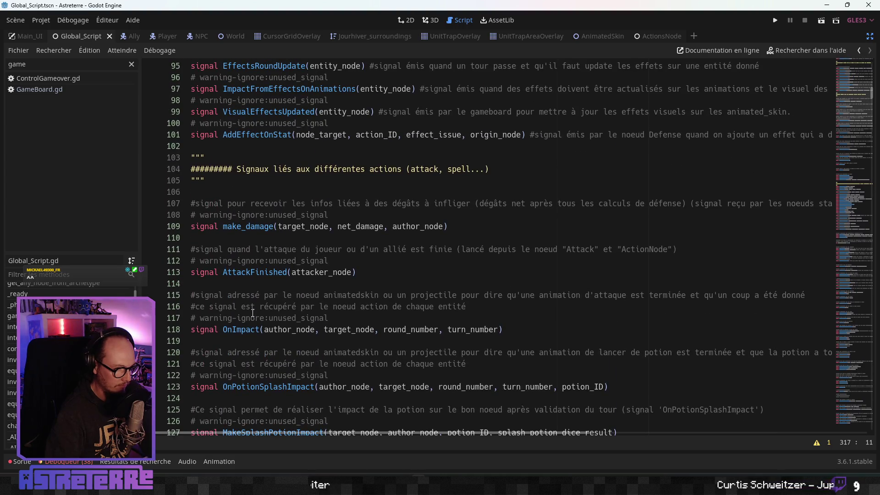
scroll(252, 314, "up", 7)
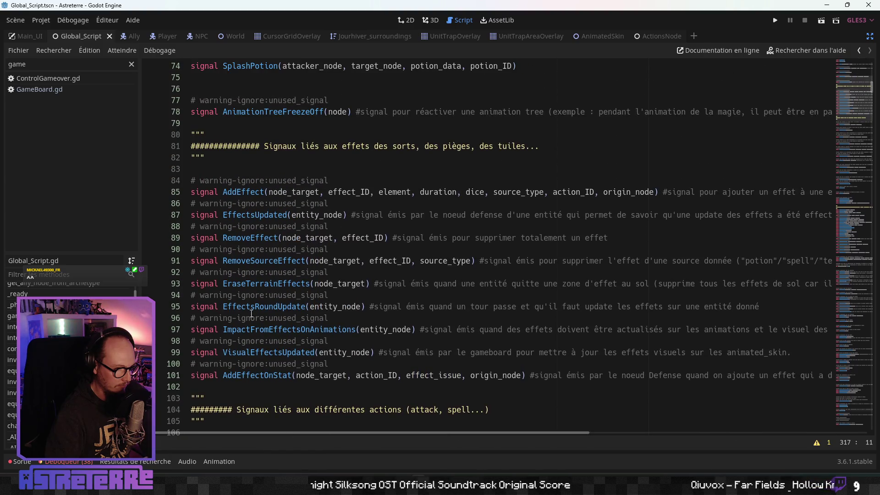
scroll(252, 314, "up", 2)
scroll(251, 314, "down", 2)
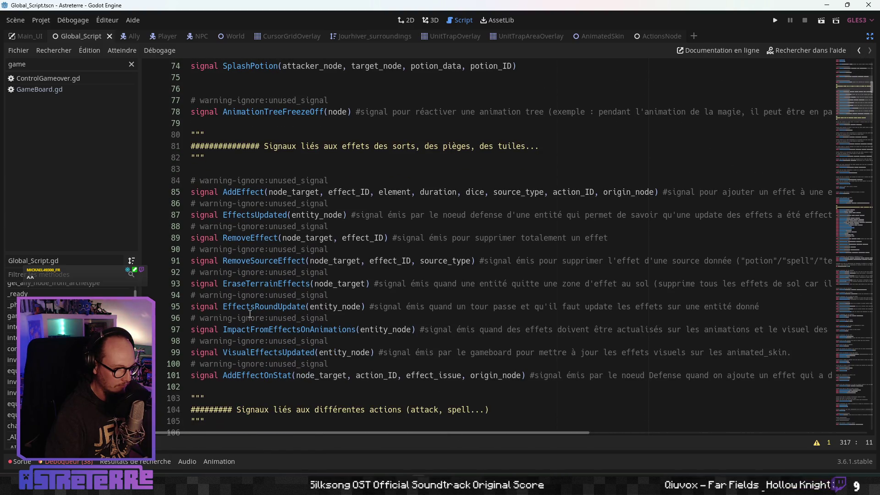
scroll(249, 314, "up", 6)
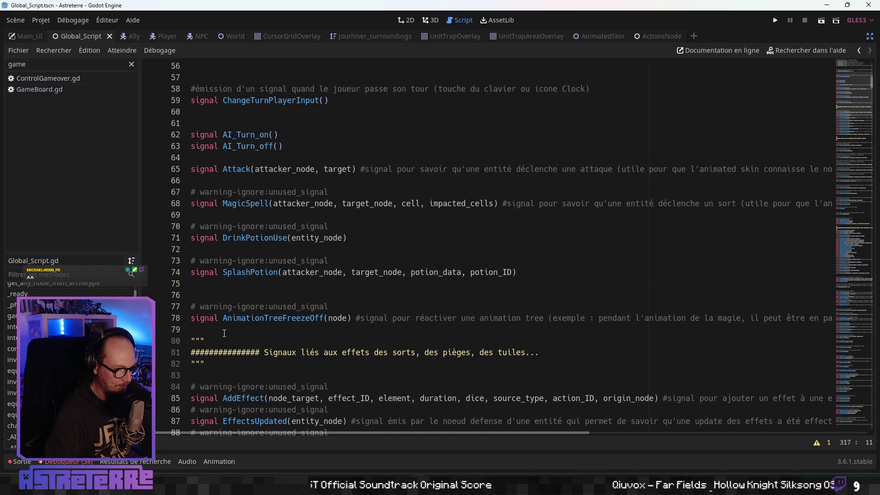
left_click(215, 294)
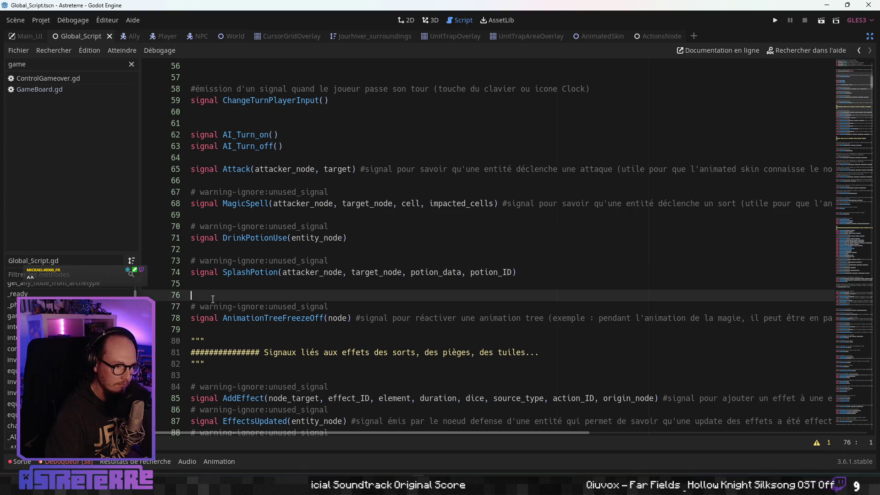
Step: Declare signal Trap(attacker_node, target_cell, trap_data, trap_ID) on line 76, stripping pasted type hints
key("Return")
key("Return")
left_click(217, 294)
type("signal Trapo")
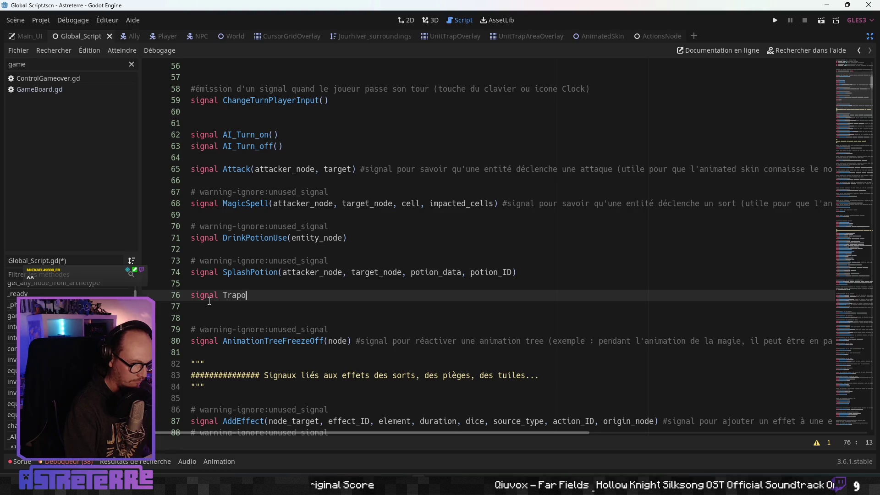
key("BackSpace")
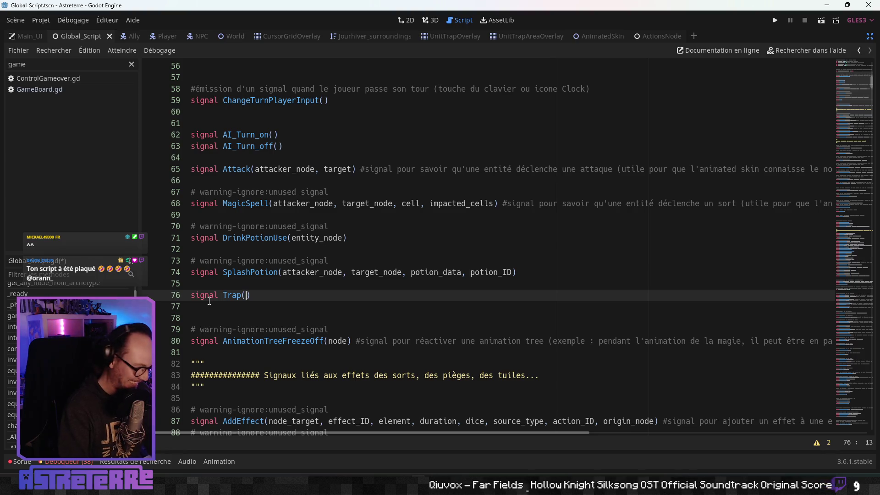
key("alt+c")
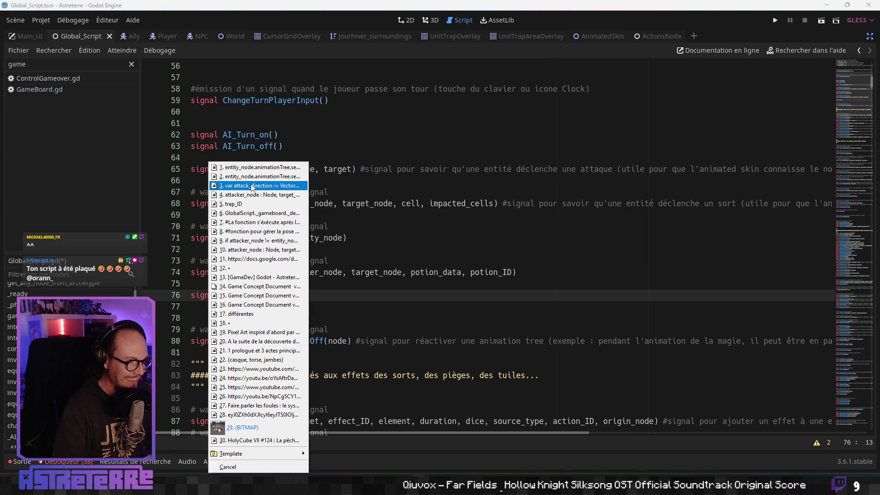
left_click(251, 195)
type("(")
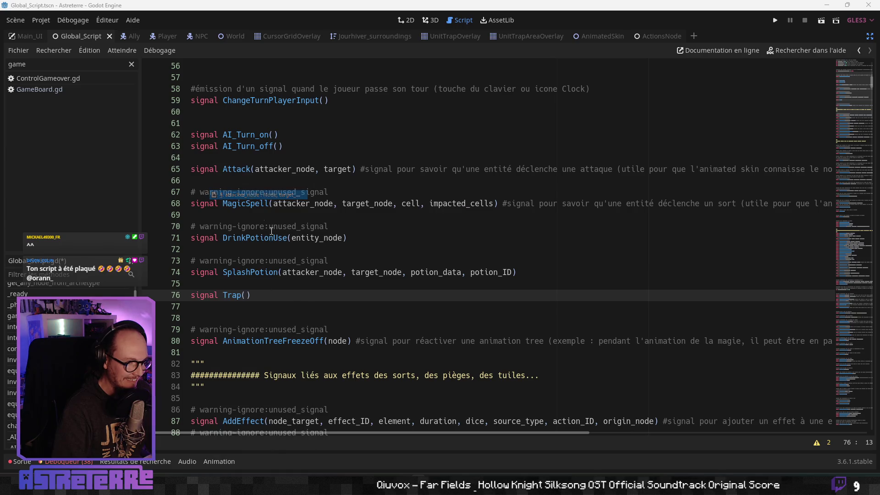
type("attacker_node : Node, target_cell : Vector2, _spell_data : Dictionary, spell_selected : String")
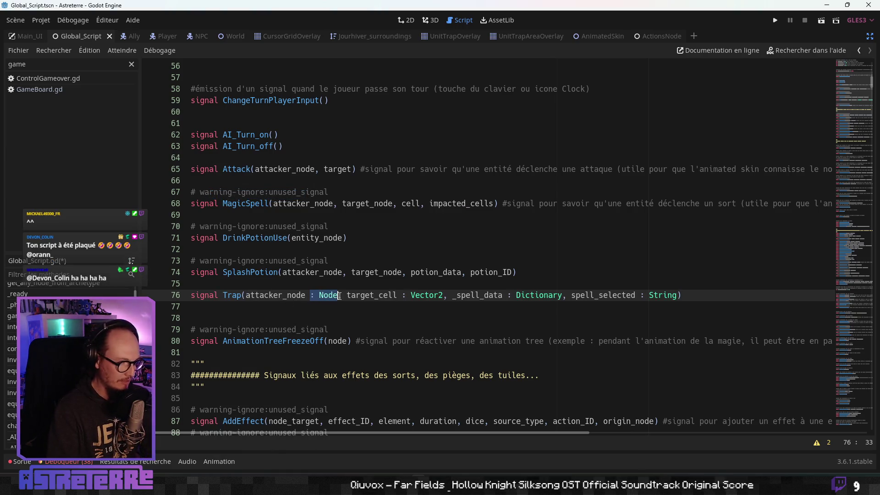
key("BackSpace")
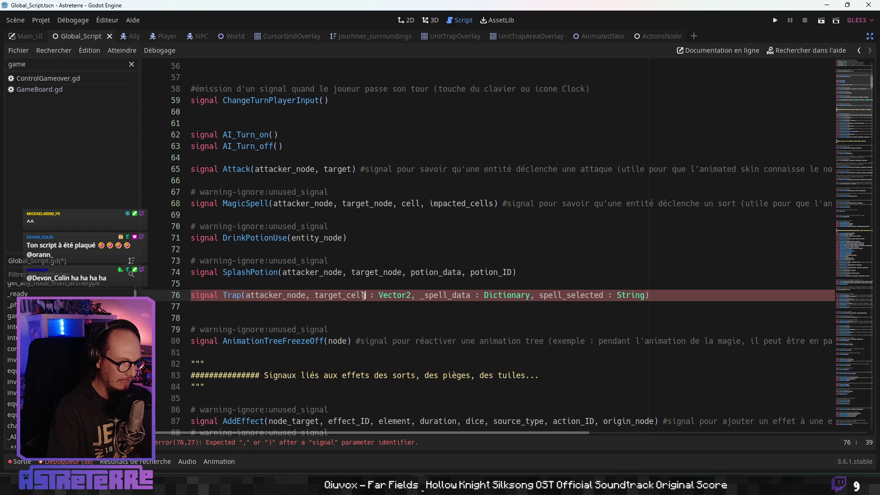
key("BackSpace")
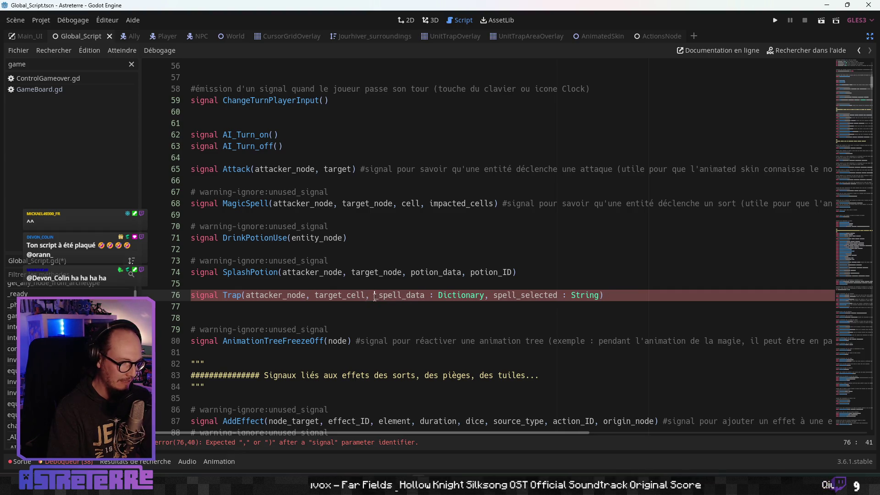
key("Delete")
key("Delete")
key("Delete")
type("tra")
left_click_drag(416, 296, 448, 296)
key("Delete")
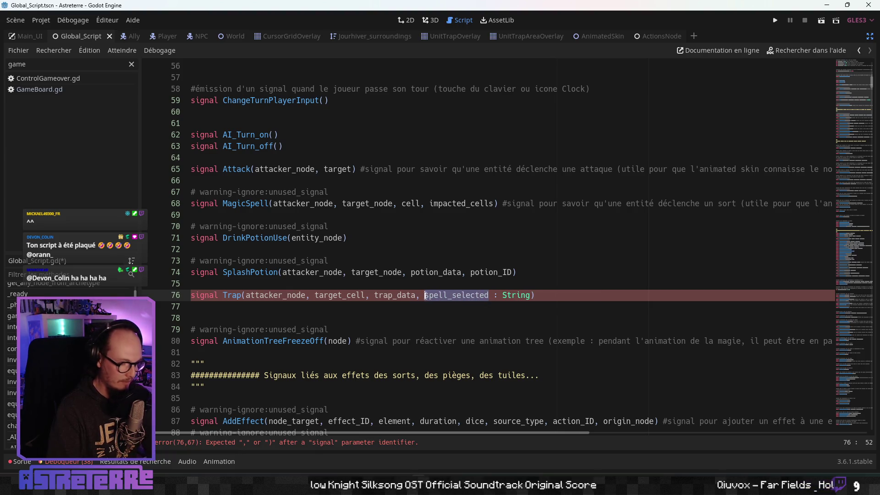
type("tr")
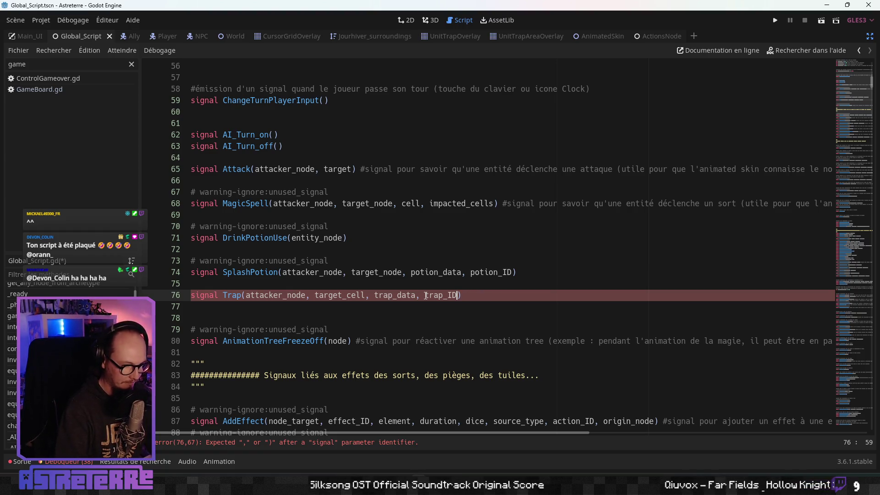
left_click(302, 287)
Step: Save Global_Script.gd with an unused-signal warning-ignore for Trap, then open GameBoard.gd
key("ctrl+s")
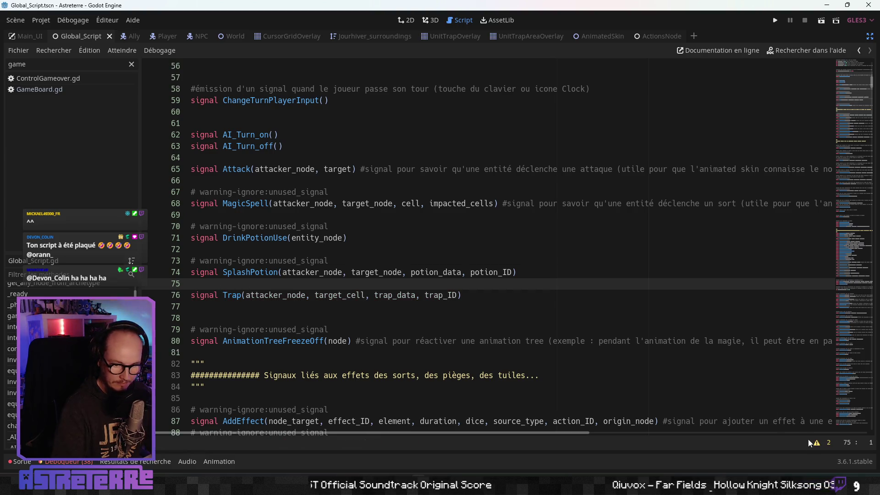
left_click(815, 442)
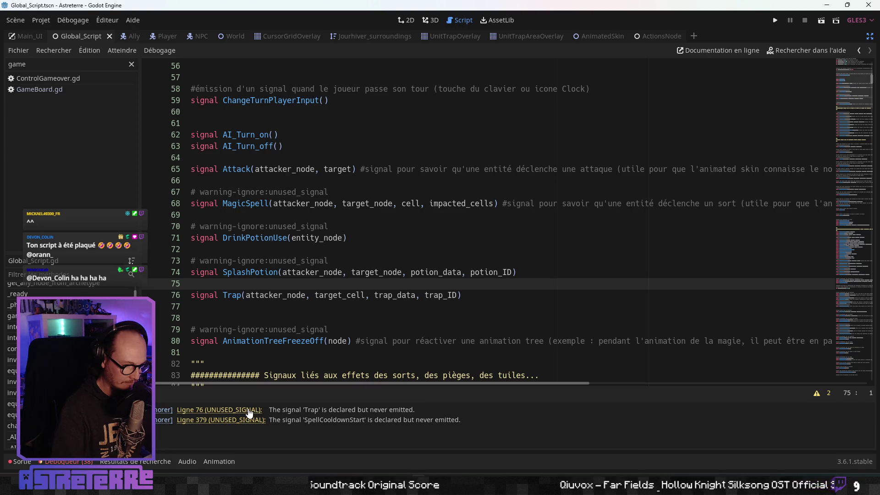
left_click(165, 409)
left_click(339, 295)
left_click(255, 322)
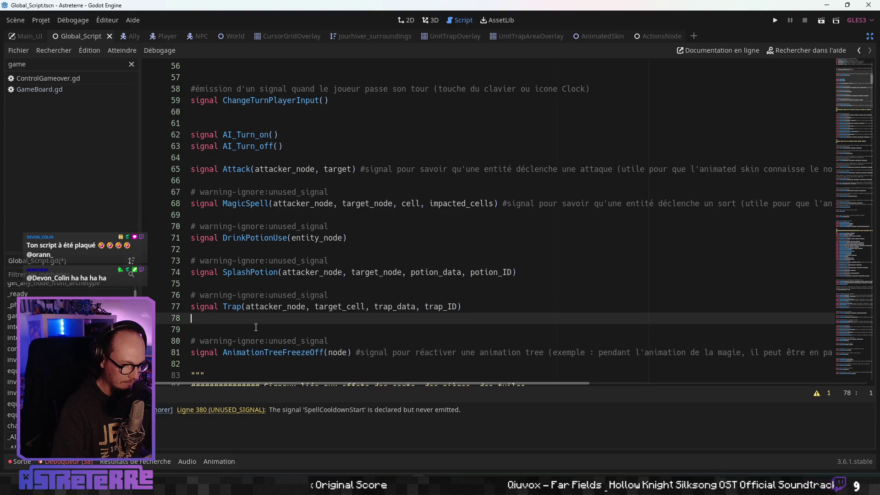
key("ctrl+s")
left_click(253, 284)
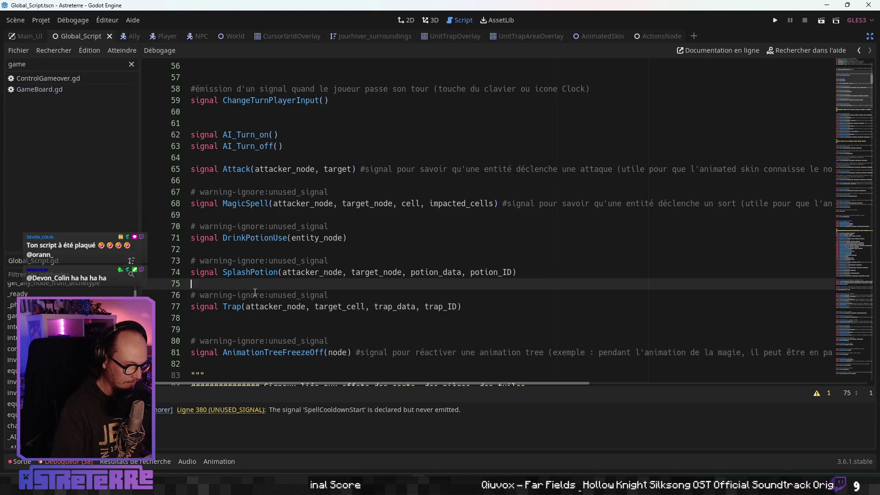
scroll(261, 274, "down", 2)
left_click(259, 243)
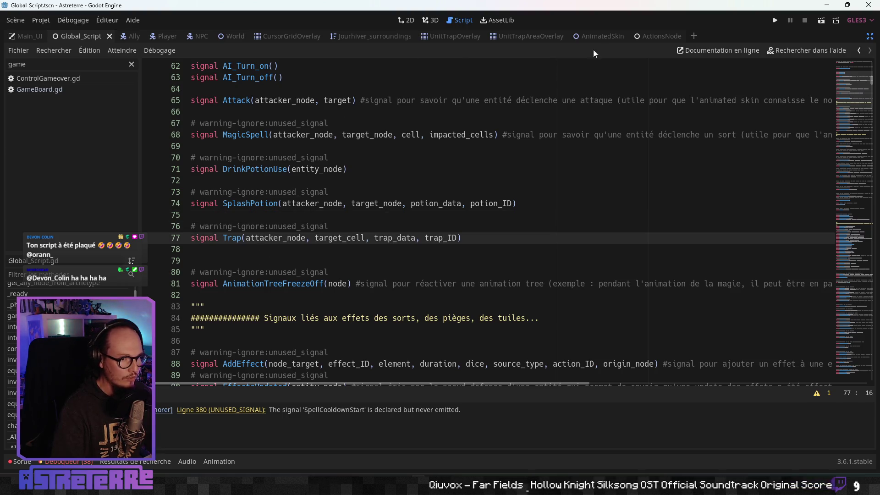
left_click(53, 92)
Step: Replace the 'posage du piège' print with GlobalScript.emit_signal("Trap")
left_click_drag(415, 181, 301, 180)
type("G")
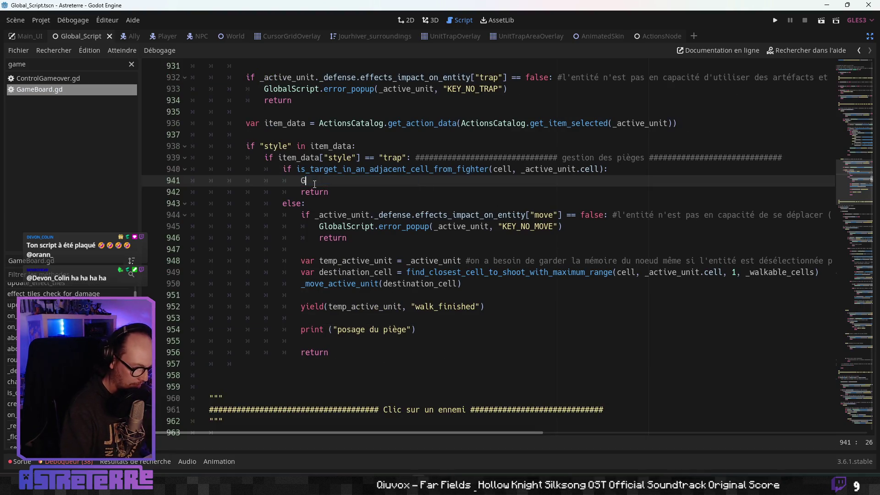
key("Return")
type("emi")
key("Return")
type("tr")
key("Down")
key("Down")
key("Down")
key("Return")
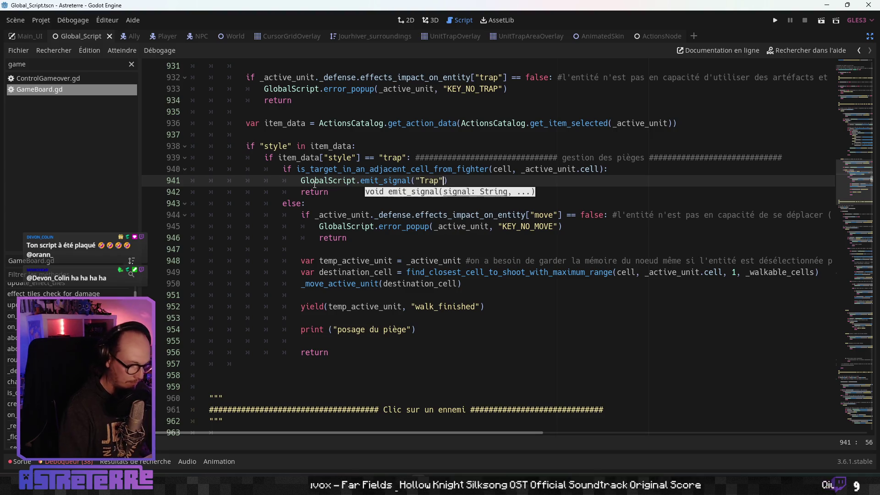
Step: Pass _active_unit and cell as the first Trap signal arguments
scroll(342, 210, "up", 2)
type(", _s")
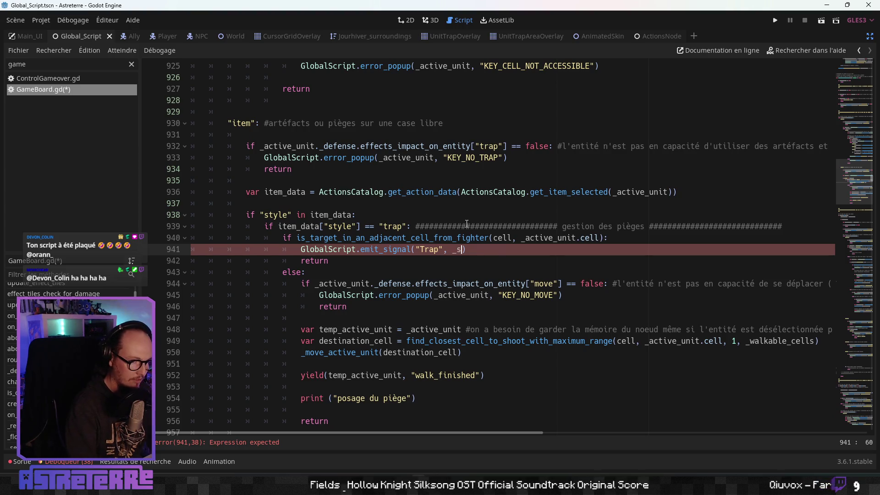
key("Return")
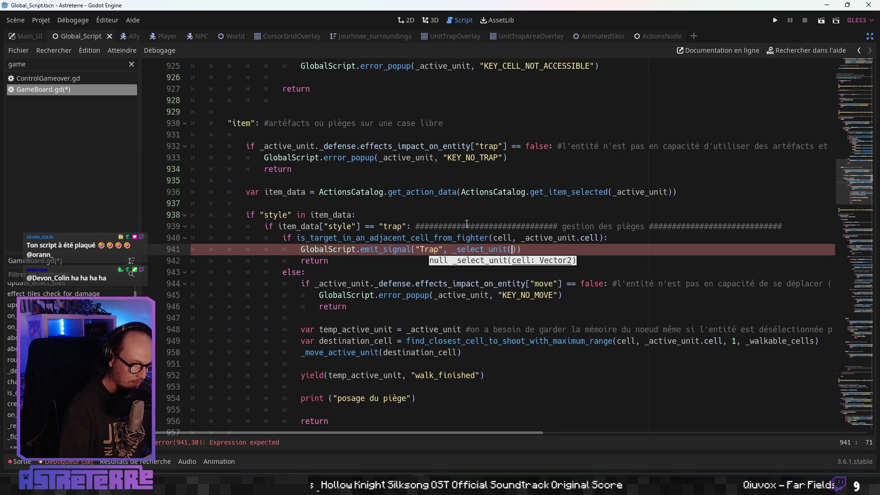
key("ctrl+z")
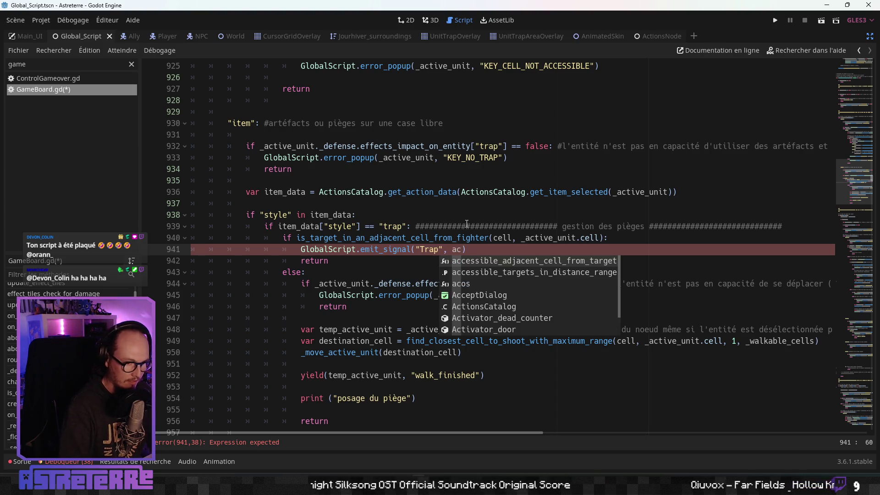
key("BackSpace")
key("BackSpace")
type("_a")
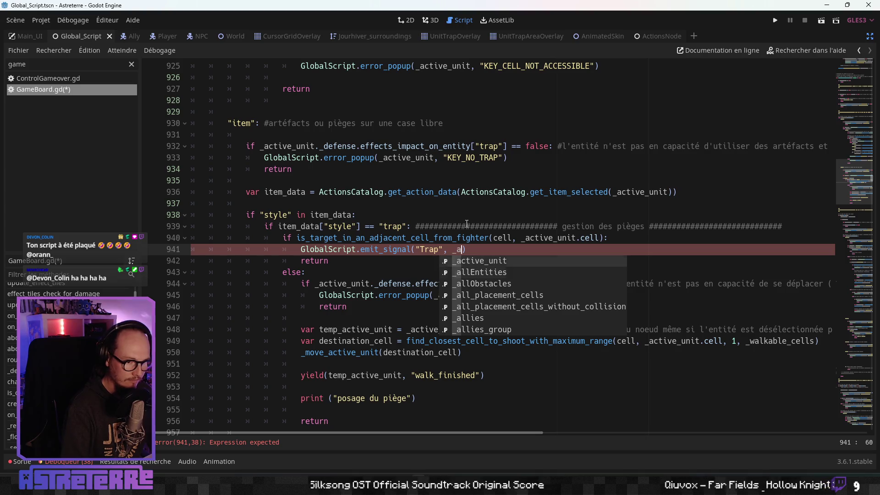
key("Return")
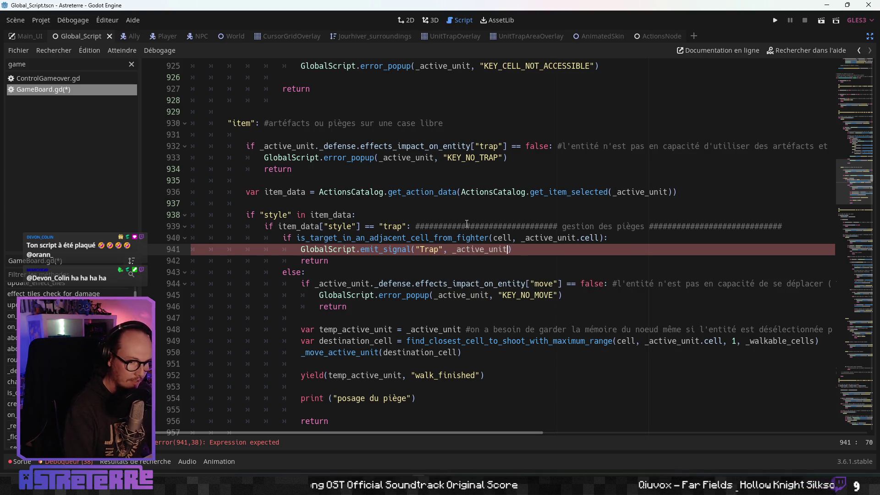
type(", ce")
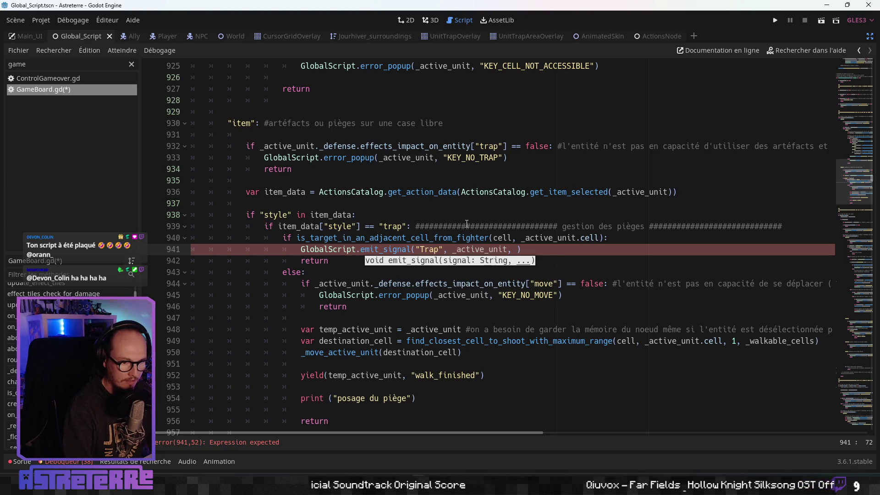
type("ll")
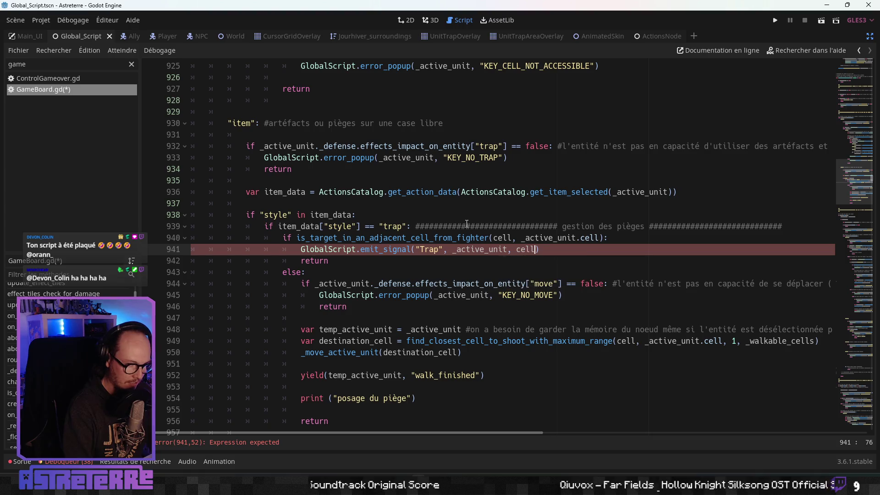
type(", tr")
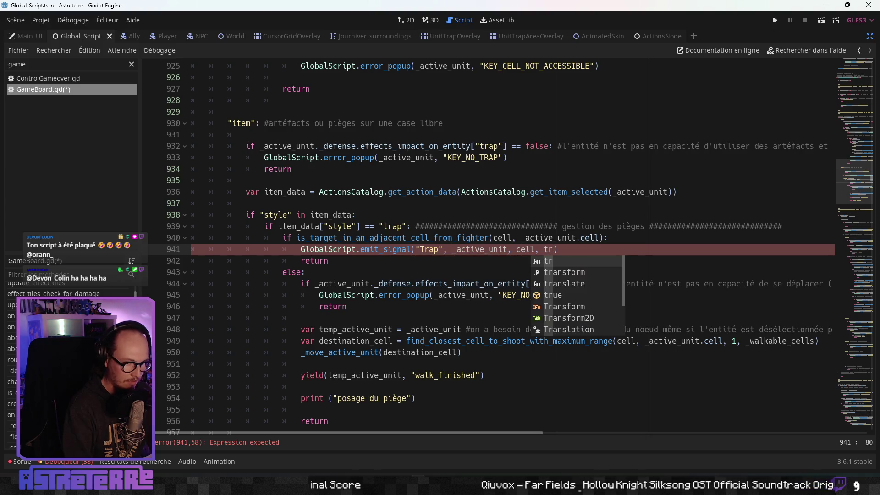
key("BackSpace")
key("BackSpace")
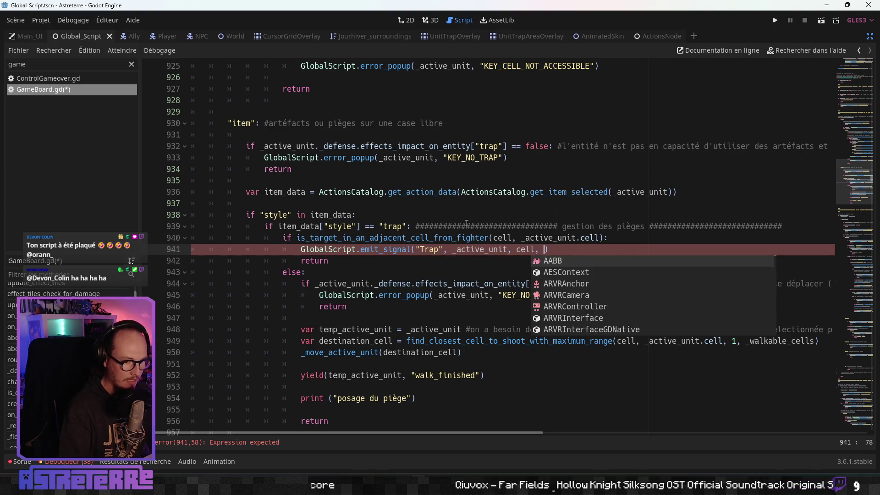
scroll(407, 168, "up", 1)
scroll(407, 168, "up", 2)
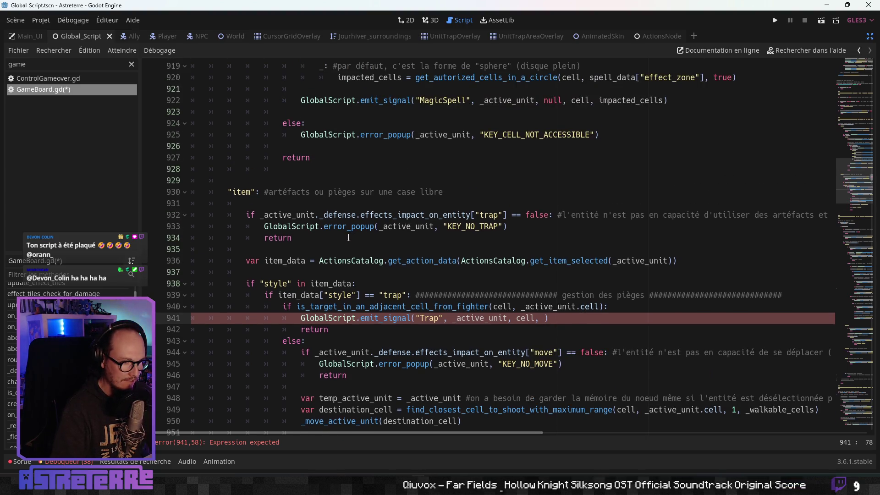
scroll(371, 233, "down", 1)
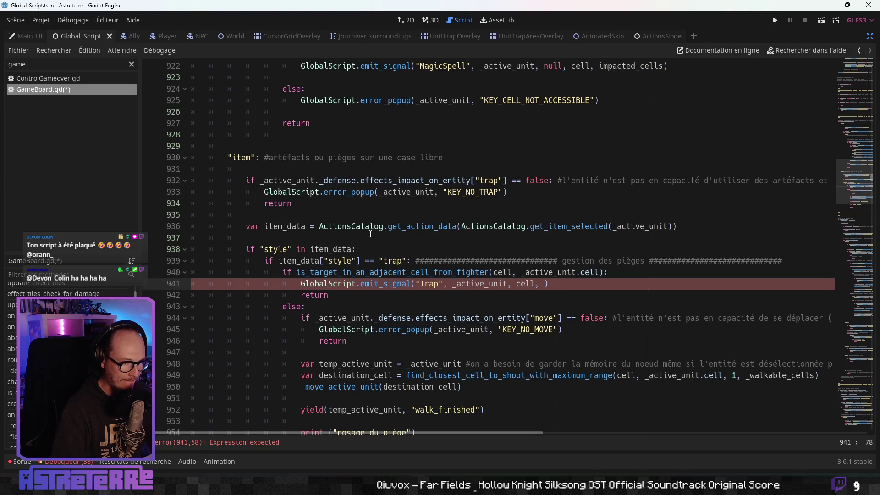
Step: Append item_data and ActionsCatalog.get_item_selected(_active_unit) as the remaining Trap arguments
double_click(293, 227)
key("ctrl+c")
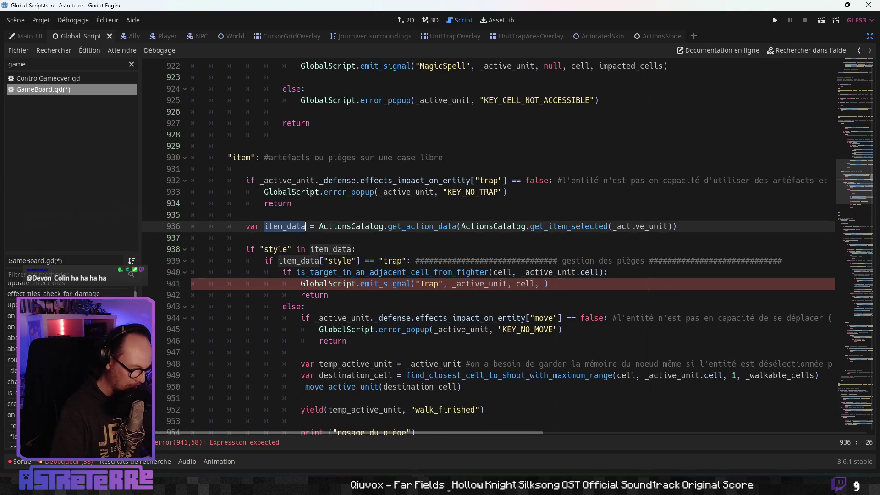
left_click(545, 283)
key("ctrl+v")
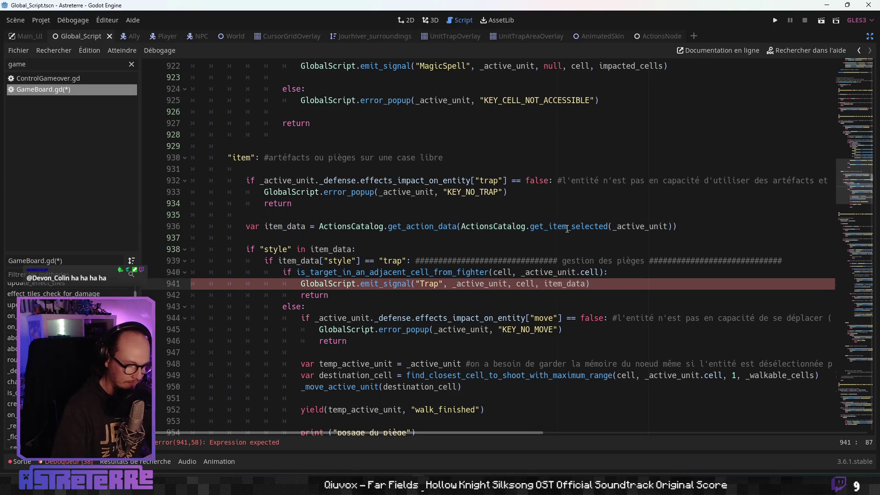
type(",")
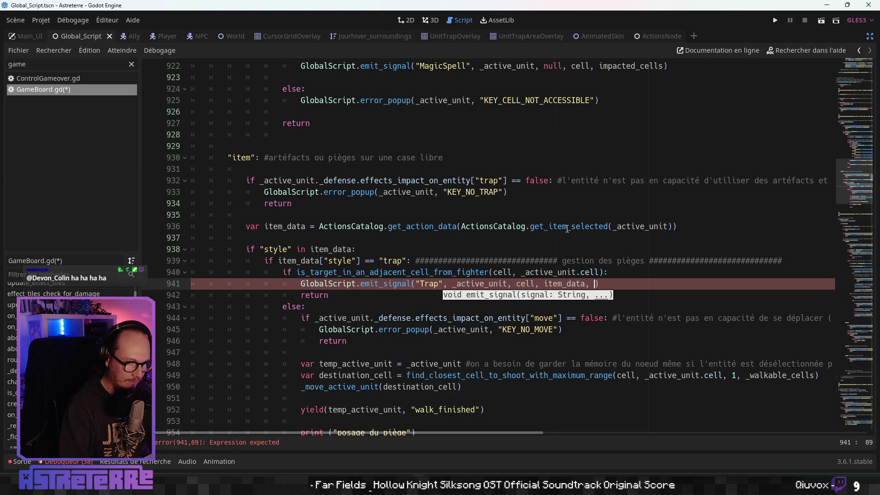
scroll(381, 261, "down", 1)
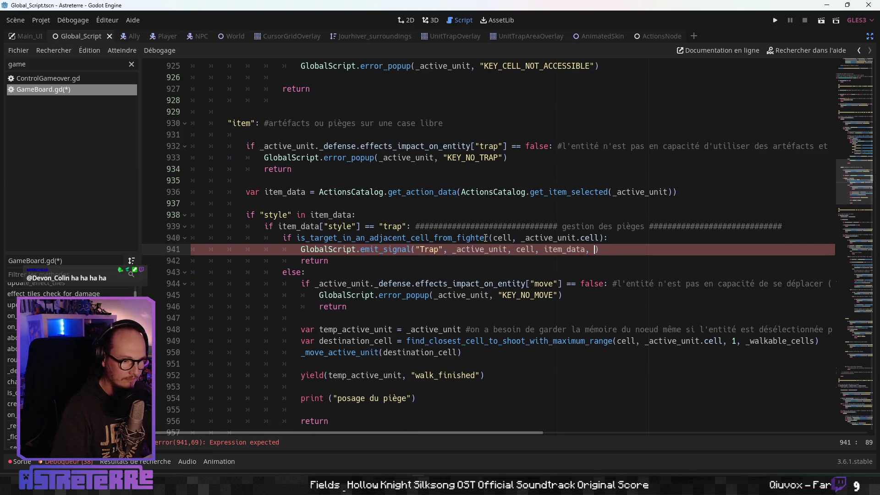
left_click(464, 192)
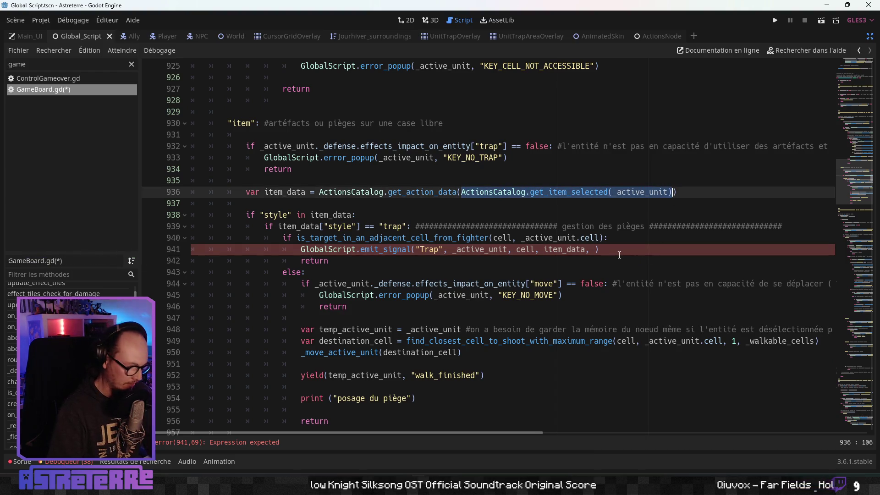
left_click(610, 254)
key("Left")
type("ActionsCatalog.get_item_selected(_active_unit)")
left_click(519, 225)
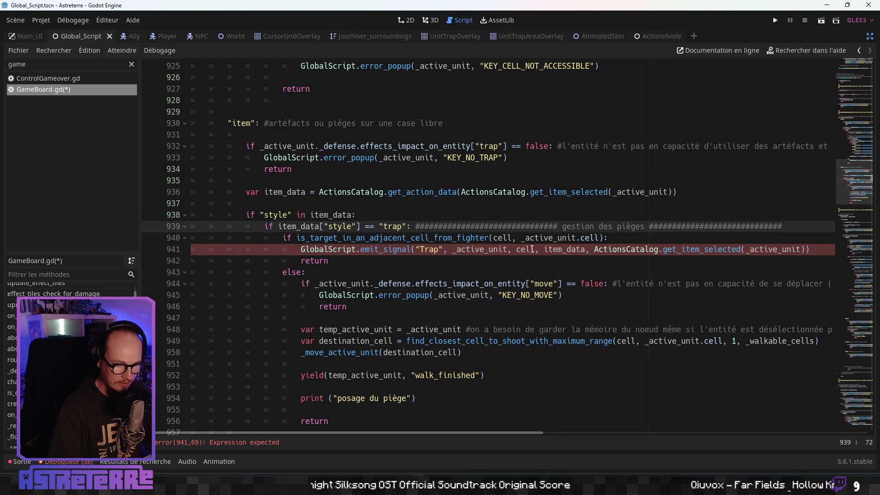
left_click_drag(301, 249, 807, 251)
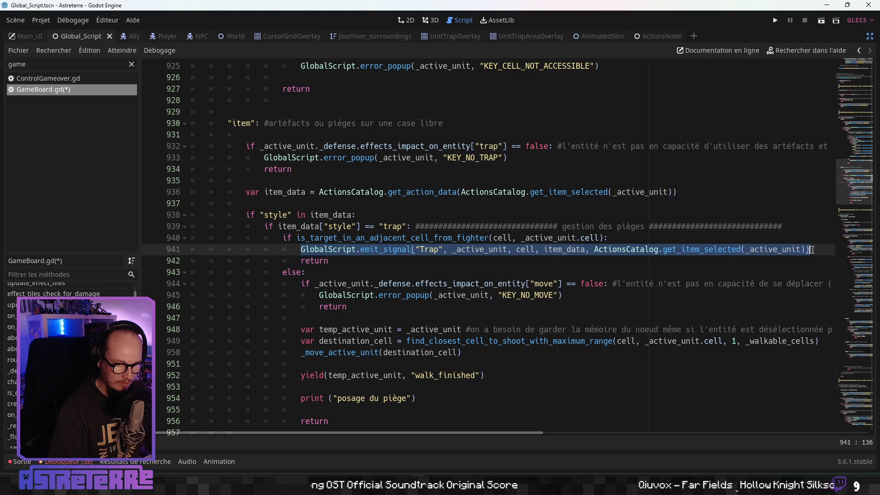
scroll(366, 320, "down", 2)
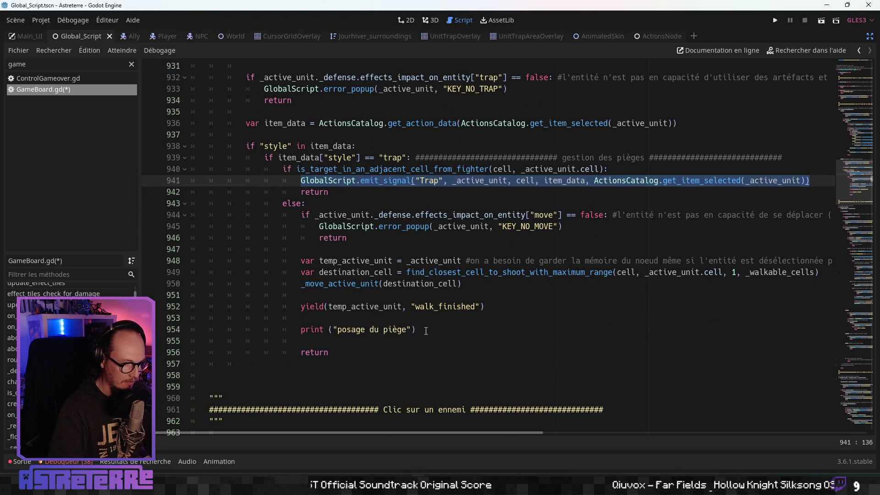
Step: Replace print("posage du piège") on line 954 with the same Trap emit call and save GameBoard.gd
left_click_drag(426, 331, 310, 328)
type("GlobalScript.emit_signal(\"Trap\", _active_unit, cell, item_data, ActionsCatalog.get_item_selected(_active_unit))")
left_click(360, 273)
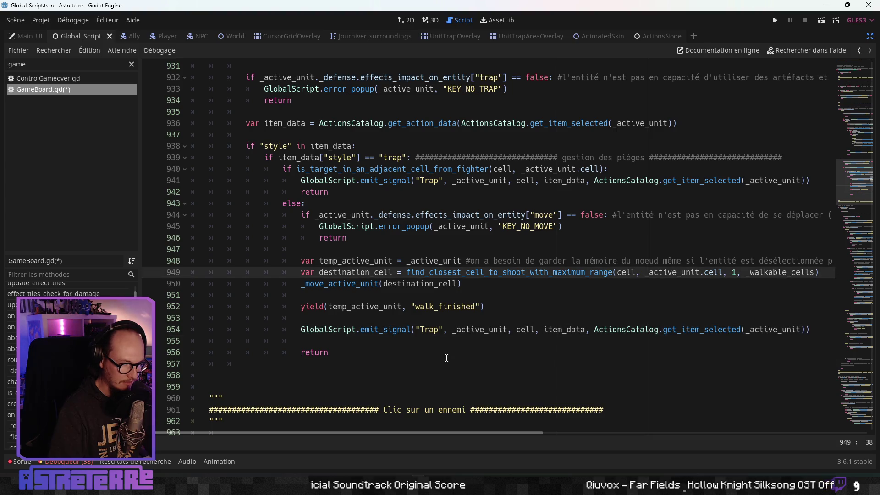
left_click(389, 321)
key("ctrl+s")
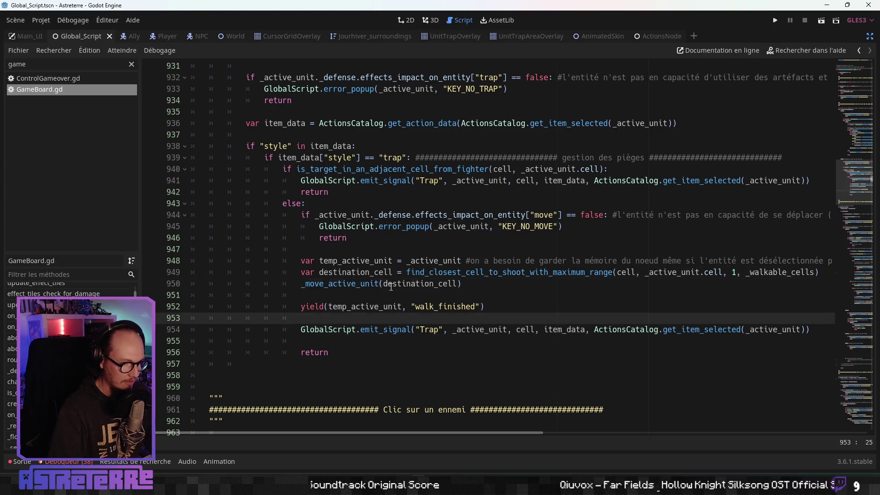
left_click(394, 284)
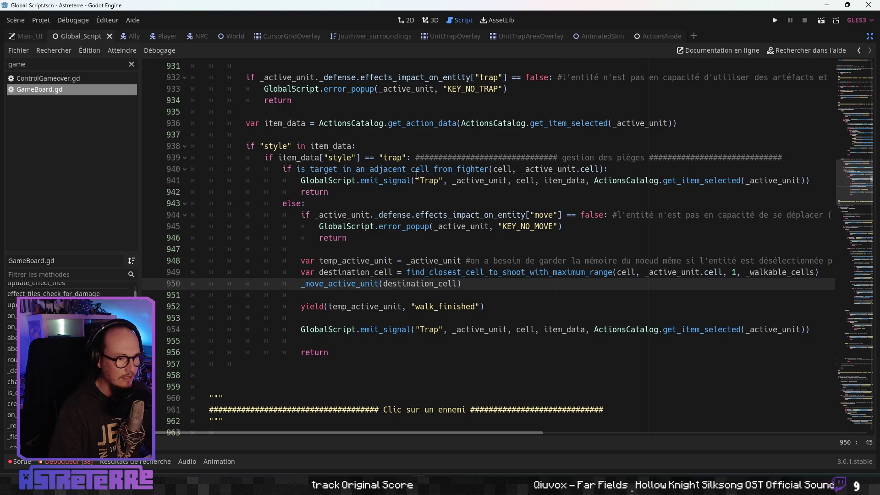
left_click(653, 38)
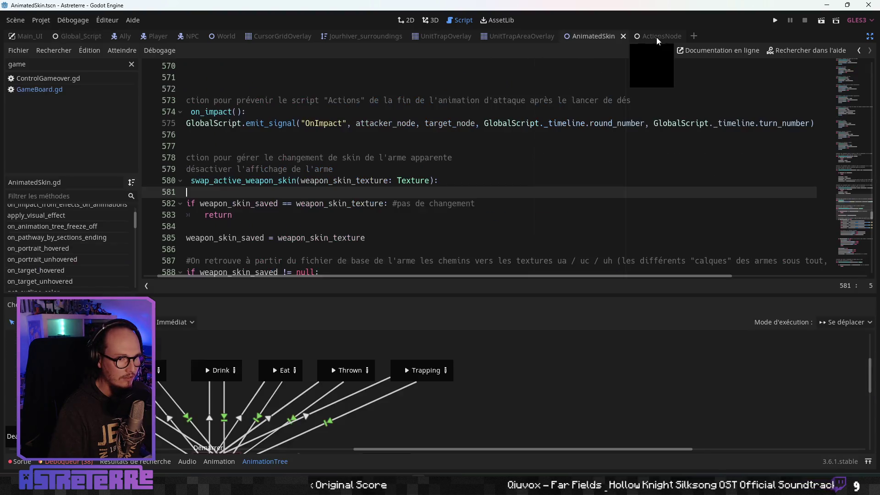
Step: Jump to ActionsNode.gd's _ready function and position the cursor after the SplashPotion connection
scroll(402, 142, "up", 20)
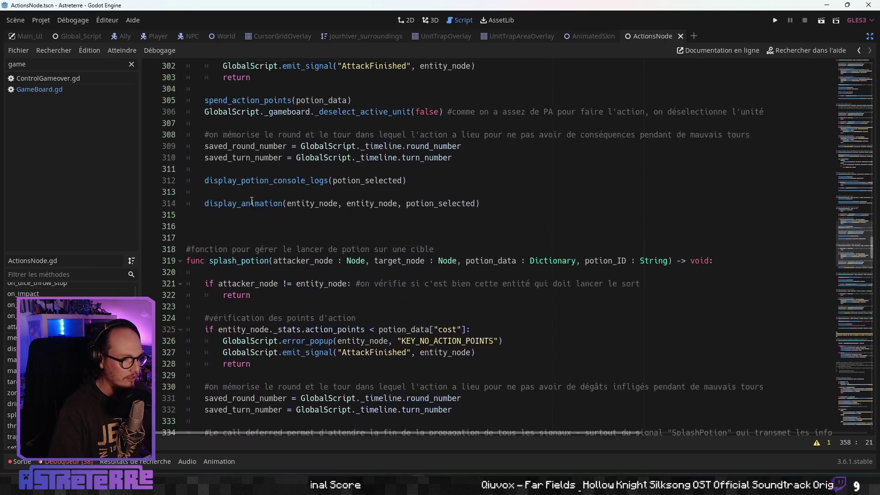
scroll(249, 200, "up", 20)
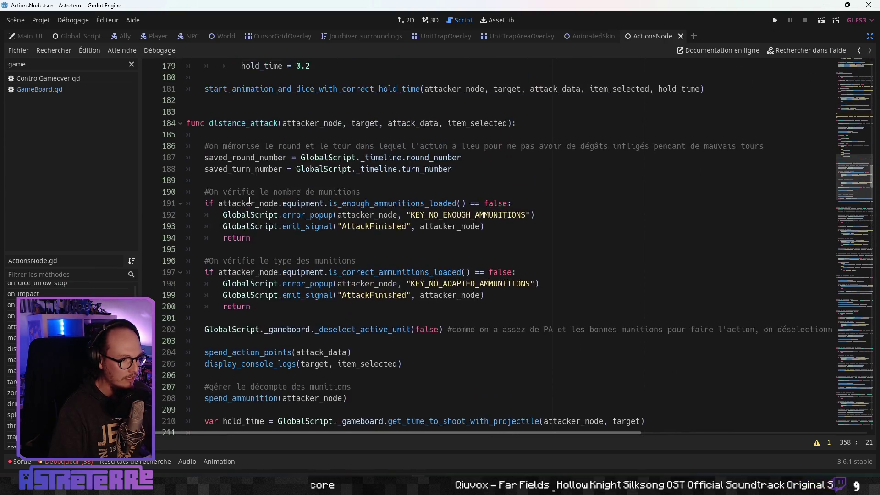
scroll(250, 201, "up", 19)
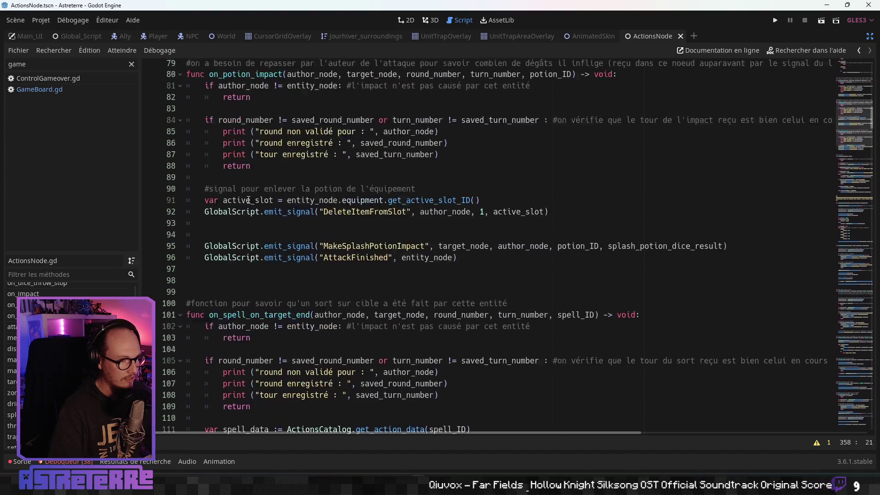
left_click(35, 290)
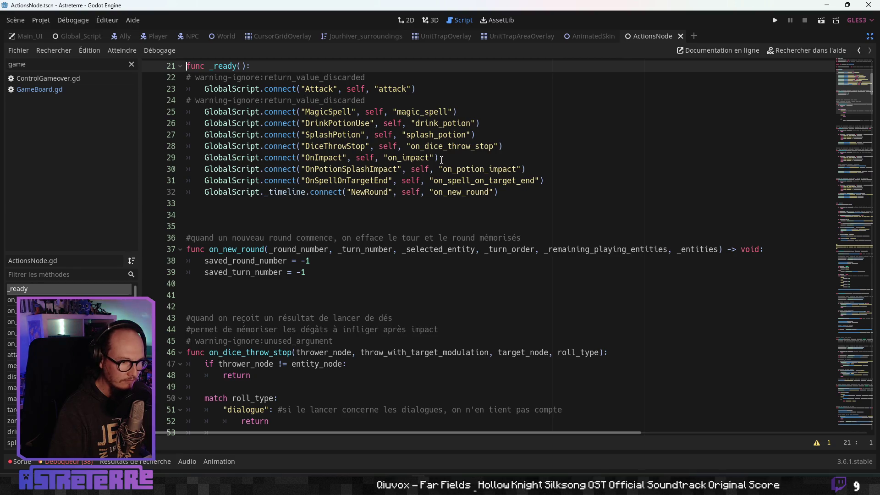
left_click(493, 137)
Step: Add GlobalScript.connect("Trap", self, "trap") in _ready, save, and run the game with F5
key("Return")
type("GlobalScript.conn")
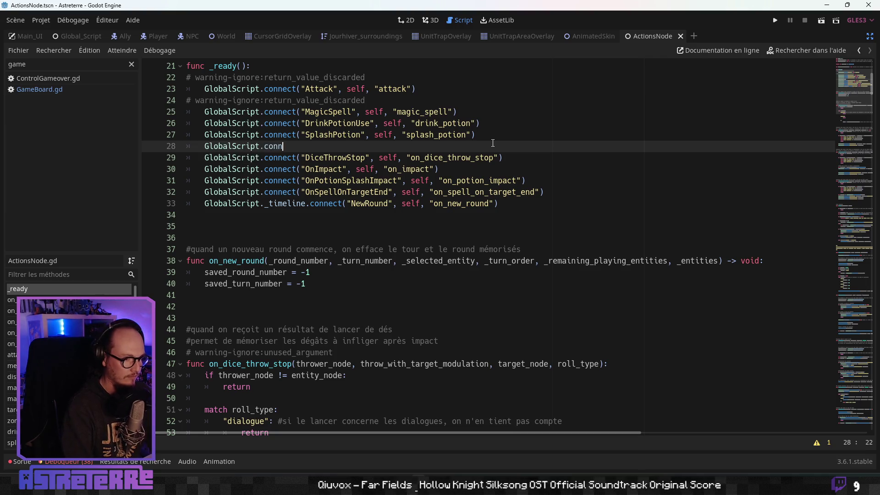
type("ect(tr")
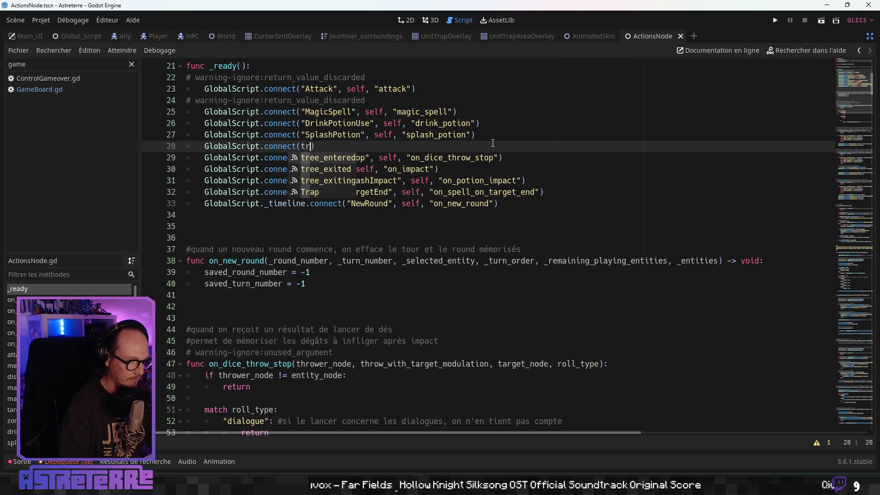
type("a")
key("Return")
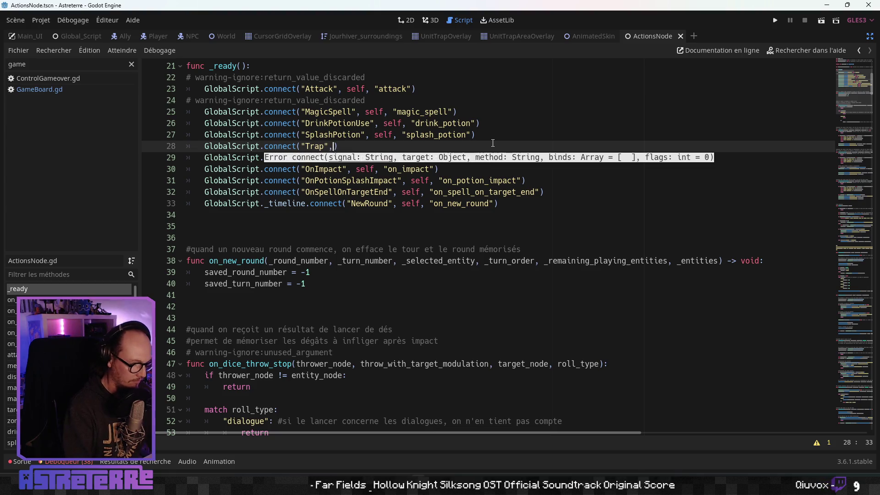
type(", ")
type("fg")
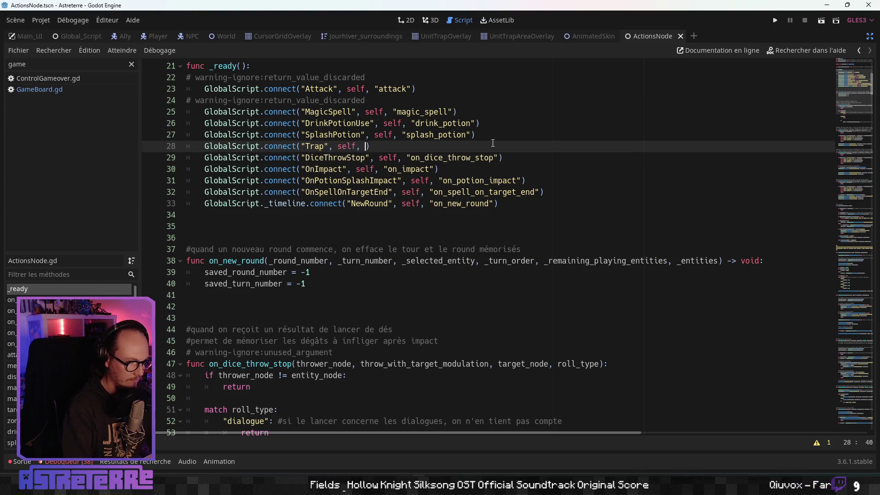
type("a")
key("BackSpace")
key("BackSpace")
key("BackSpace")
type("\"trapo")
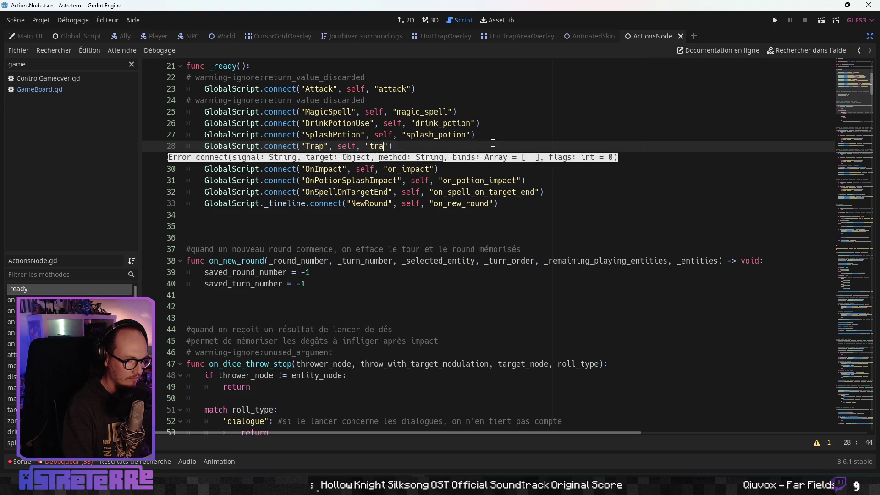
left_click(459, 180)
key("ctrl+s")
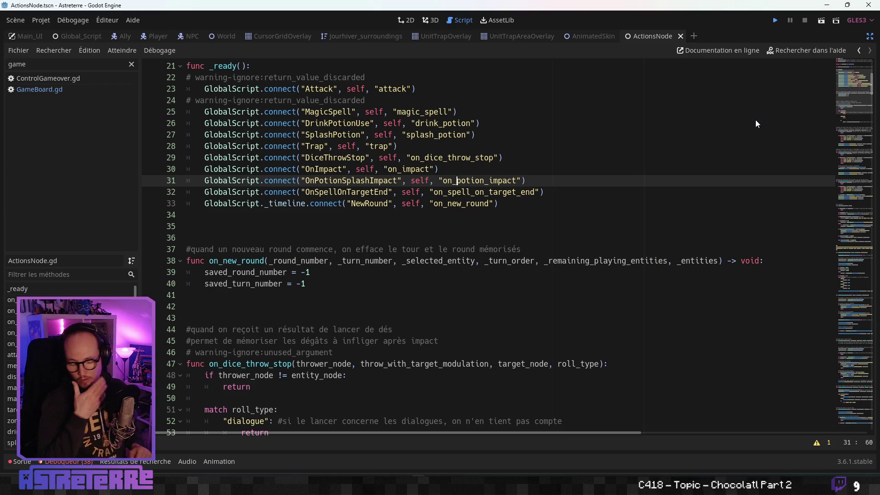
key("F5")
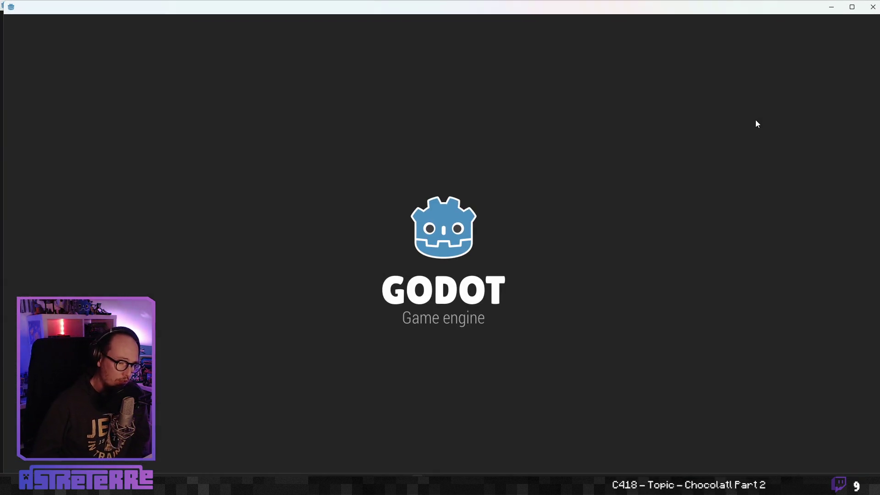
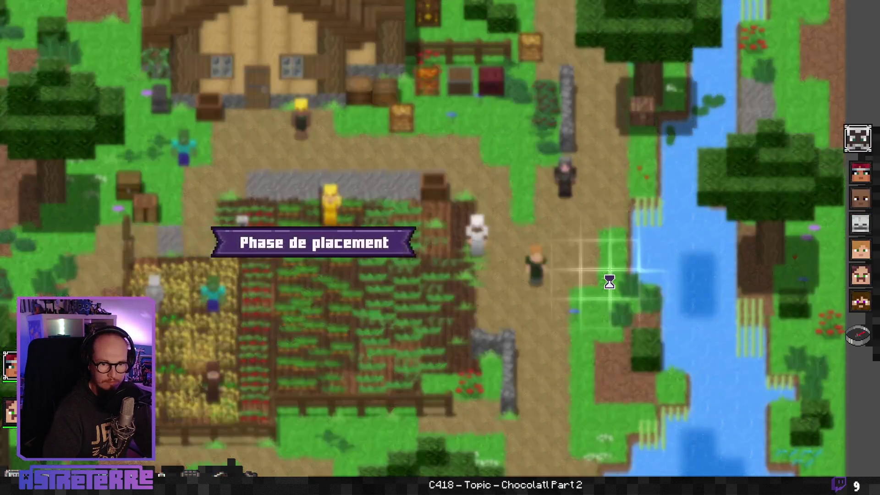
Step: End the placement phase, dismiss the dice result, and ready a trap for Alex's turn
left_click(866, 331)
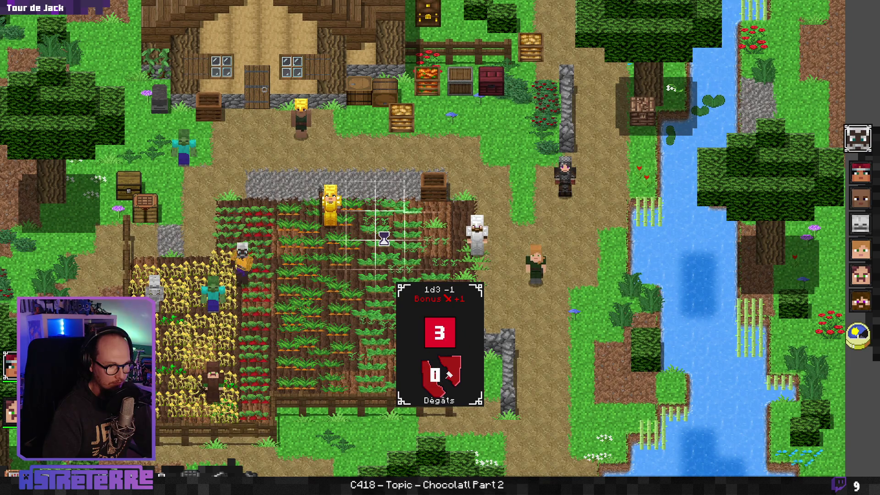
left_click(857, 343)
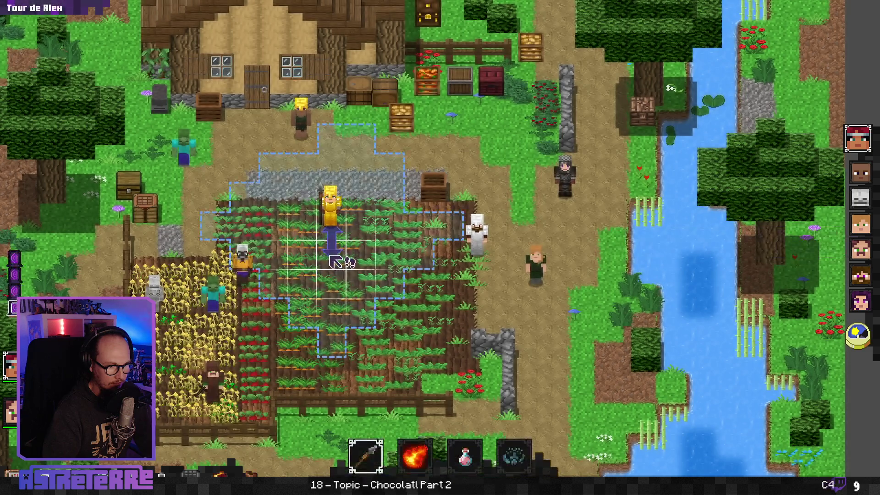
left_click(515, 455)
Step: Aim the trap beside the gold-armoured character, then choose the Filet trap
left_click(373, 208)
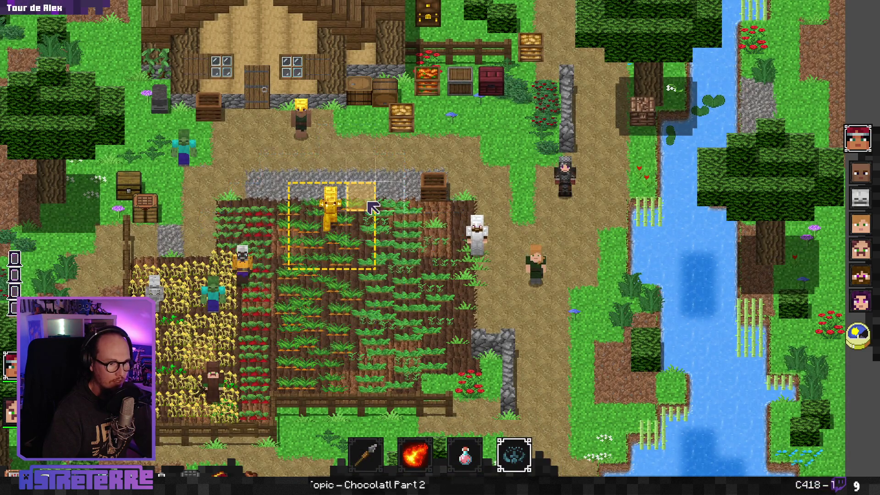
left_click(515, 454)
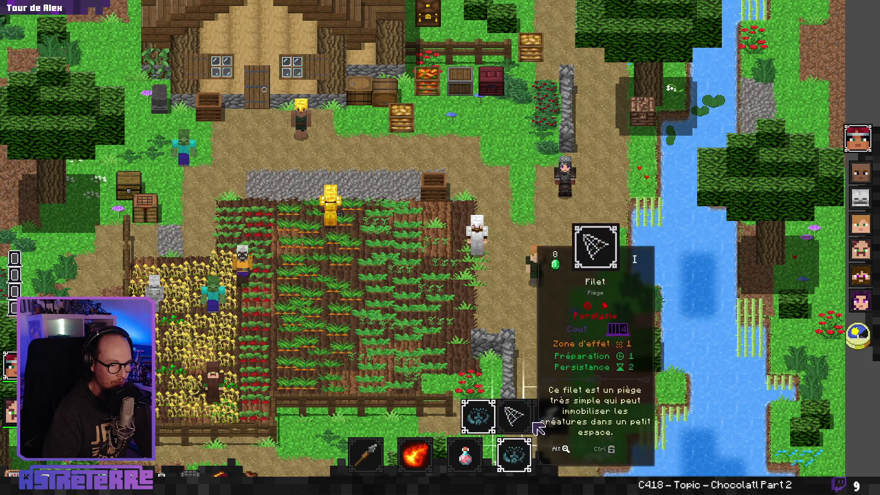
left_click(472, 421)
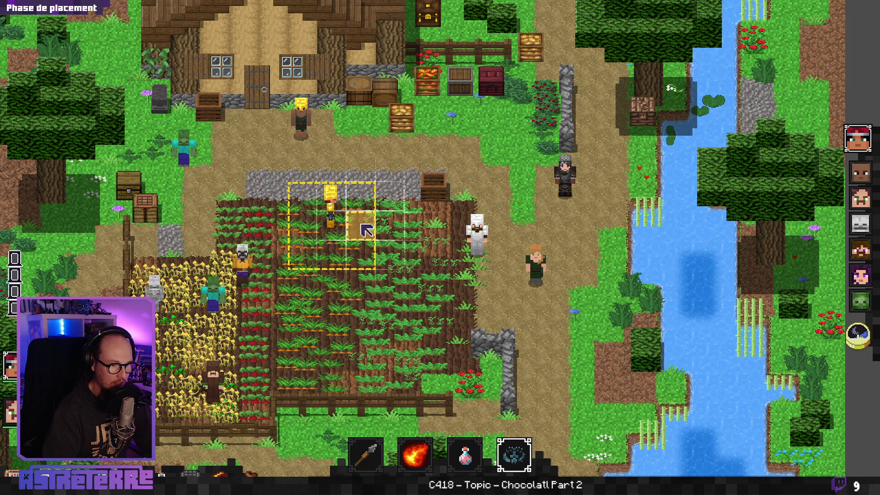
Step: Lay the trap on the crop field and confirm, then reselect the Filet trap and cancel it
left_click(372, 241)
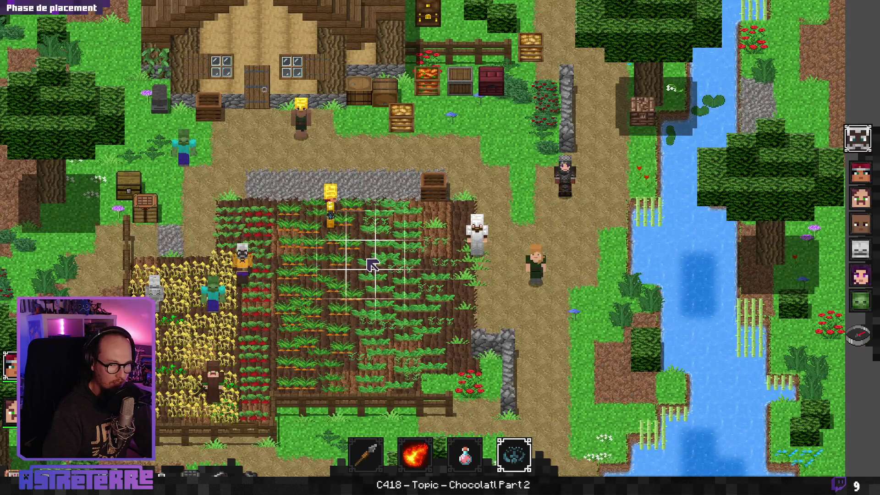
left_click(528, 262)
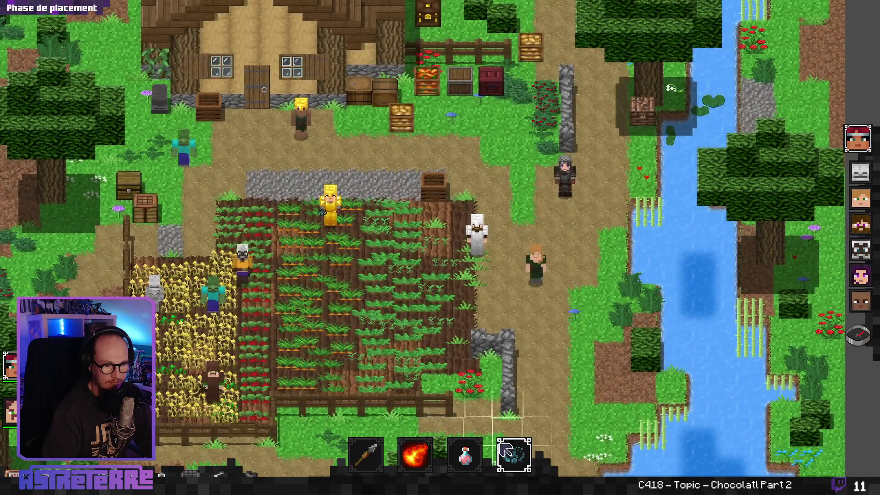
left_click(516, 454)
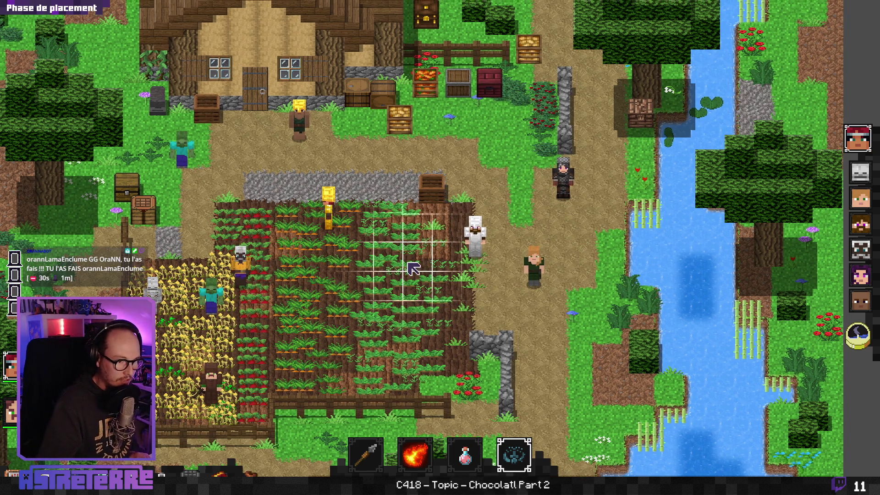
left_click_drag(413, 269, 438, 262)
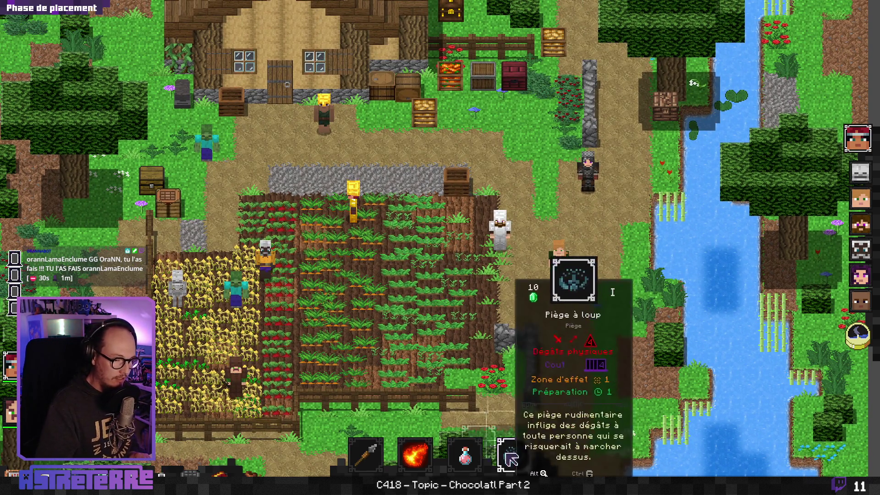
left_click(514, 455)
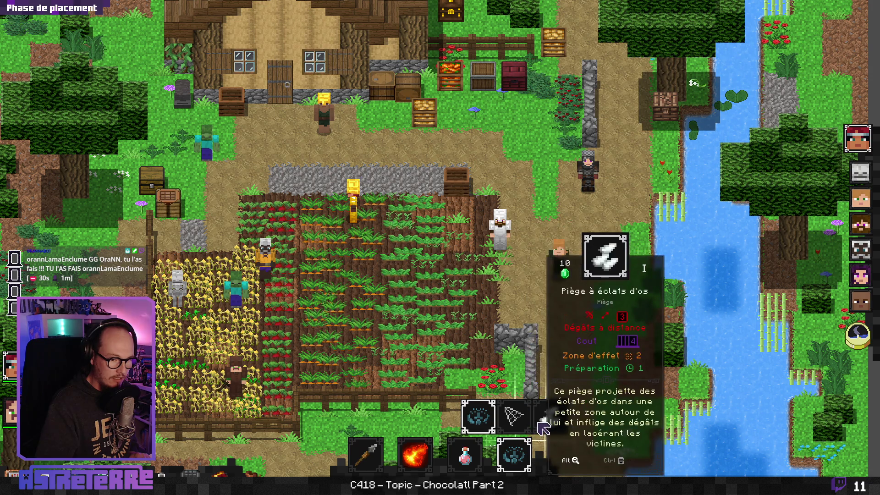
left_click(507, 408)
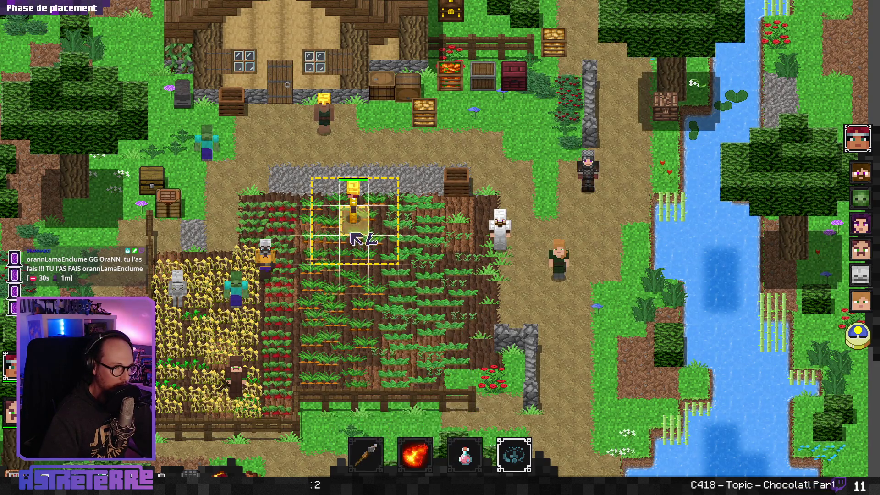
left_click(514, 455)
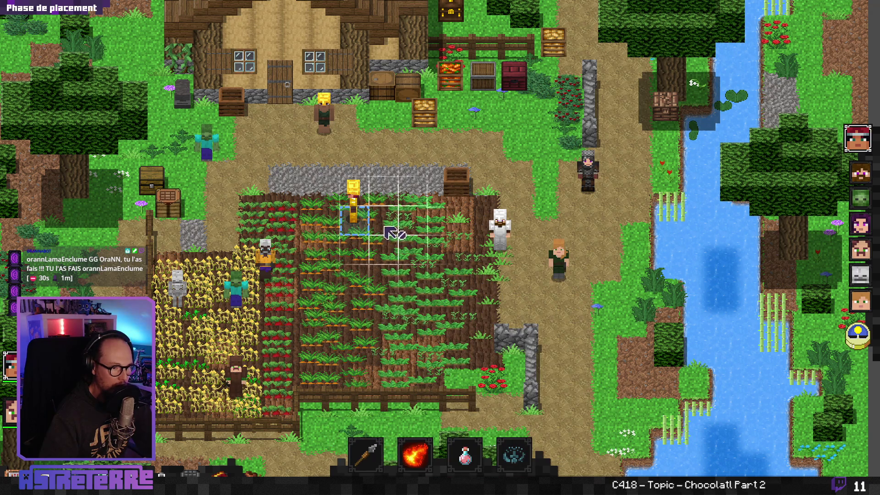
Step: Cycle through the fire spell, pitchfork and trap, then move the character two tiles right
left_click(415, 454)
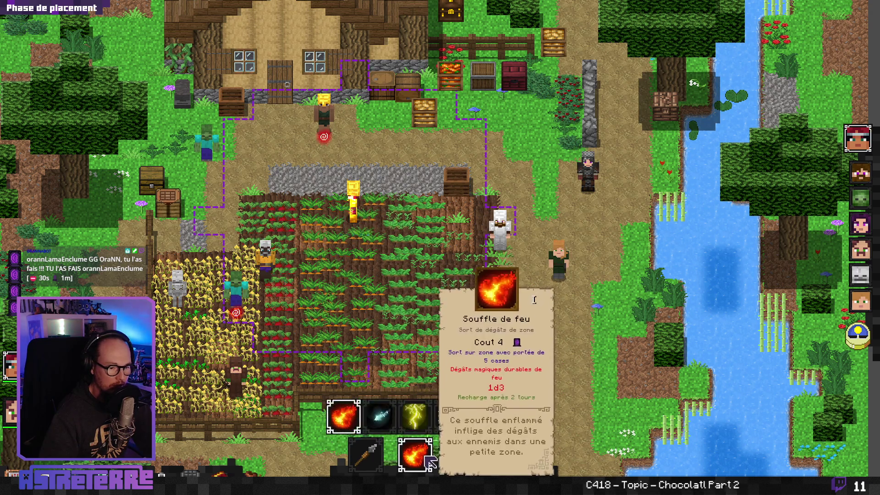
left_click(372, 453)
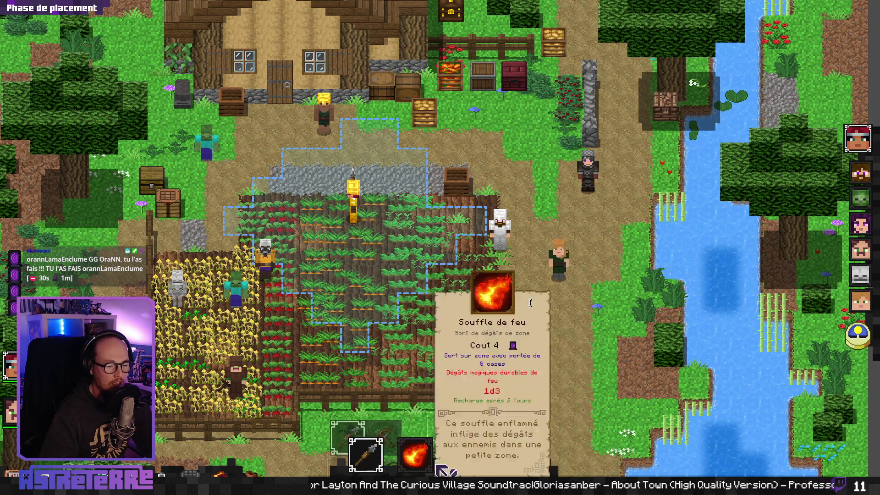
left_click(514, 454)
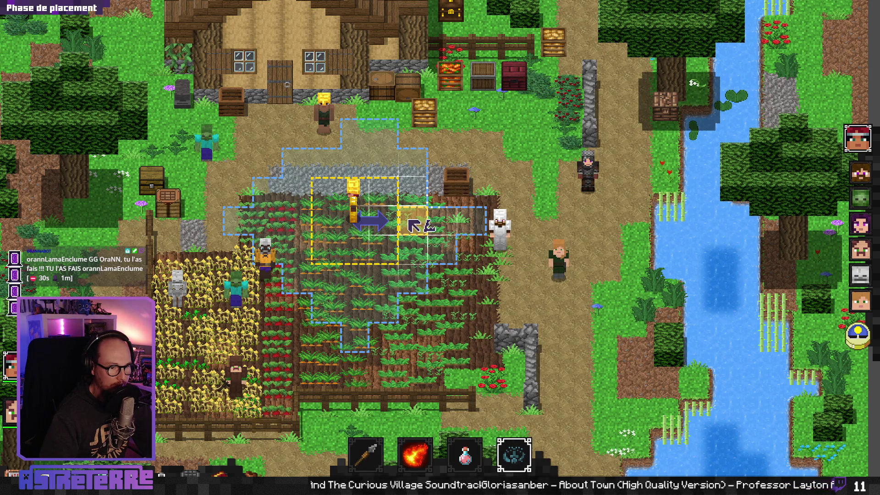
left_click(410, 221)
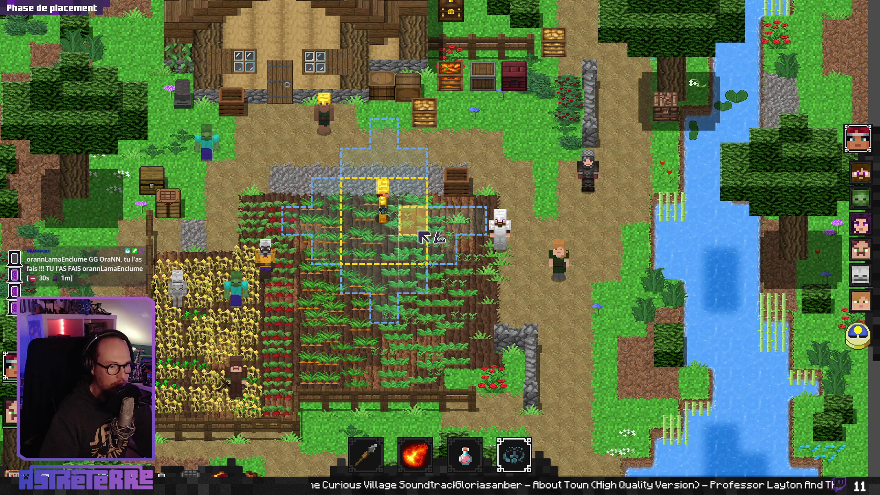
left_click(382, 252)
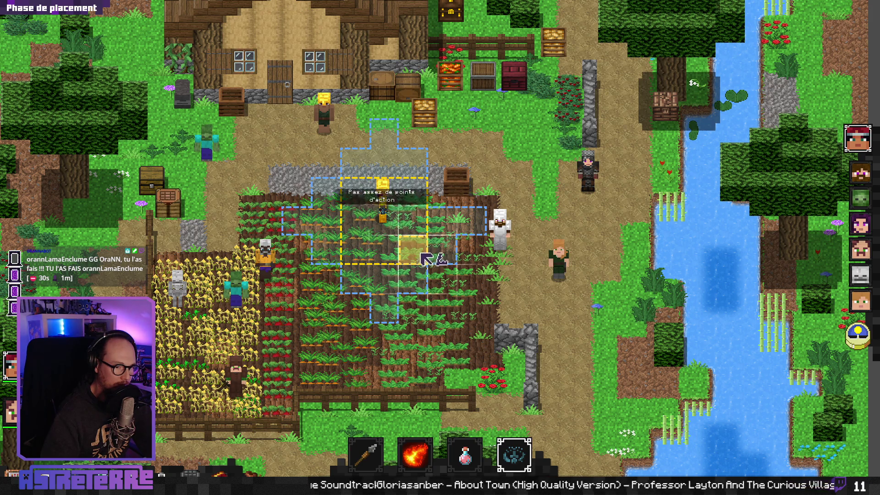
left_click(447, 229)
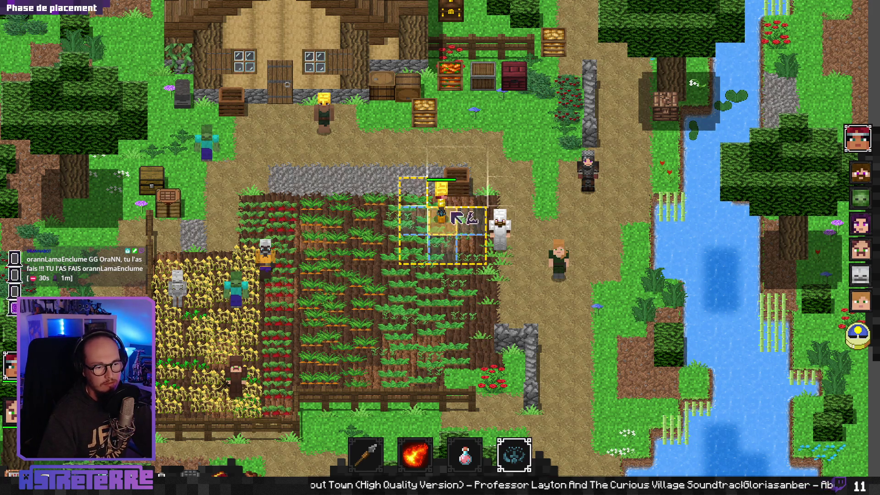
Step: Return to the Godot script editor with the caret on line 35 of ActionsNode.gd
mouse_move(674, 470)
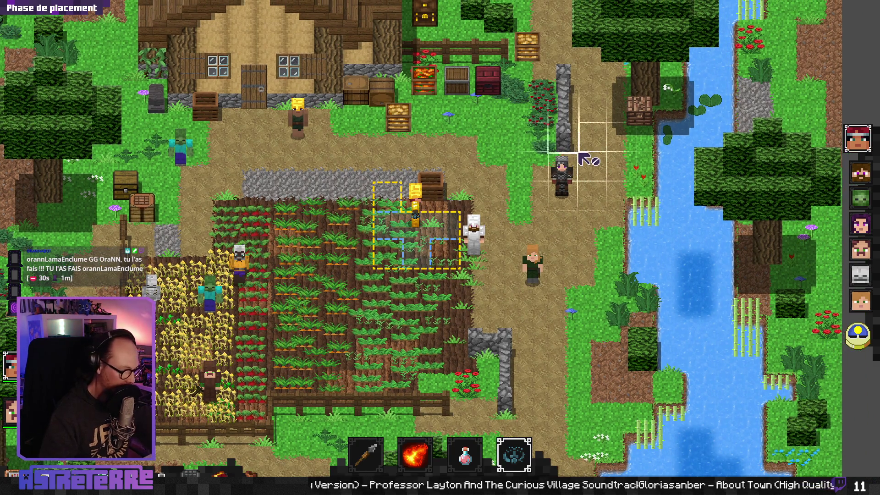
key("alt+Tab")
left_click(304, 222)
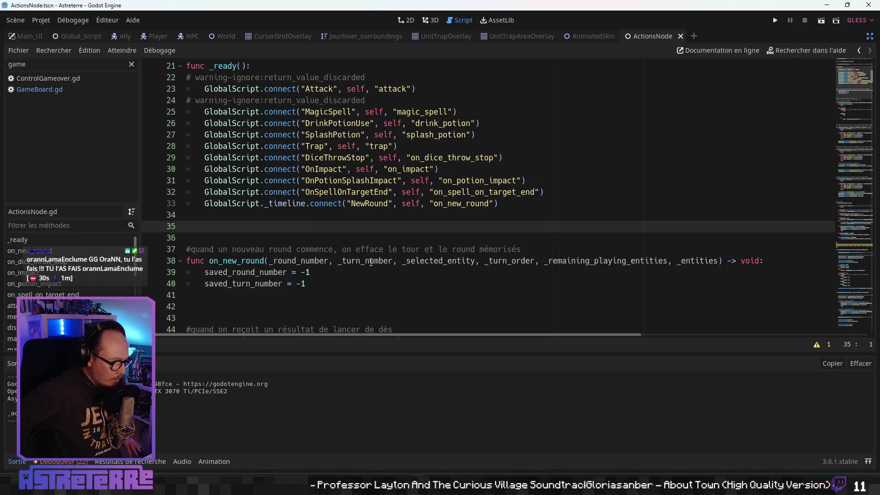
Step: Read down ActionsNode.gd past the on_impact round checks, then jump to the trap function
left_click(314, 192)
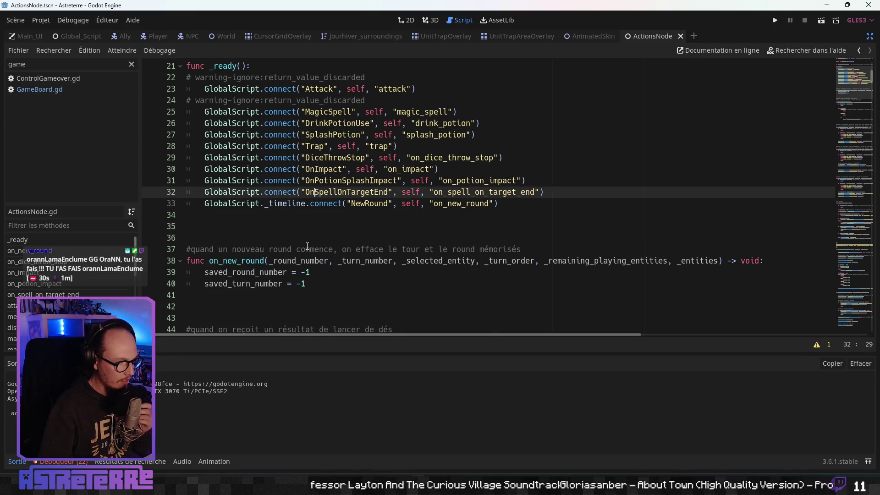
scroll(284, 239, "down", 3)
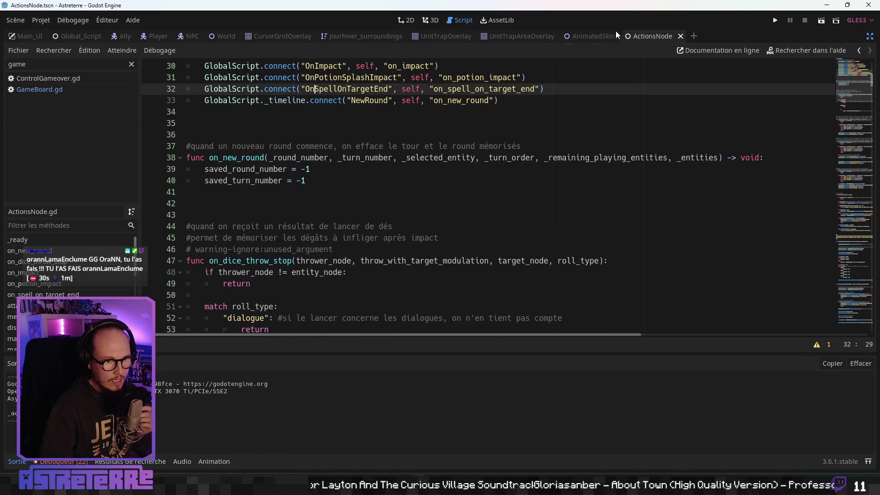
left_click(392, 226)
scroll(367, 243, "down", 5)
left_click(344, 260)
scroll(345, 267, "down", 3)
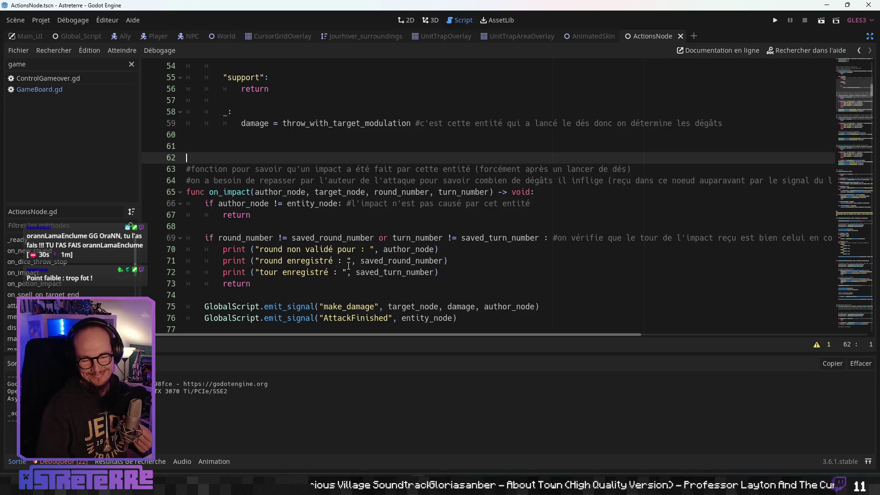
left_click(334, 260)
scroll(348, 270, "down", 1)
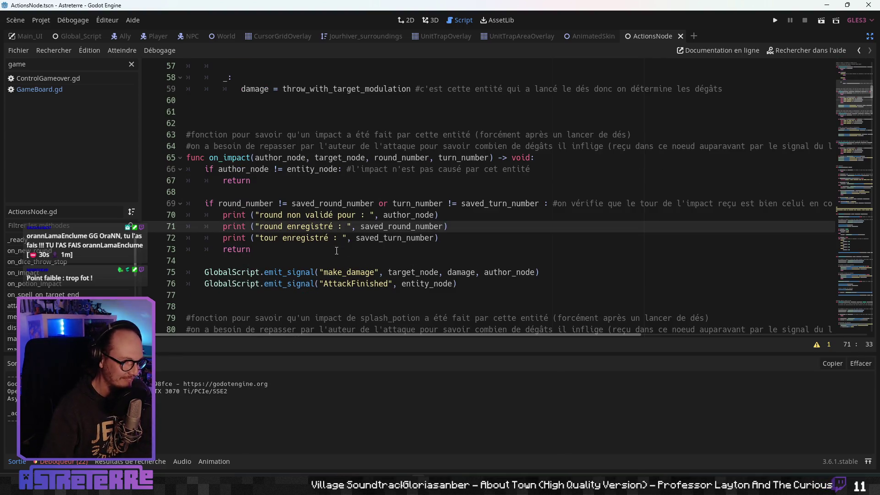
left_click(336, 251)
scroll(336, 251, "down", 1)
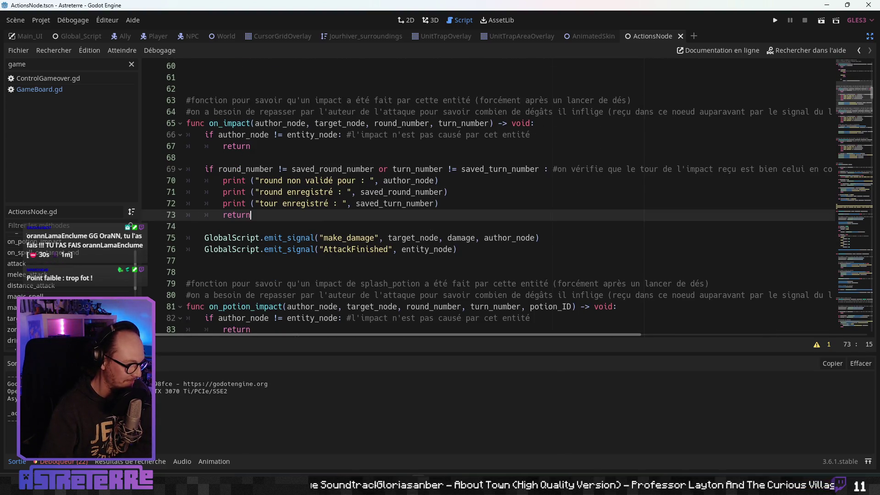
left_click(406, 168)
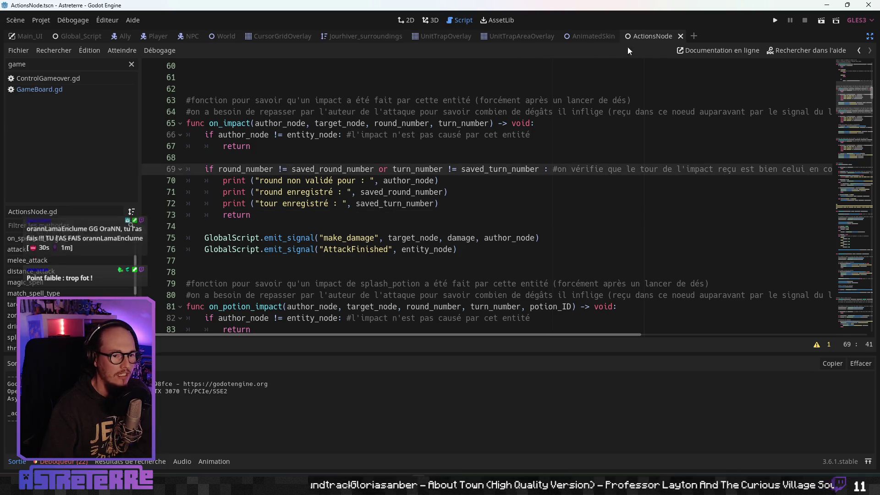
scroll(121, 261, "down", 4)
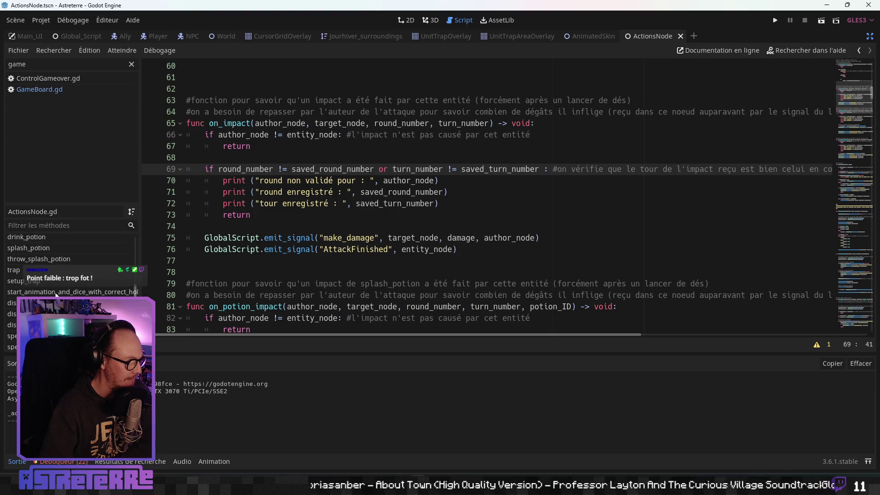
left_click(23, 274)
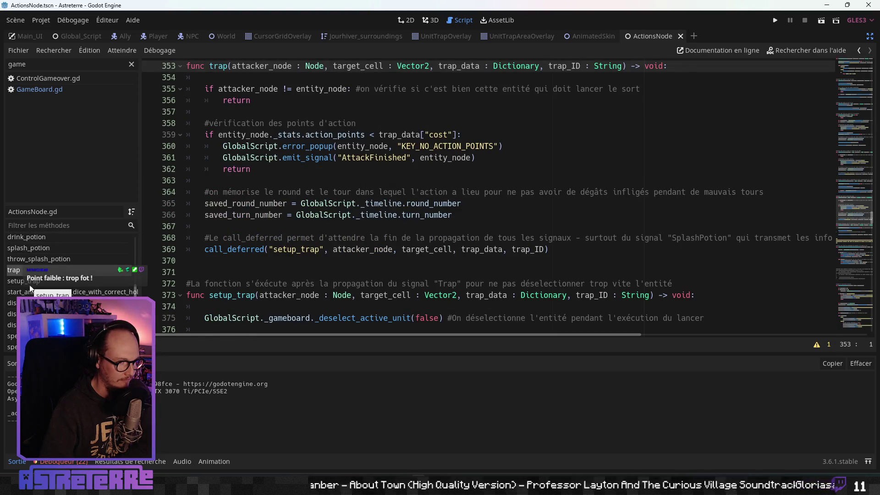
Step: Jump to setup_trap and read through it down to the line 400 timer call
left_click(31, 285)
left_click(255, 219)
left_click(341, 136)
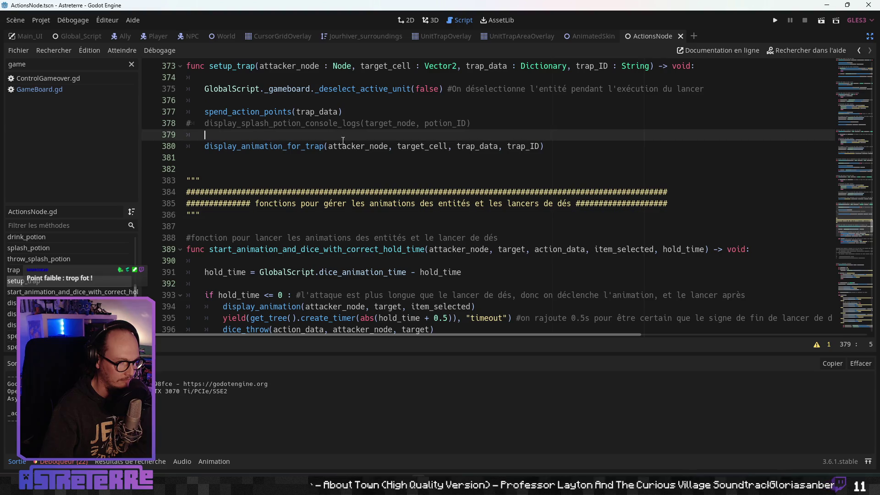
scroll(321, 206, "down", 3)
left_click(305, 272)
scroll(305, 270, "down", 3)
scroll(304, 270, "up", 2)
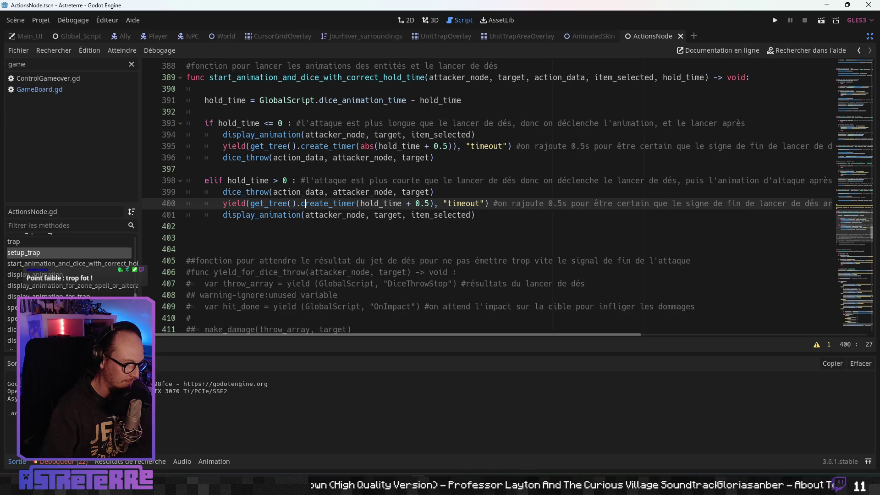
Step: Jump to display_animation_for_trap and review lines 523–526
left_click(55, 297)
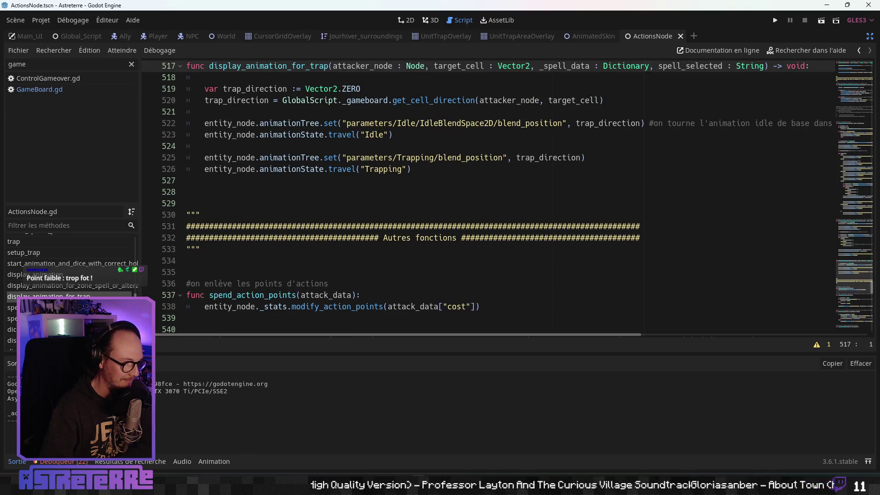
scroll(269, 210, "up", 1)
left_click(430, 207)
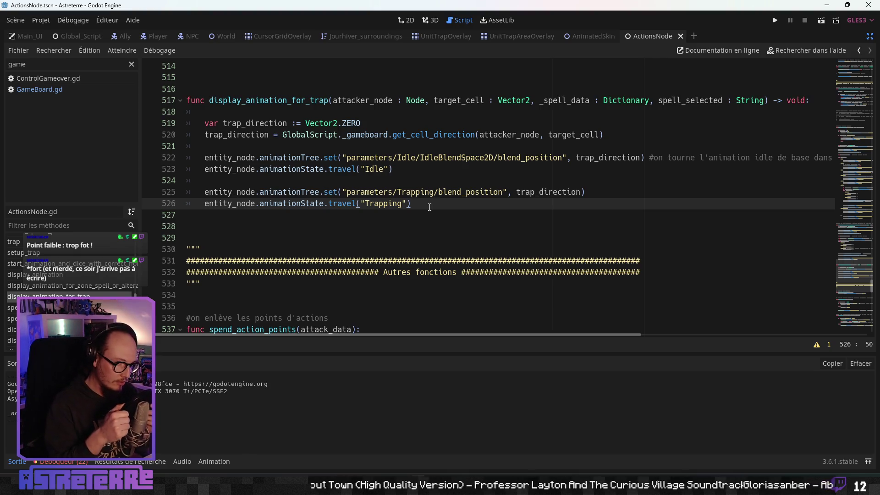
scroll(410, 193, "up", 1)
scroll(332, 162, "down", 2)
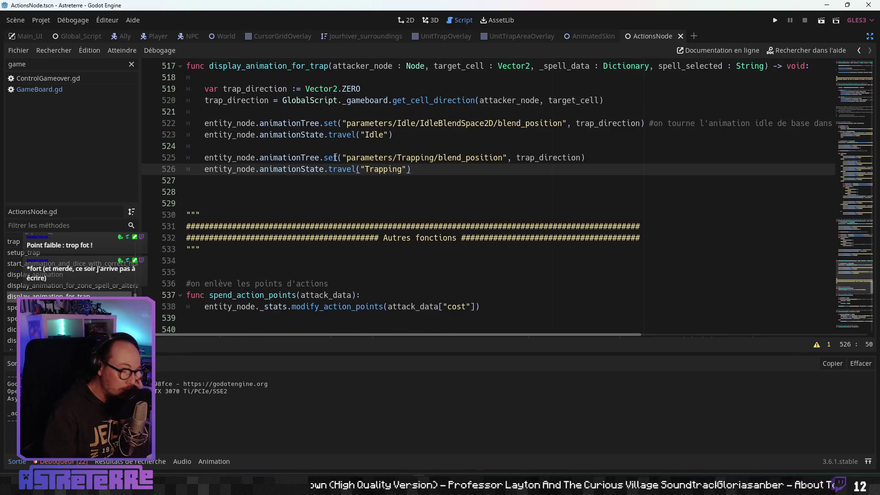
left_click(330, 136)
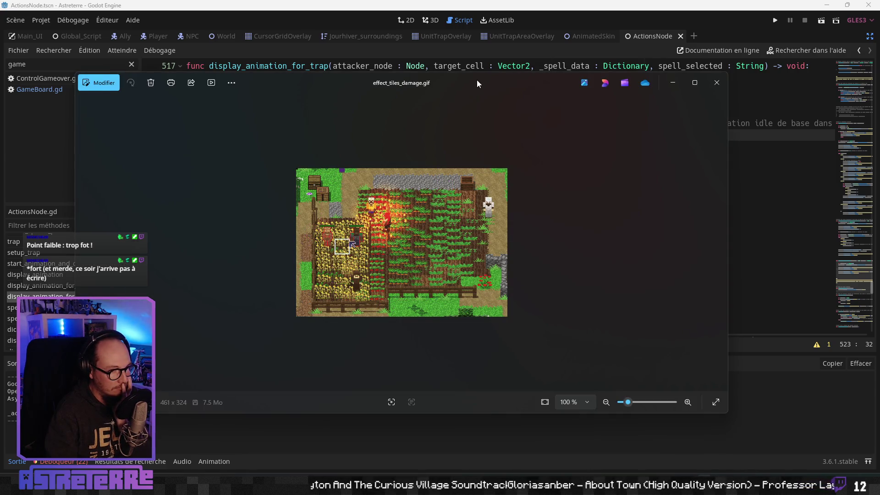
Step: Maximize the effect_tiles_damage.gif viewer, zoom into the animation, then return to Godot
double_click(477, 82)
scroll(492, 270, "up", 5)
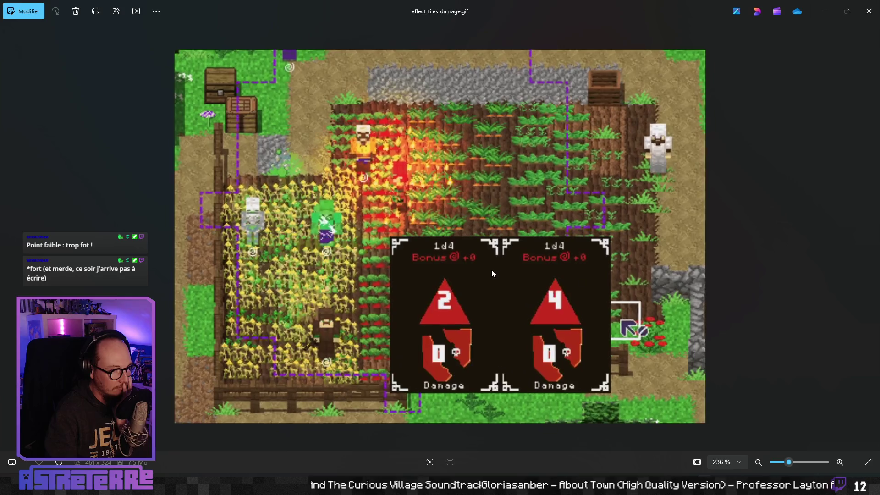
scroll(492, 269, "down", 1)
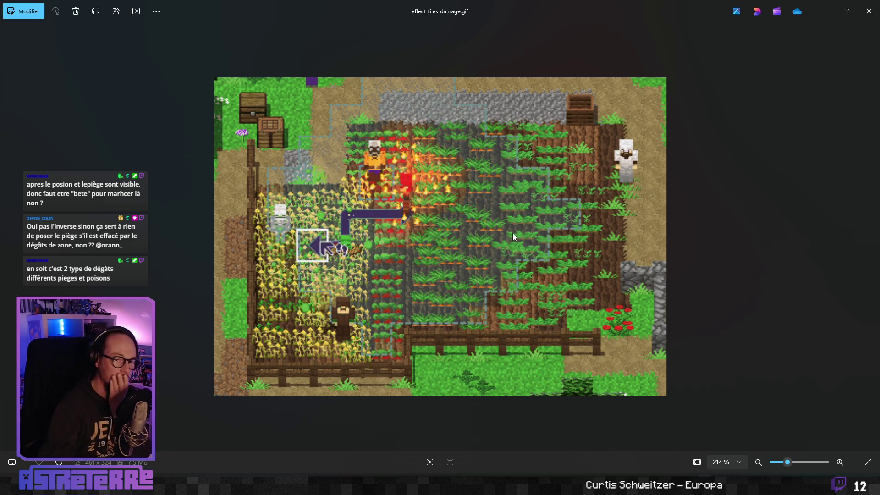
key("alt+Tab")
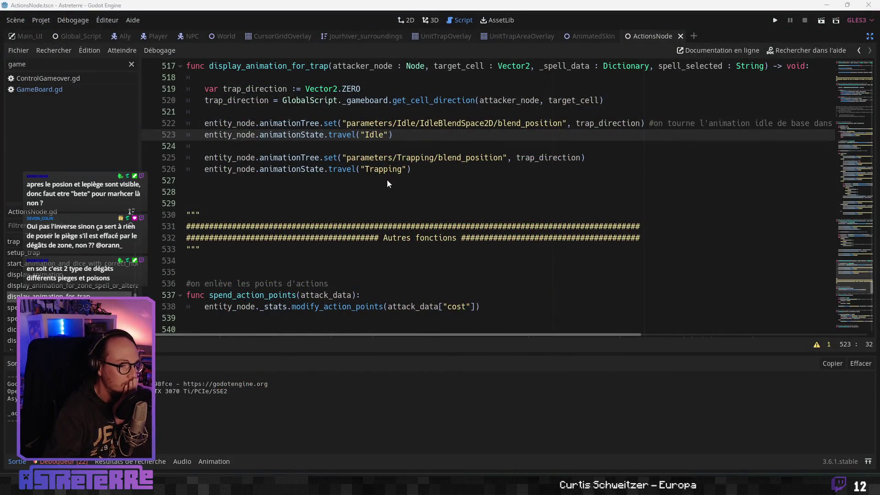
Step: Restore the editor docks, filter the FileSystem by 'effect' and select EffectTilePreset.tscn
left_click(414, 168)
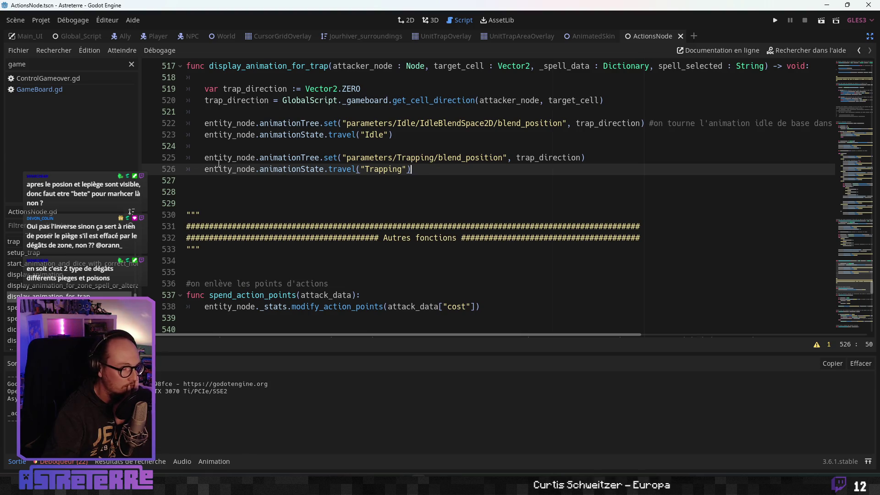
left_click(871, 37)
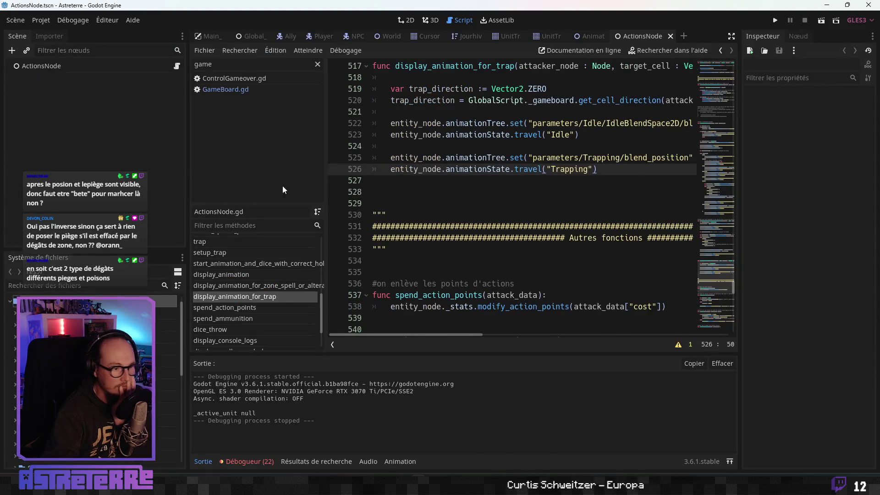
type("effect")
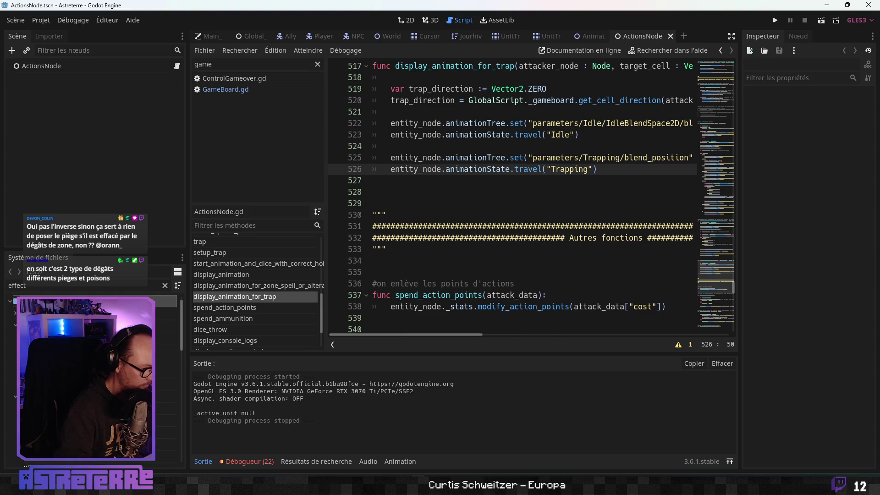
left_click(166, 361)
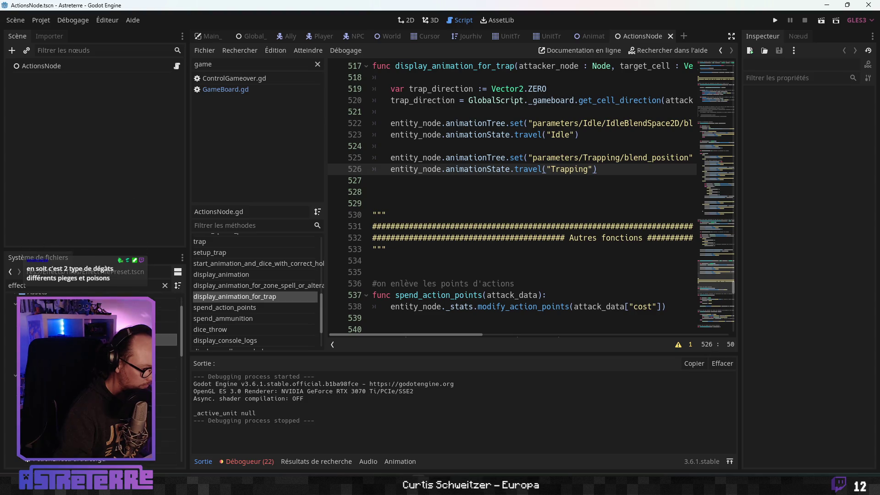
scroll(91, 367, "down", 2)
scroll(92, 366, "down", 2)
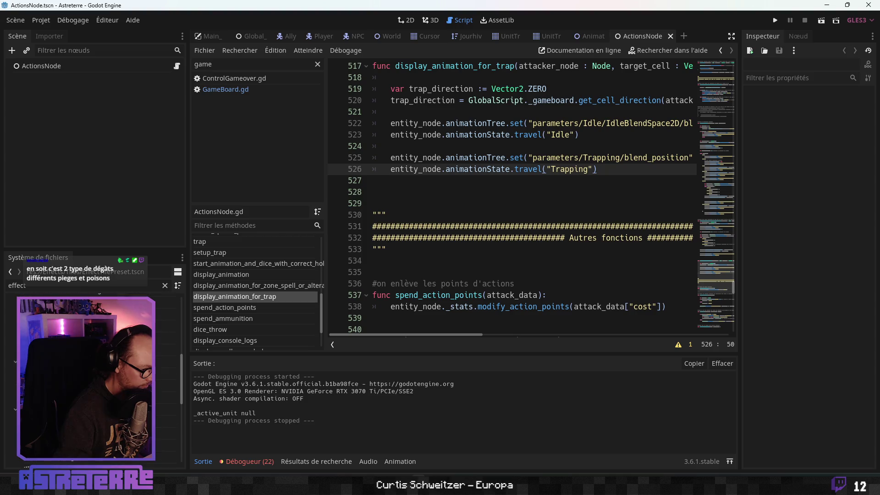
scroll(92, 367, "down", 2)
scroll(91, 367, "down", 2)
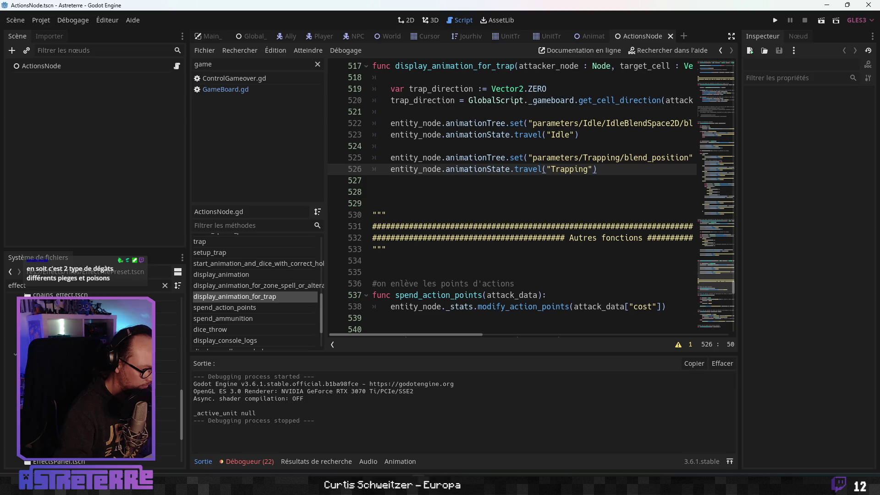
scroll(92, 367, "down", 2)
scroll(91, 366, "up", 5)
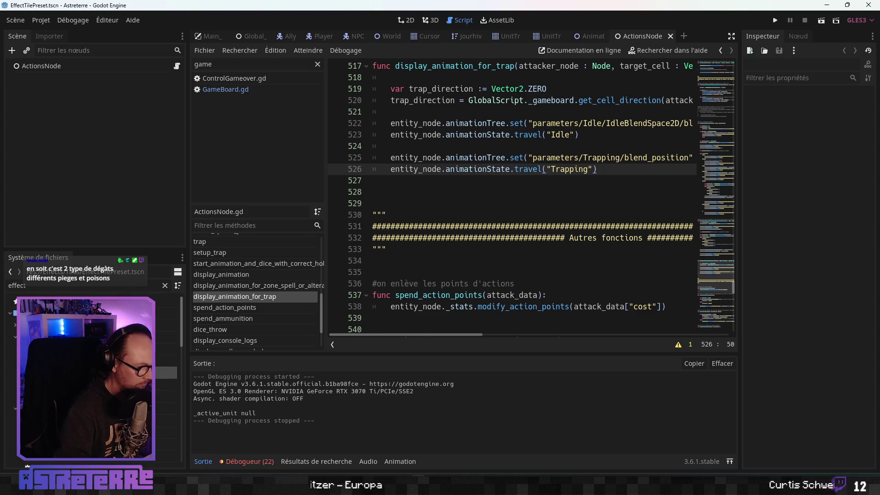
Step: Switch to the EffectTilePreset scene in 2D and inspect SpriteZ0 and its animation players
key("ctrl+Tab")
left_click(409, 20)
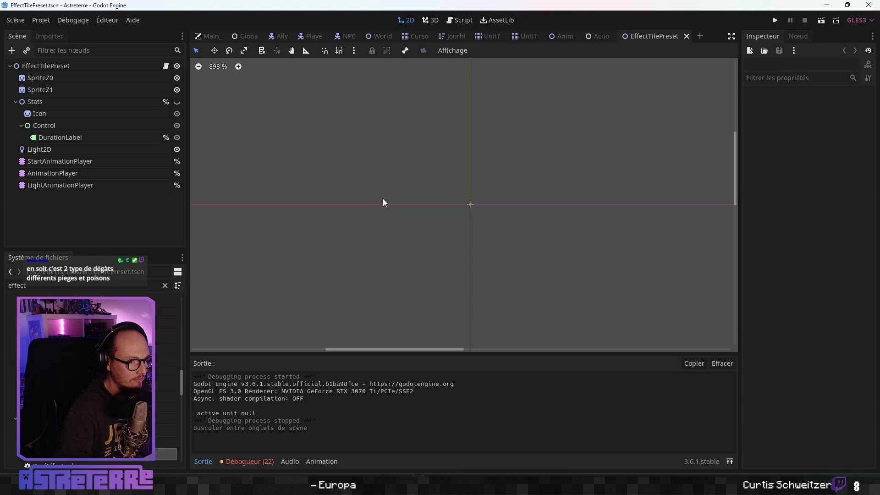
left_click(60, 67)
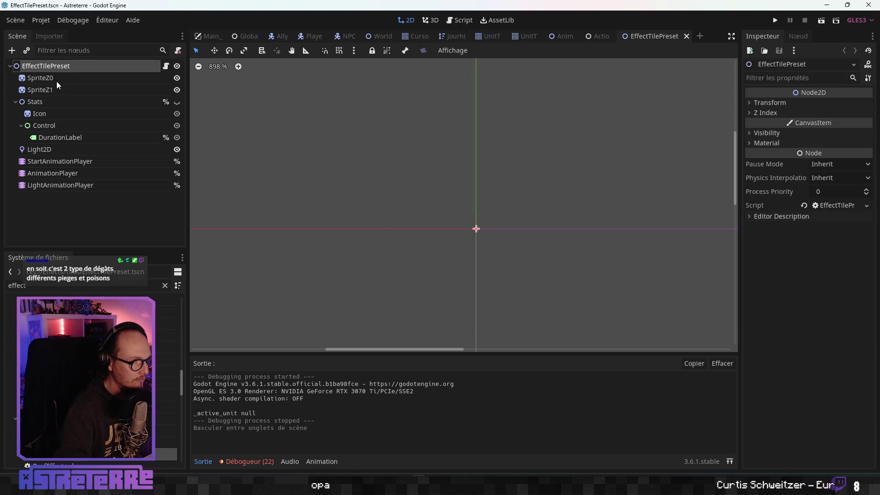
left_click(54, 79)
scroll(412, 254, "down", 2)
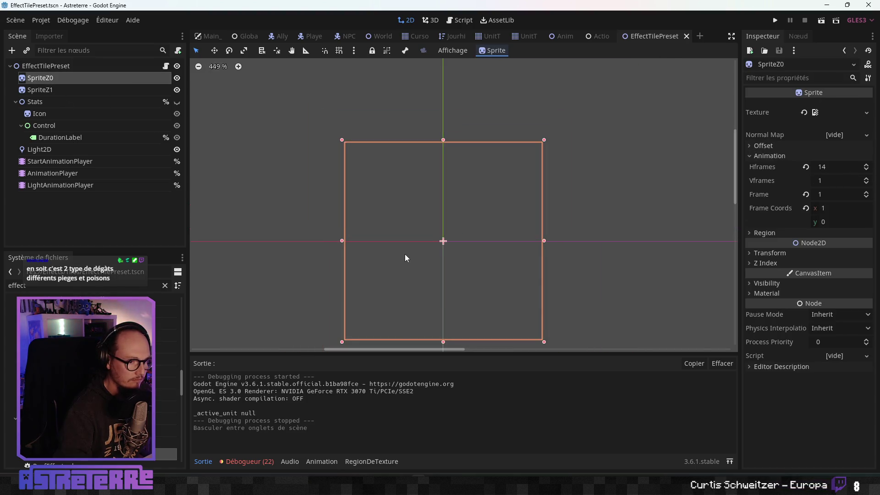
left_click(58, 161)
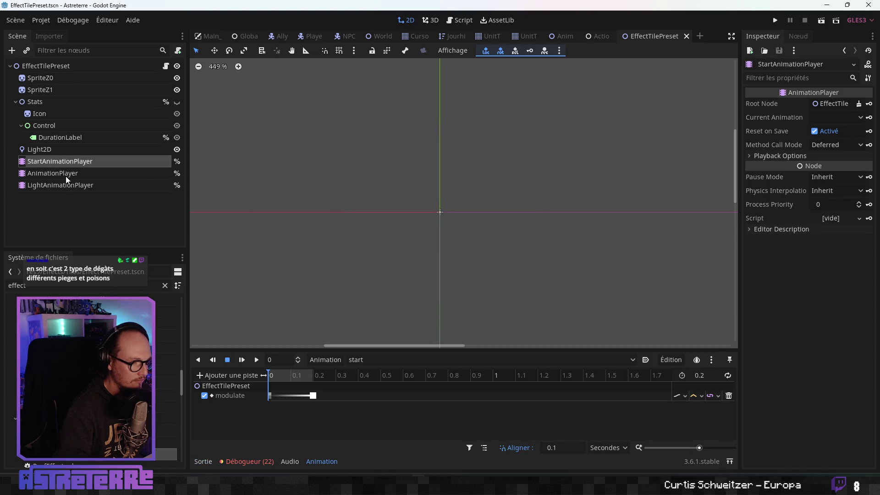
left_click(66, 178)
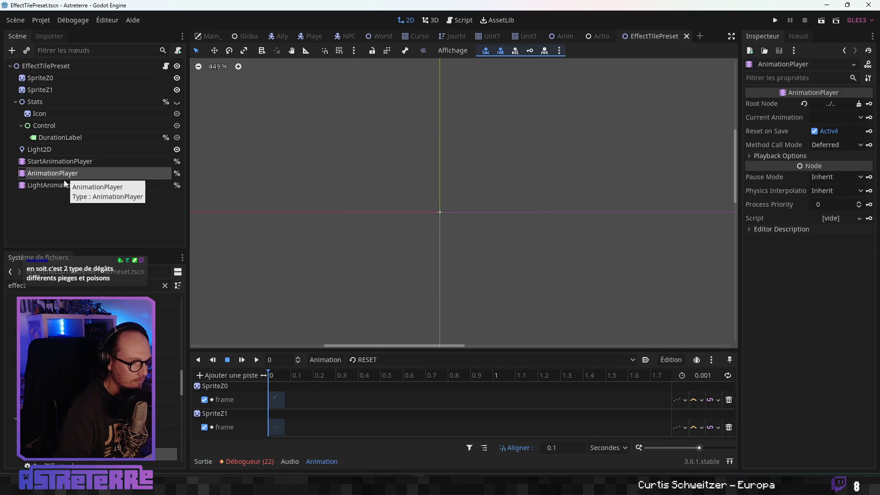
left_click(59, 187)
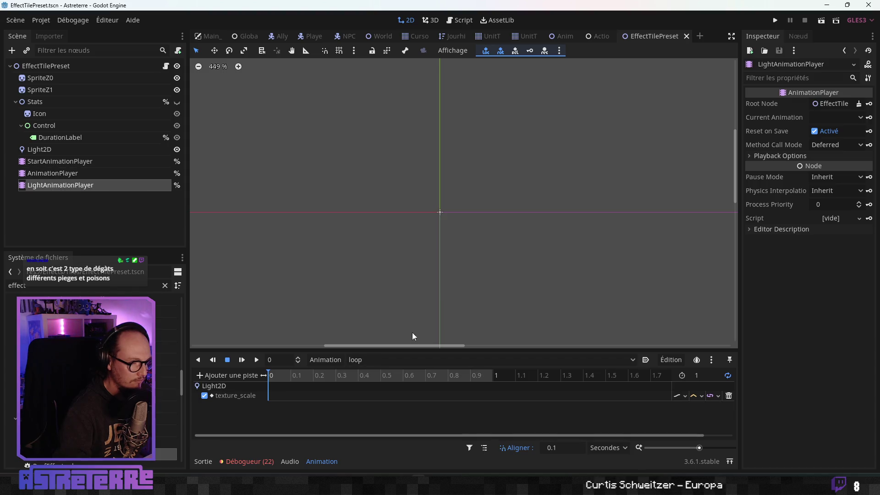
Step: Step back up the node tree to the root and open its EffectTilePreset.gd script
left_click(69, 177)
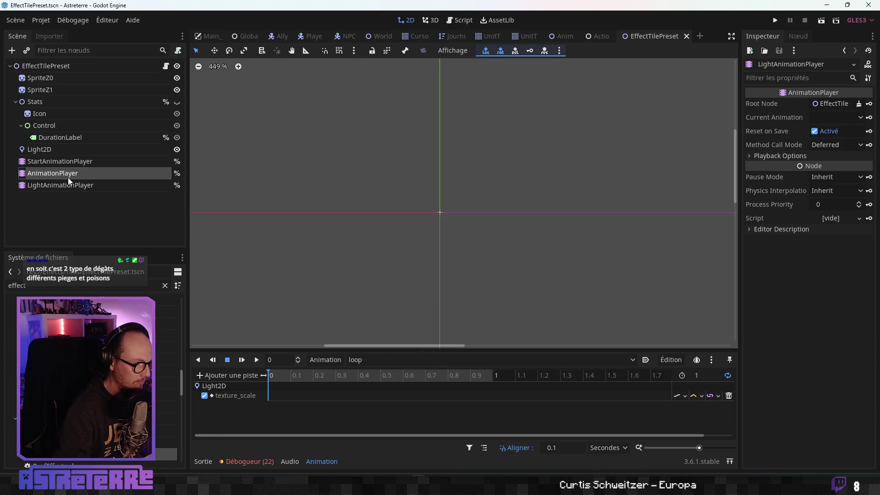
left_click(64, 164)
left_click(51, 147)
left_click(56, 139)
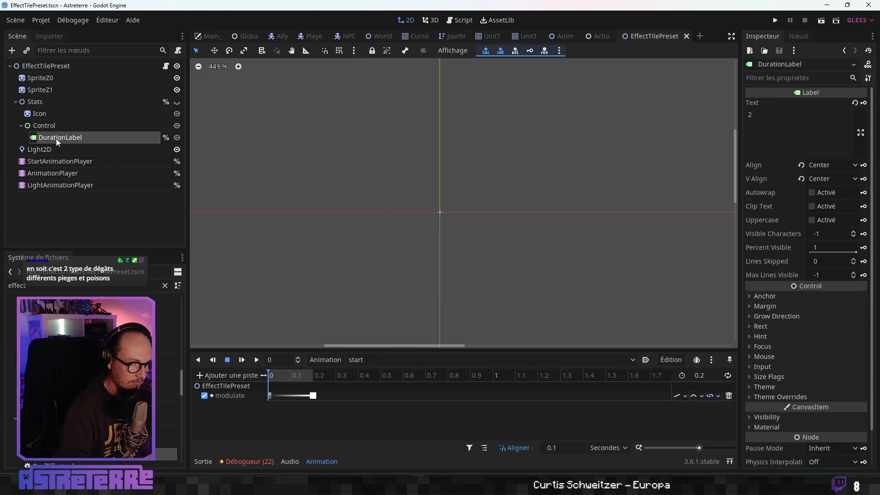
left_click(53, 126)
left_click(48, 114)
left_click(44, 101)
left_click(45, 85)
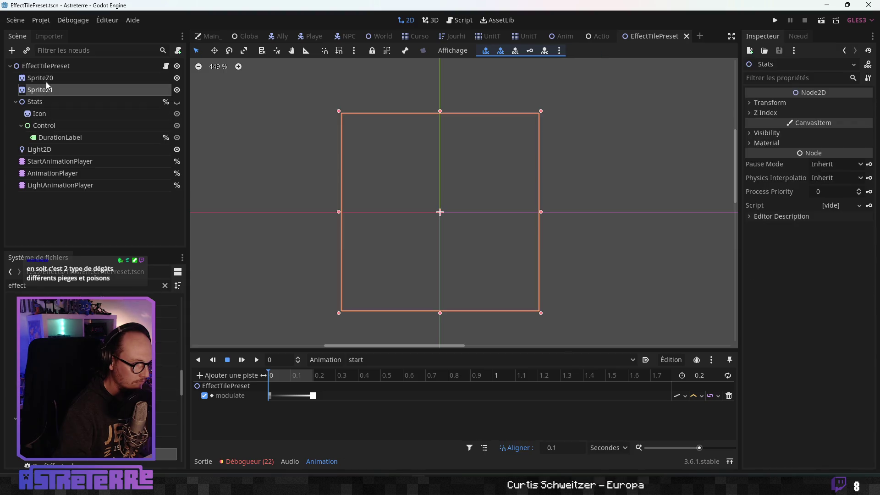
left_click(59, 64)
left_click(166, 66)
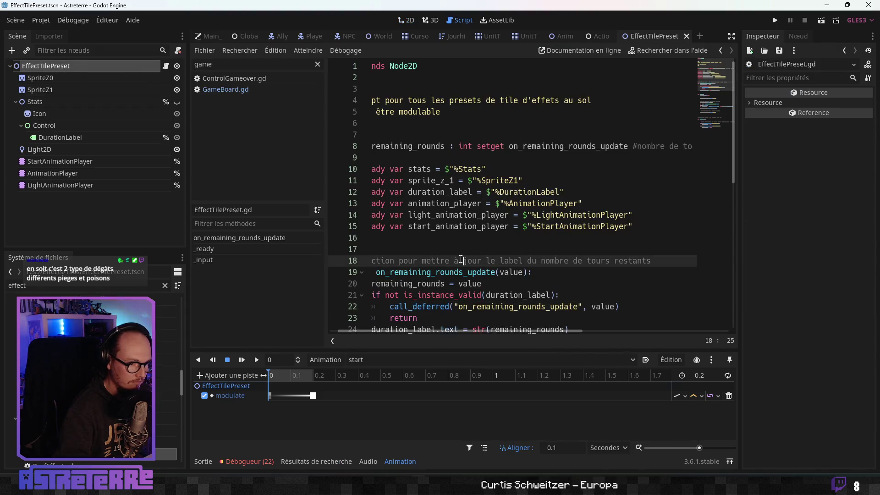
Step: Read through EffectTilePreset.gd, from the stats variable down to the _input function
scroll(461, 261, "down", 10)
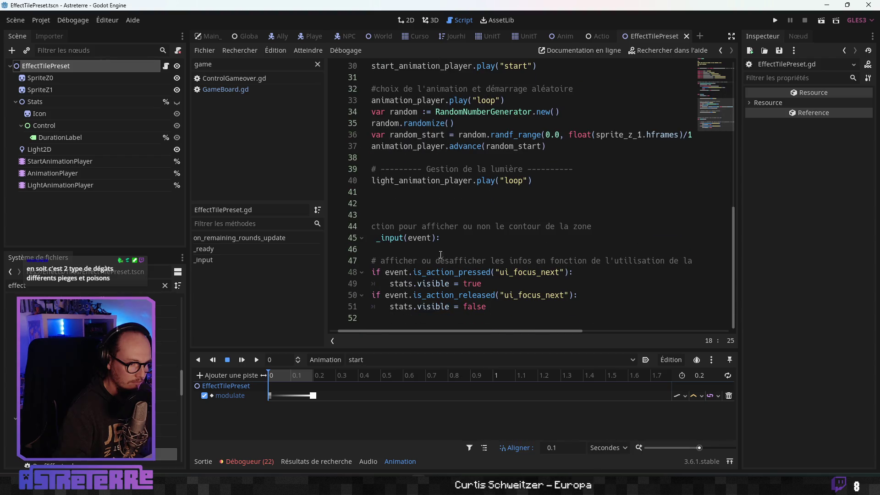
left_click_drag(408, 330, 379, 333)
left_click(412, 272)
left_click(440, 214)
left_click(451, 227)
left_click(459, 237)
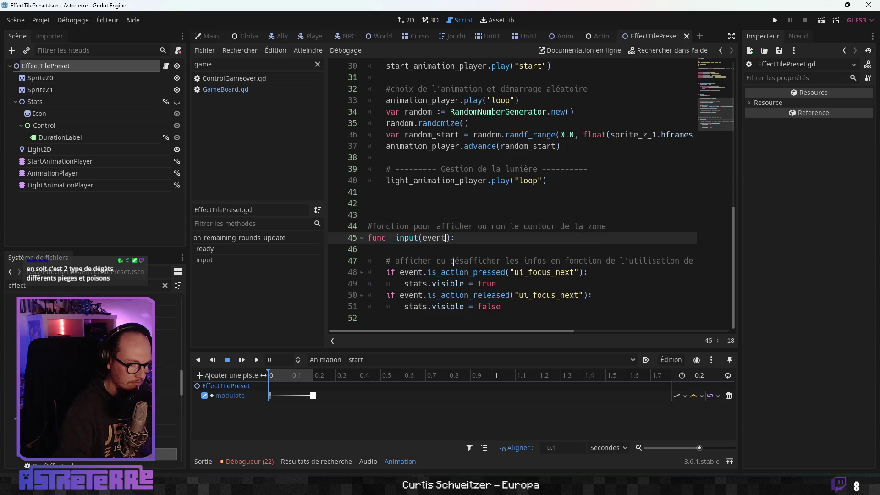
left_click(467, 261)
scroll(452, 273, "up", 10)
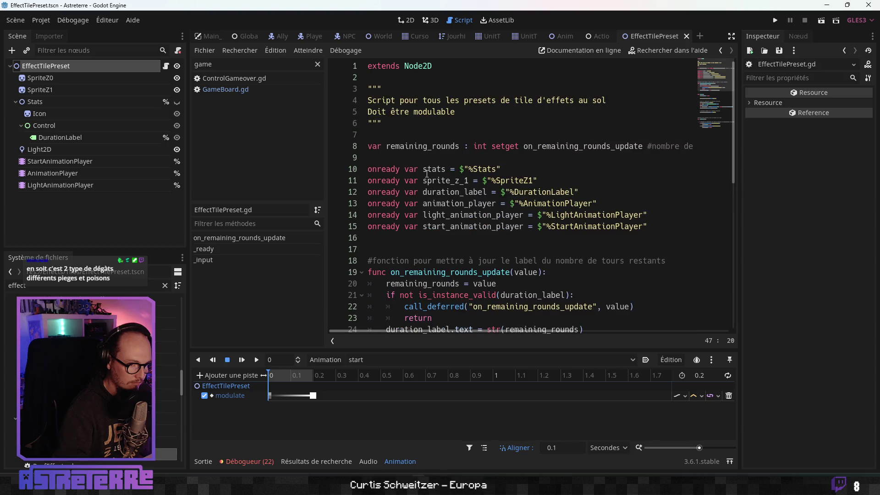
left_click(424, 169)
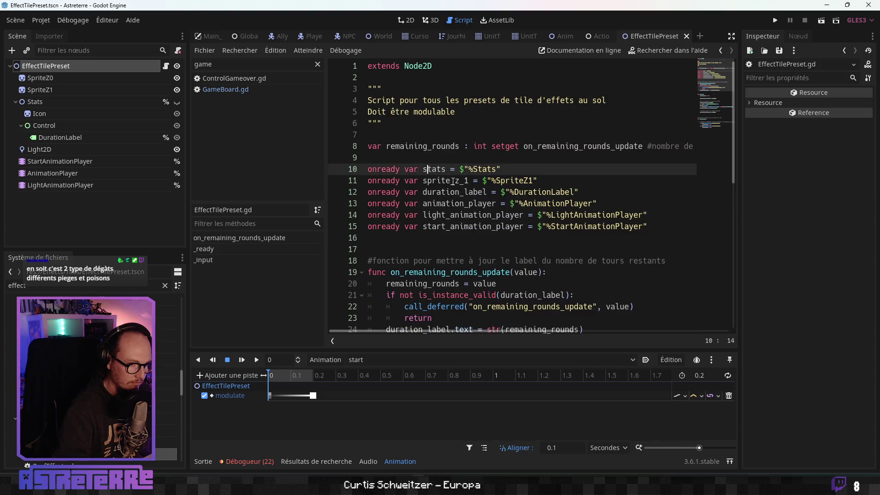
left_click(480, 114)
scroll(470, 211, "down", 10)
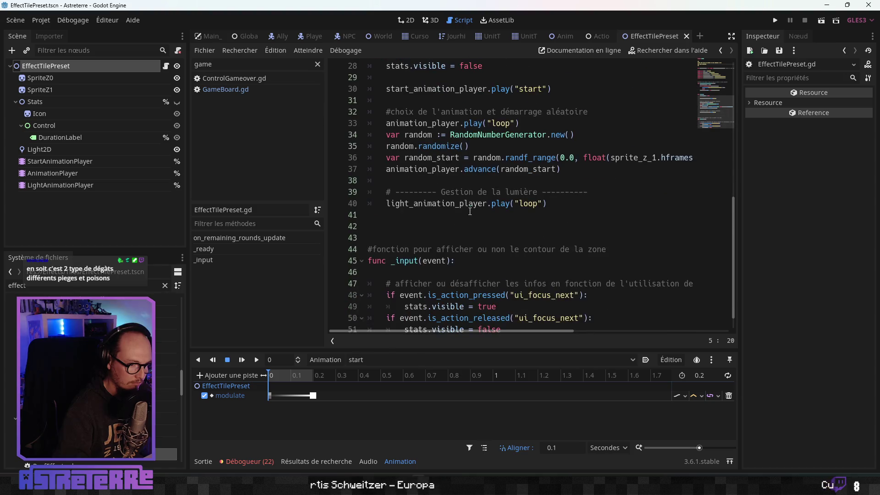
scroll(470, 211, "up", 3)
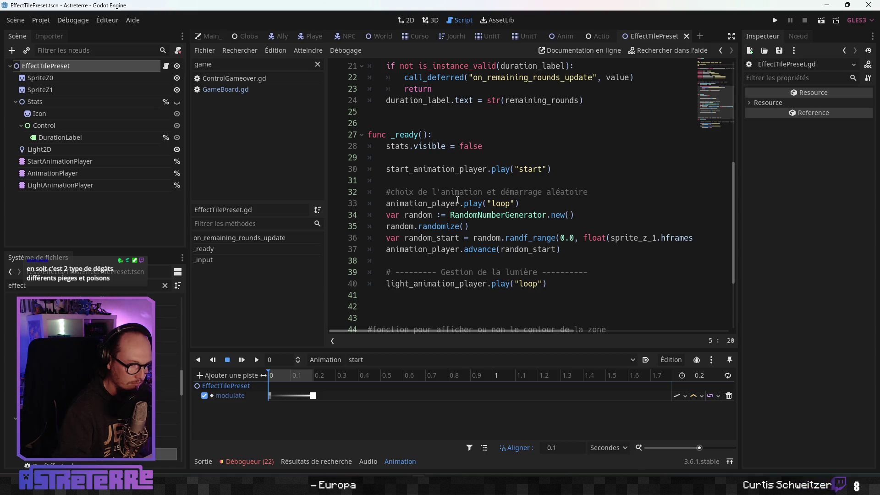
left_click(459, 196)
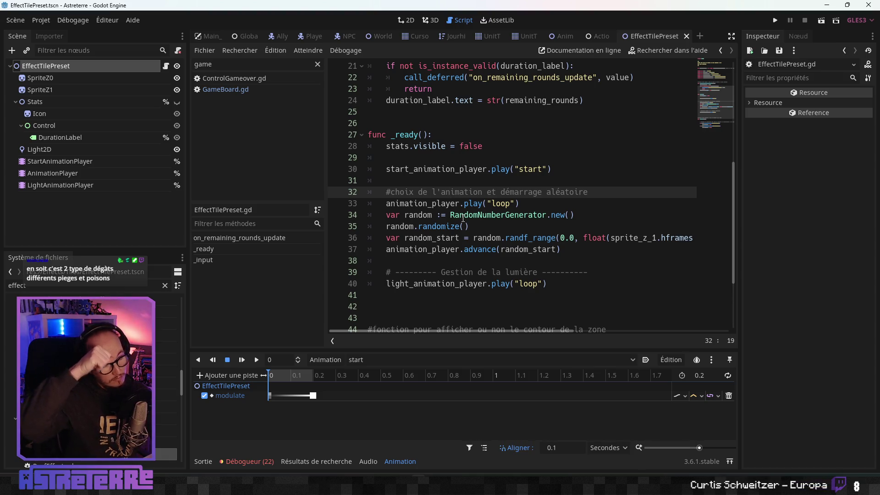
scroll(463, 217, "up", 7)
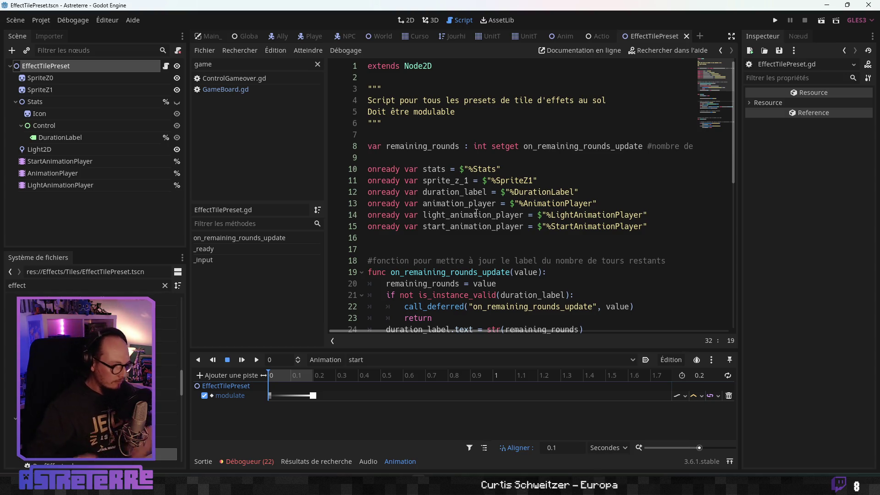
Step: Clear the 'effect' filter, browse to res://Effects/Tiles and open fire_on_ground.tscn
left_click(165, 286)
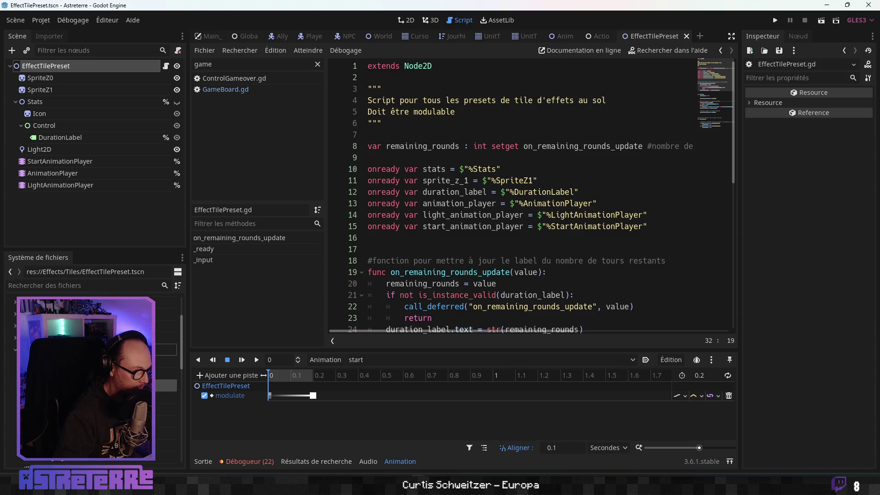
left_click(166, 362)
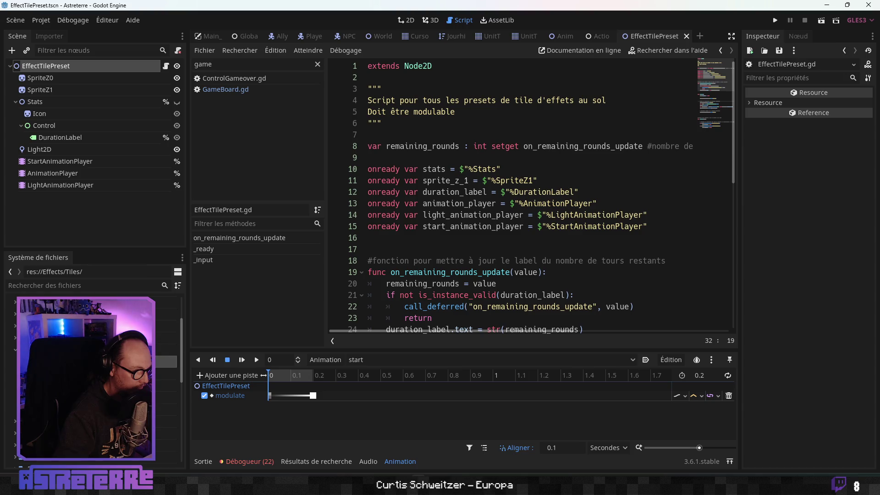
scroll(92, 367, "down", 3)
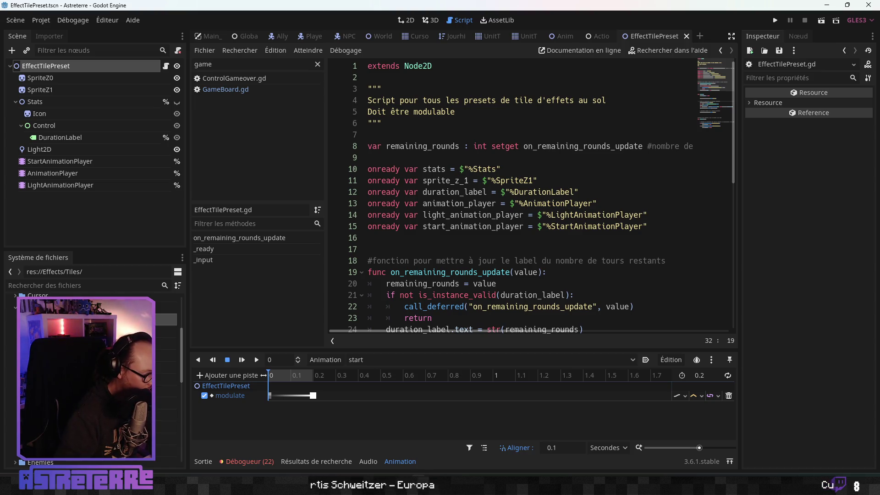
left_click(92, 356)
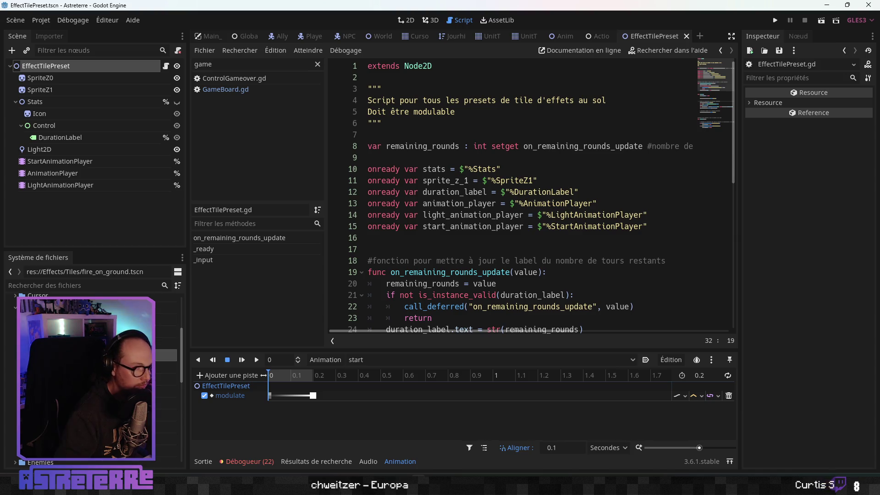
double_click(92, 355)
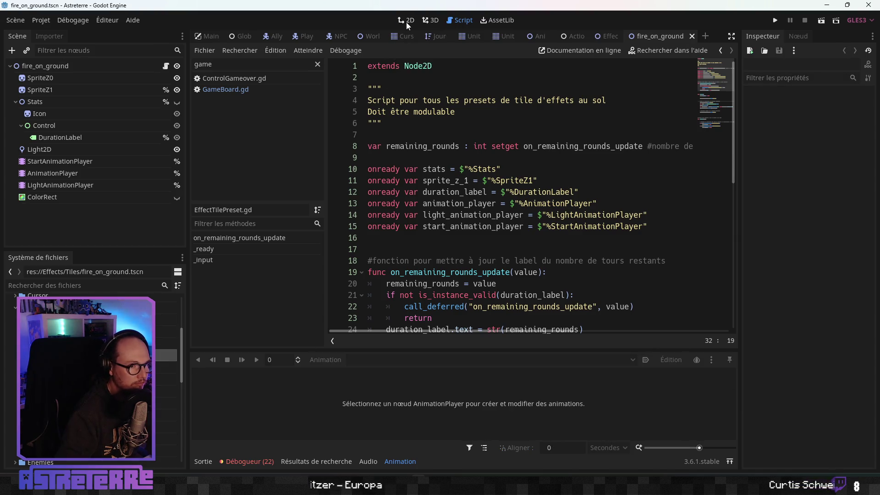
Step: Show fire_on_ground in 2D and scrub StartAnimationPlayer's start animation around 0.2 seconds
left_click(406, 20)
scroll(383, 198, "up", 2)
left_click(67, 160)
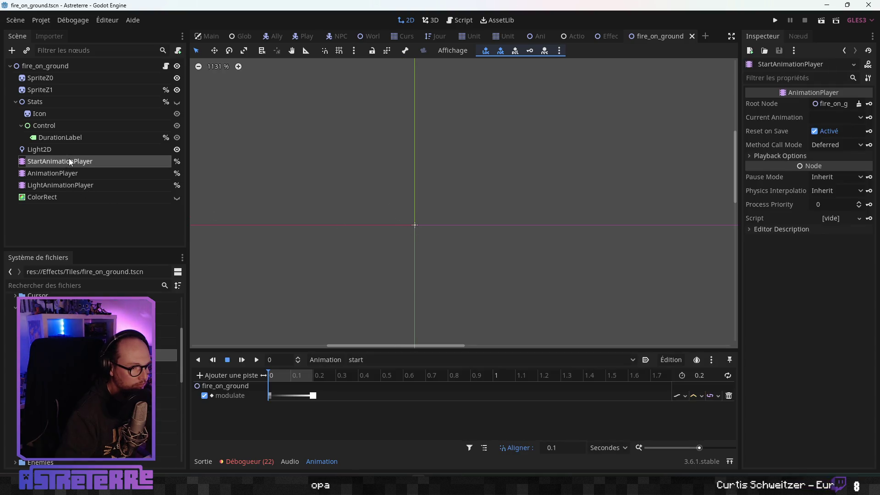
left_click(315, 375)
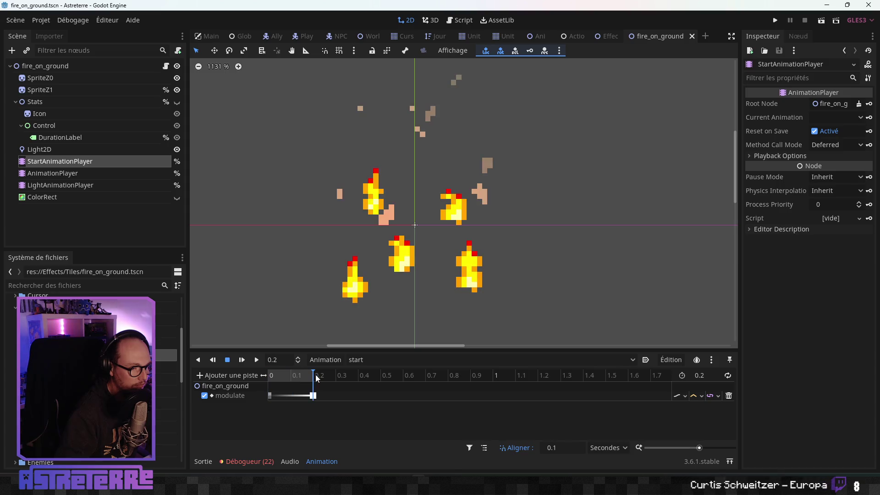
mouse_move(312, 378)
left_mouse_down()
mouse_move(254, 376)
mouse_move(334, 376)
mouse_move(251, 376)
left_mouse_up()
Step: Play the AnimationPlayer's loop animation, then switch it back to RESET
left_click(81, 172)
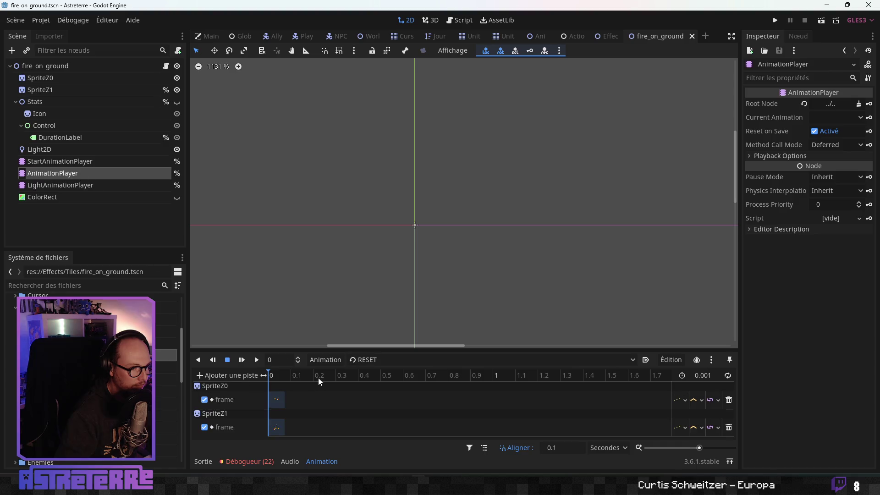
left_click(380, 361)
left_click(365, 386)
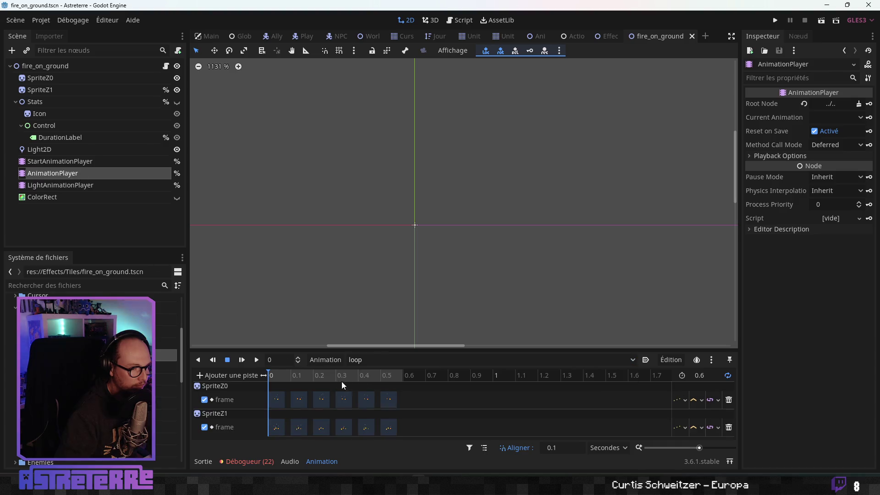
left_click(242, 361)
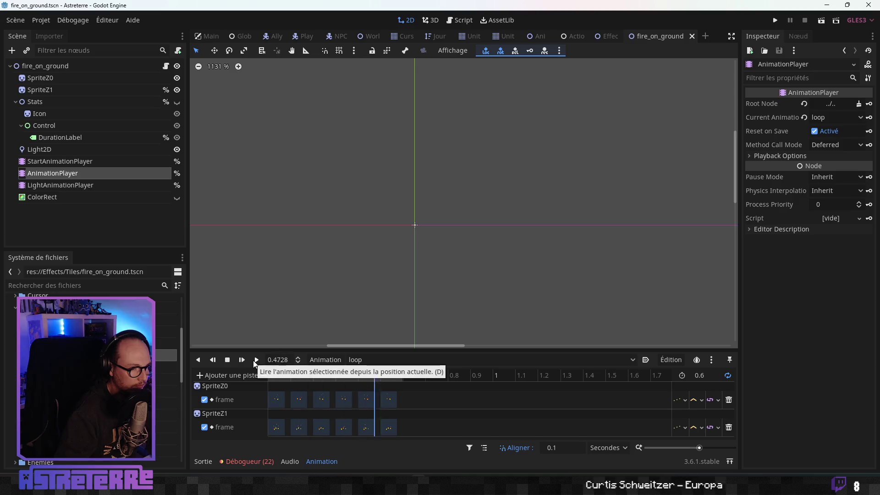
left_click(372, 361)
left_click(360, 372)
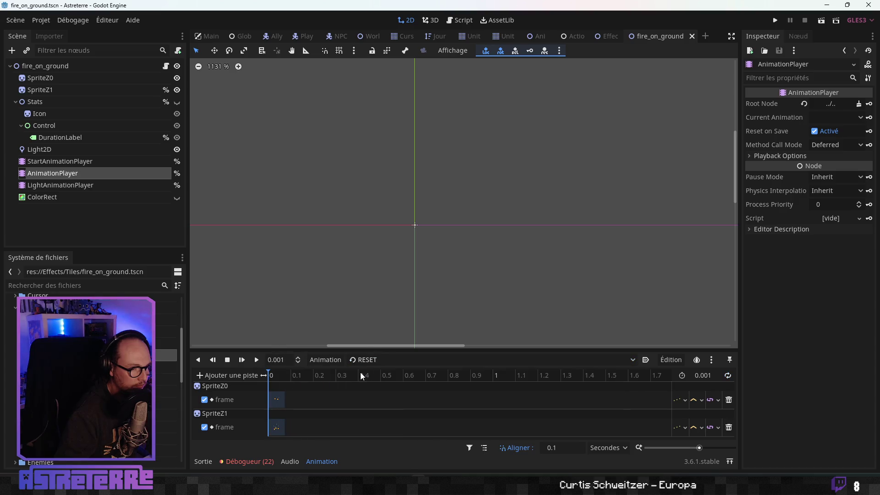
Step: Recheck the start animation at 0.2 seconds and AnimationPlayer, then close the fire_on_ground scene
left_click(111, 162)
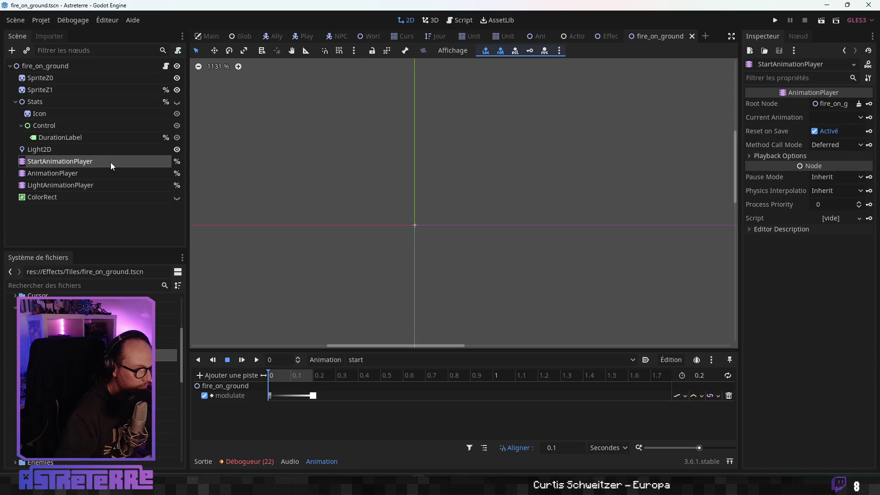
left_click_drag(284, 375, 331, 380)
left_click(370, 361)
left_click(360, 375)
key("a")
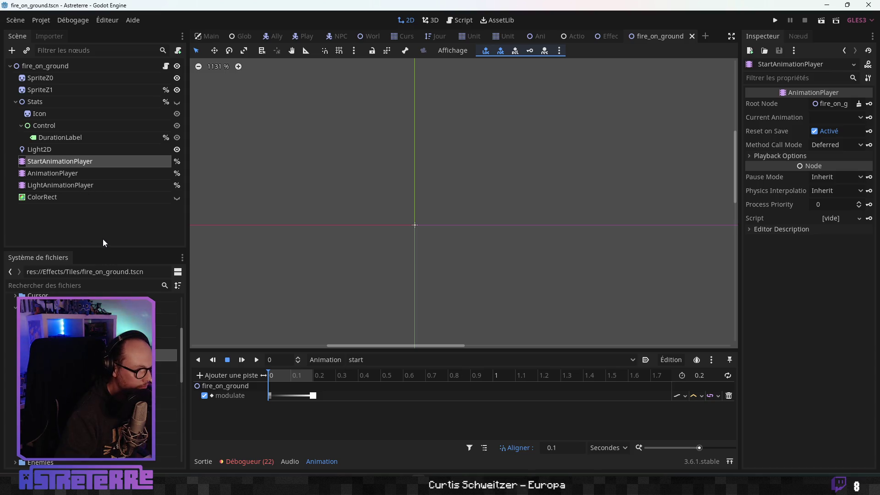
scroll(390, 235, "up", 3)
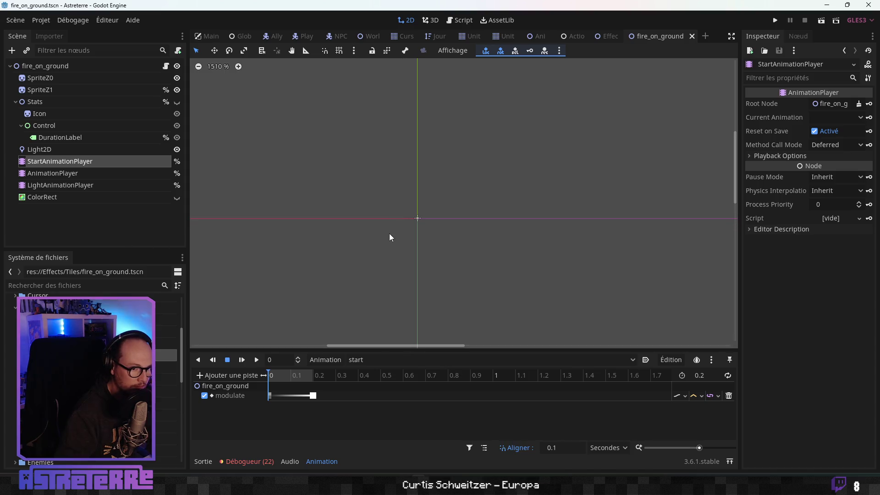
left_click(65, 173)
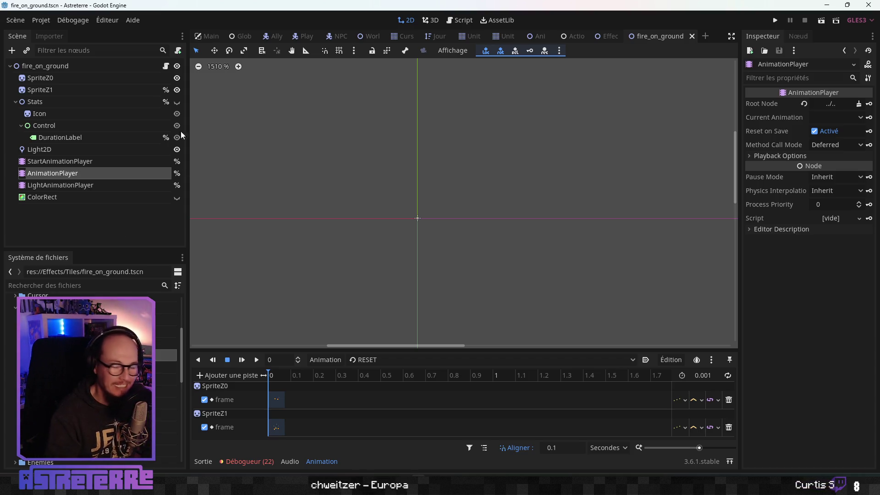
left_click(85, 67)
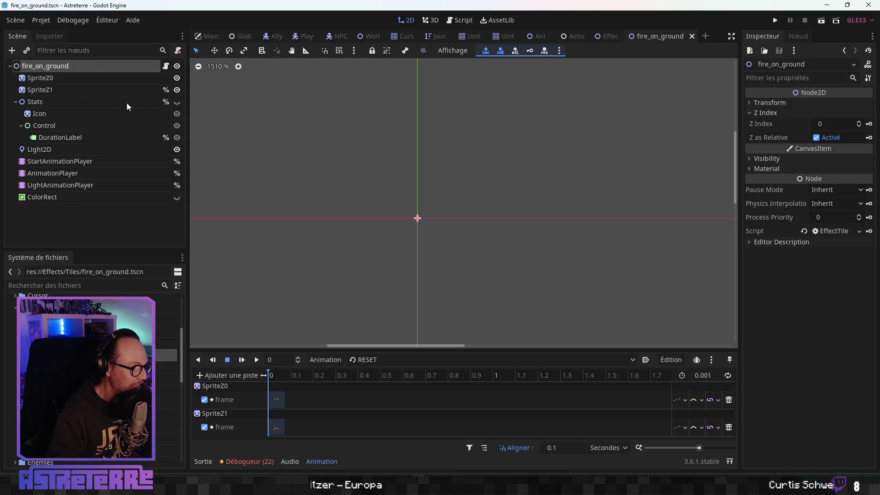
left_click(692, 37)
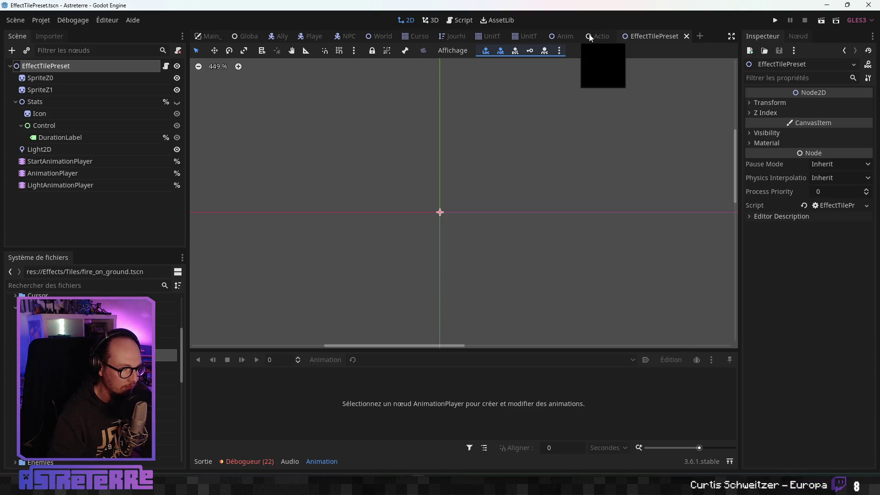
Step: Browse the Effects and Tiles folders, then save and run the project with F5
scroll(454, 172, "up", 5)
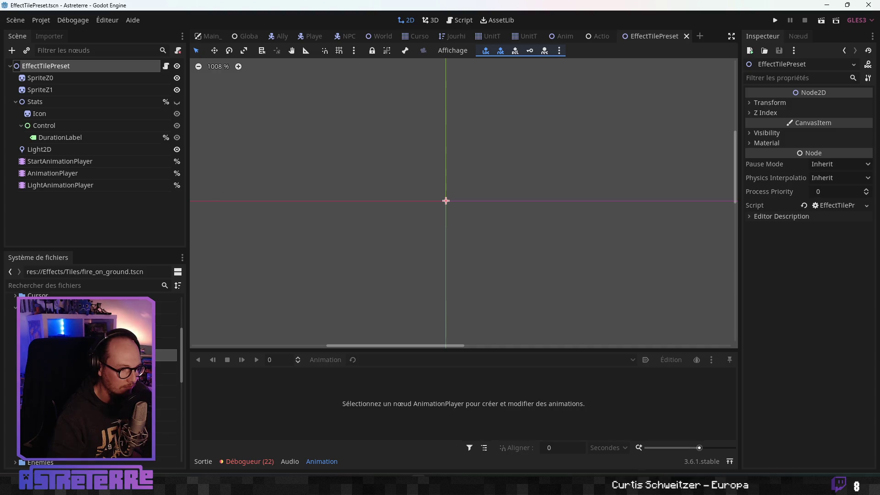
scroll(92, 381, "down", 3)
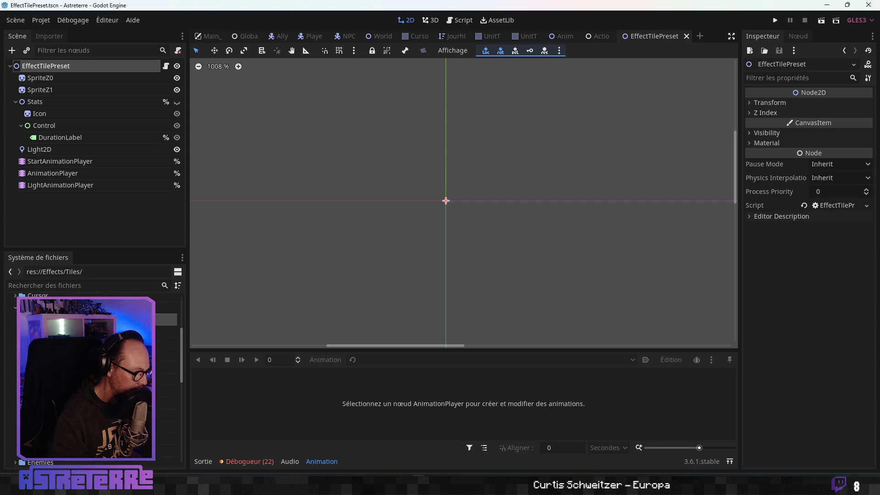
left_click(165, 370)
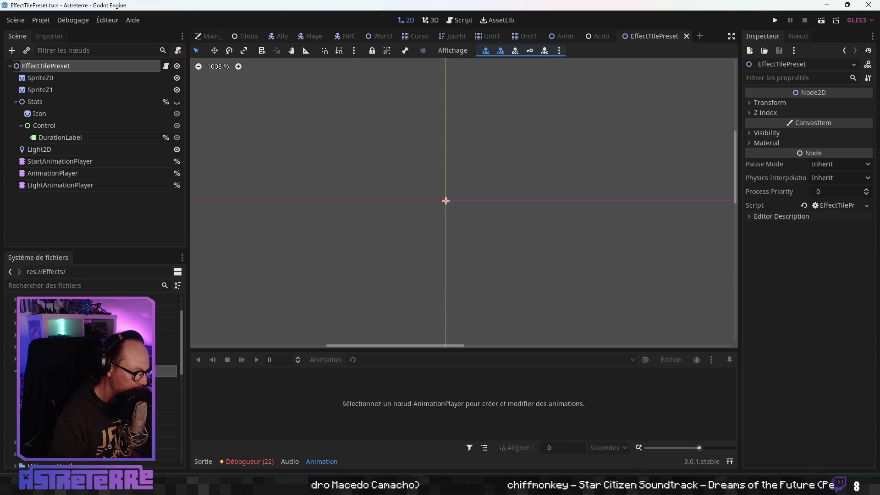
left_click(165, 383)
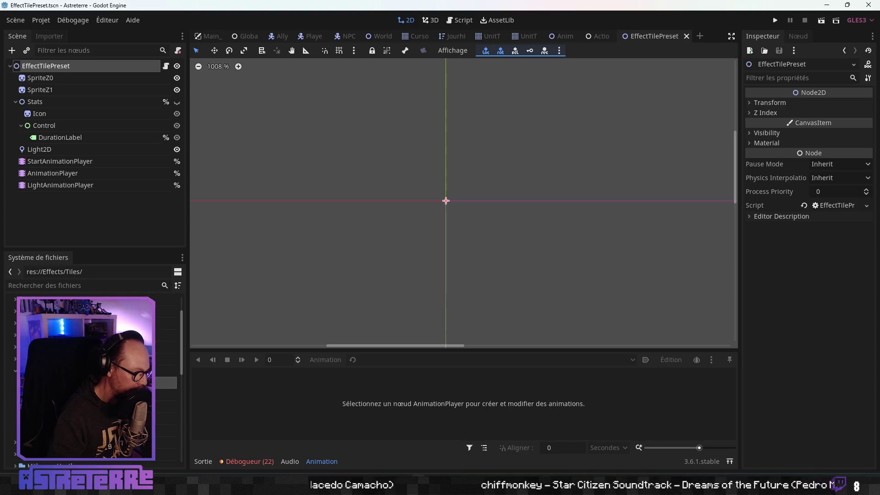
scroll(166, 383, "down", 3)
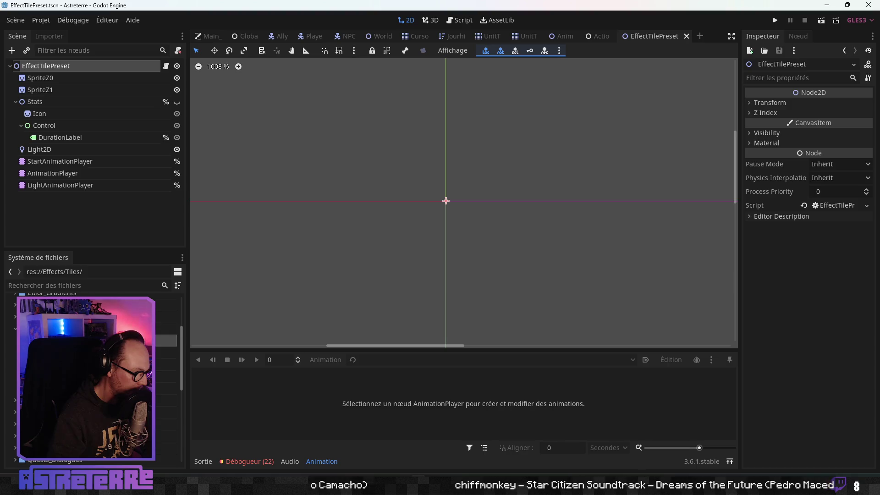
left_click(165, 329)
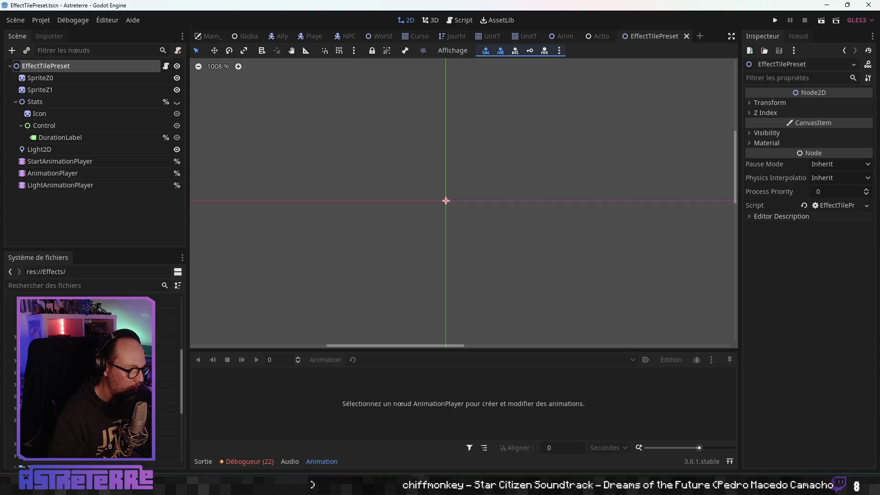
scroll(92, 376, "up", 3)
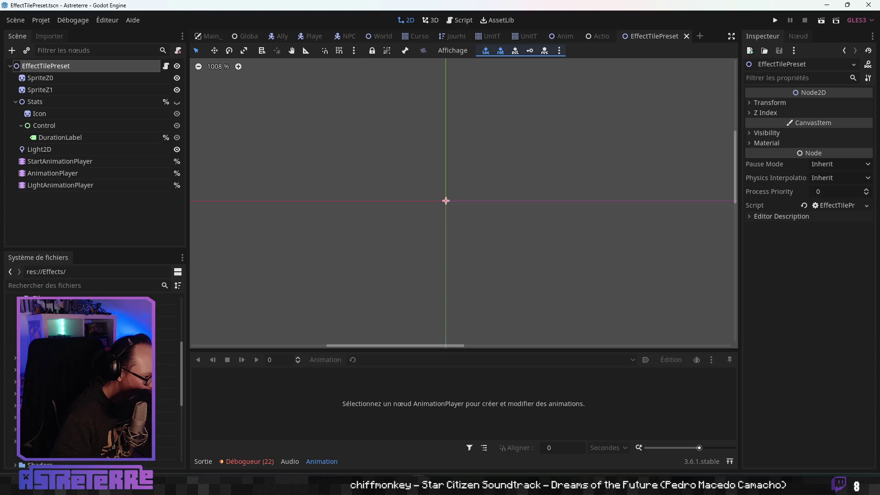
scroll(92, 376, "down", 5)
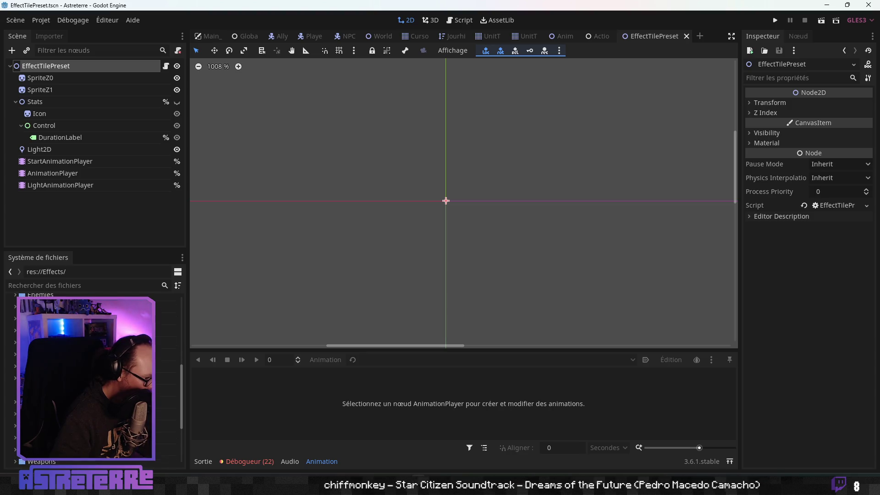
scroll(92, 376, "up", 5)
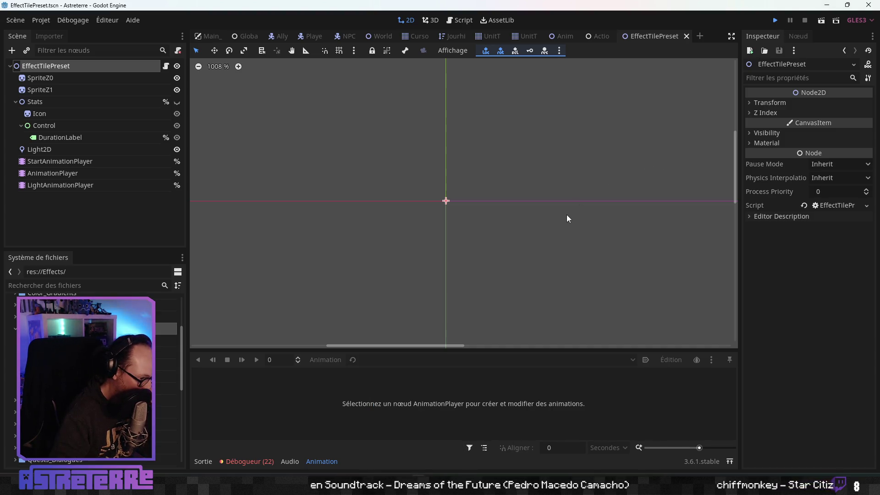
key("F5")
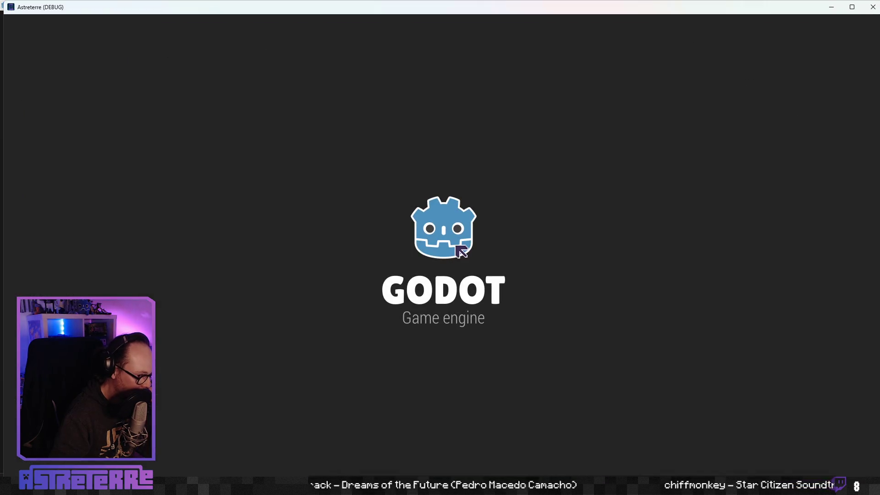
Step: Open the skill book's Artisanat trees and view the novice Pièges, Objets and apprentice Redstone talents
key("k")
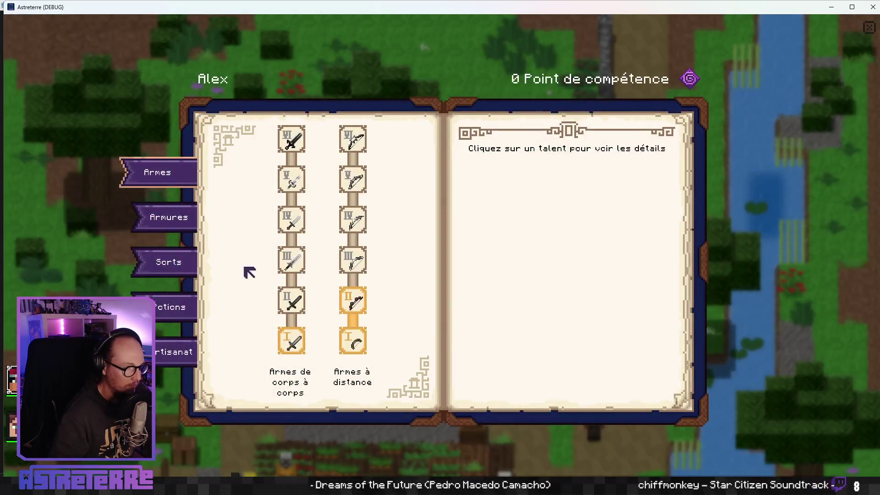
left_click(184, 352)
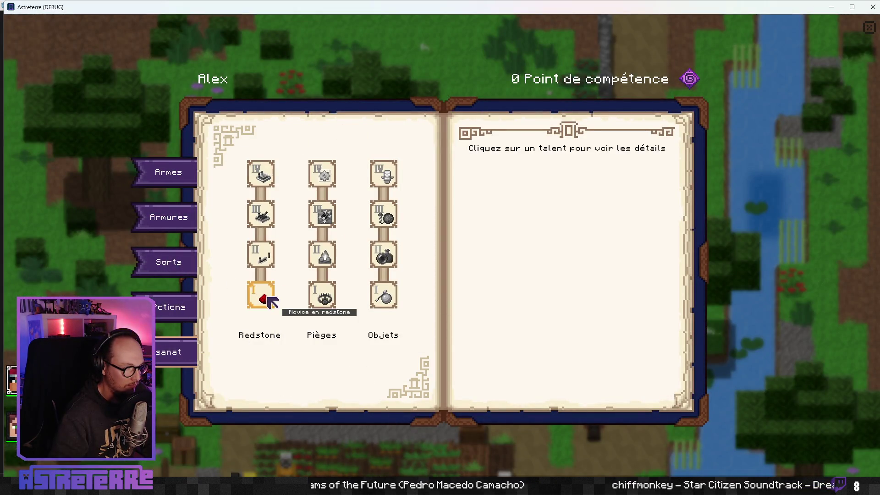
left_click(324, 296)
left_click(383, 297)
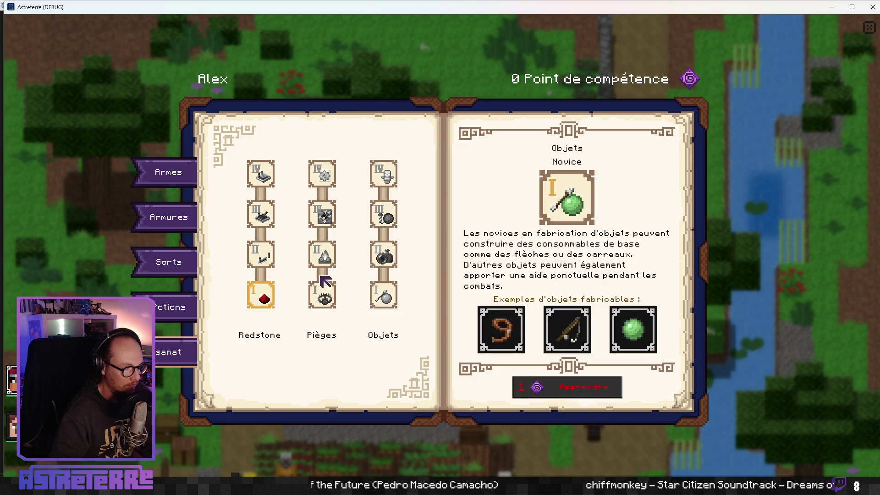
left_click(263, 213)
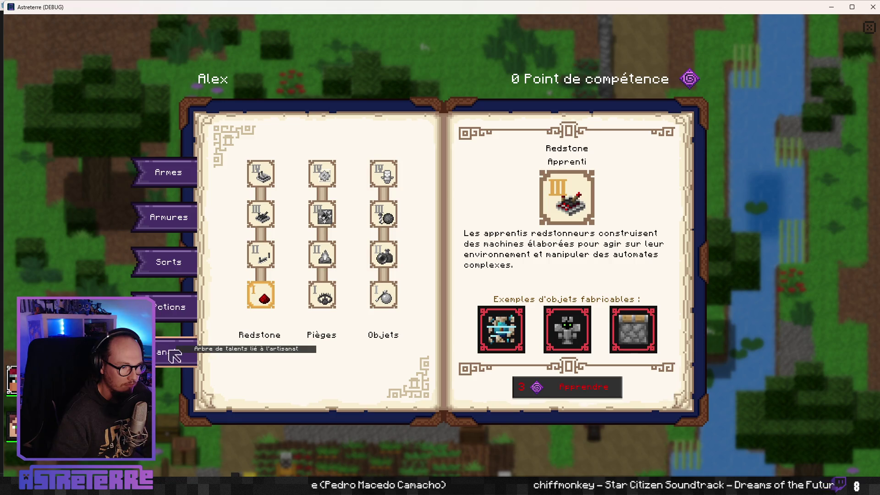
Step: Review the Pièges talents from novice through néophyte and apprentice to connaisseur, then close the skill book
mouse_move(577, 342)
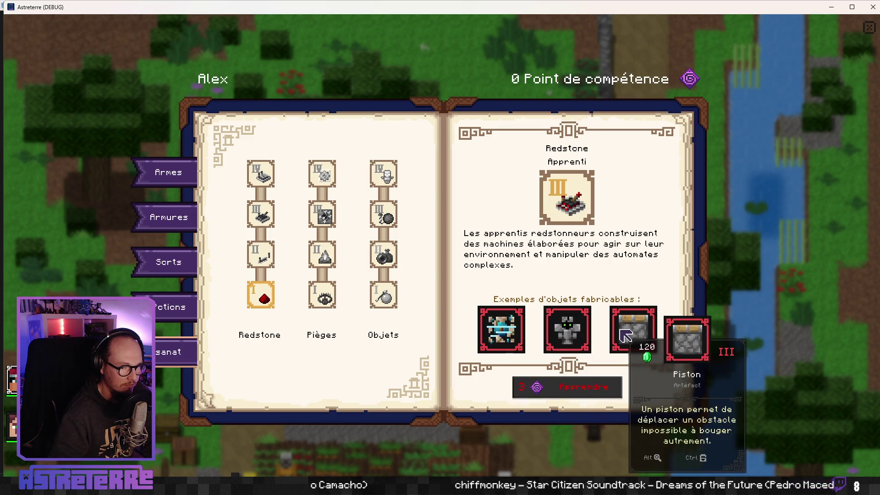
left_click(336, 294)
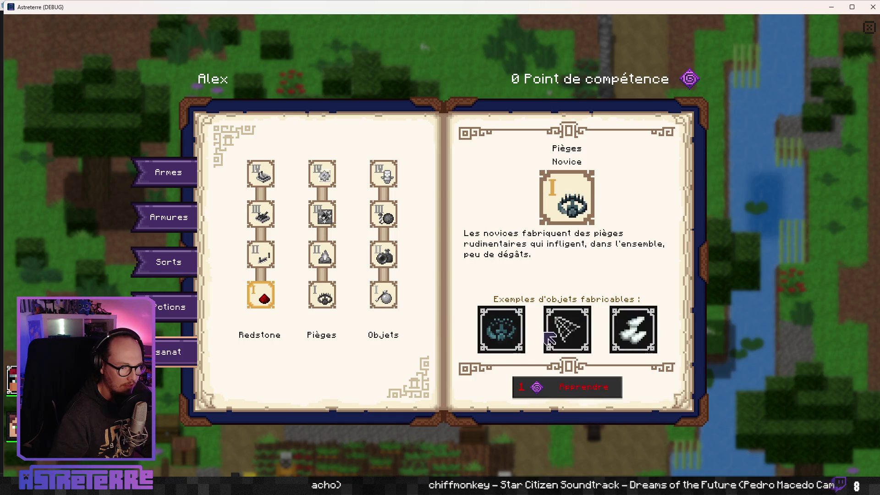
left_click(384, 295)
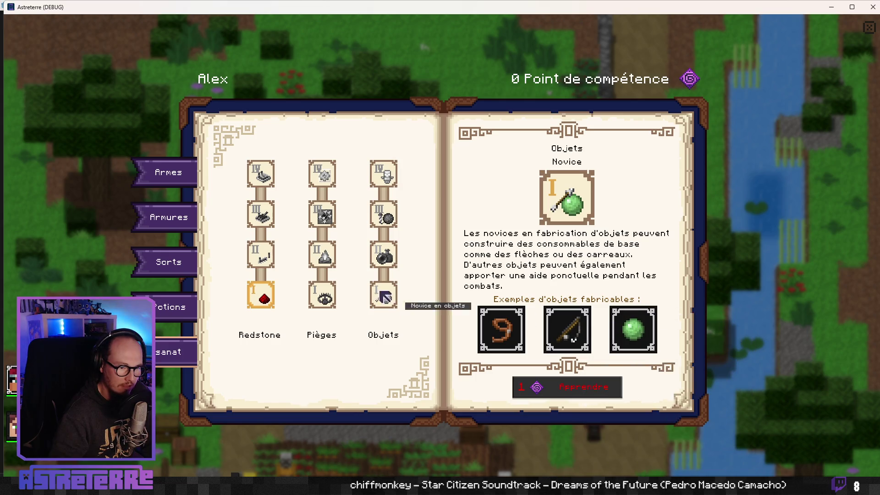
left_click(332, 260)
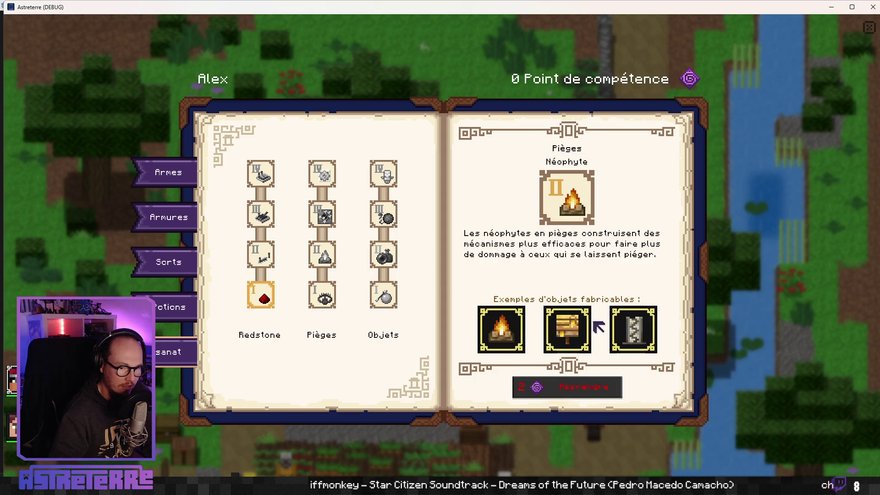
mouse_move(636, 327)
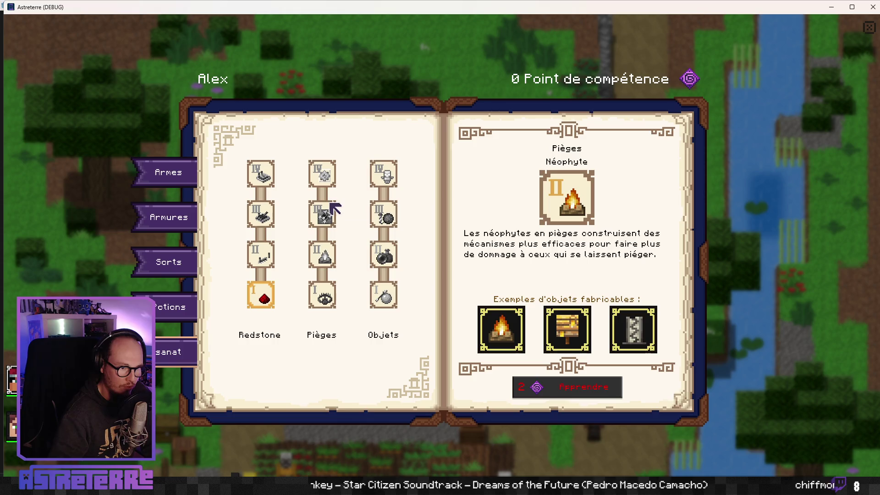
left_click(326, 212)
mouse_move(513, 338)
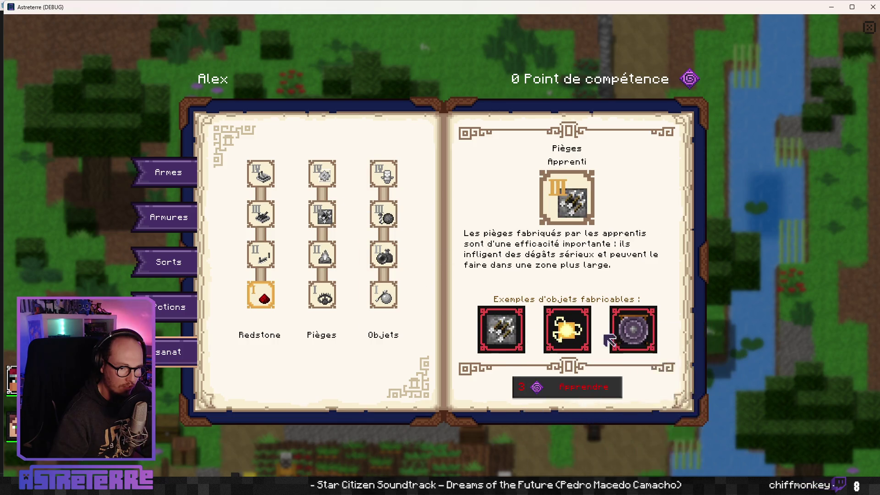
left_click(322, 177)
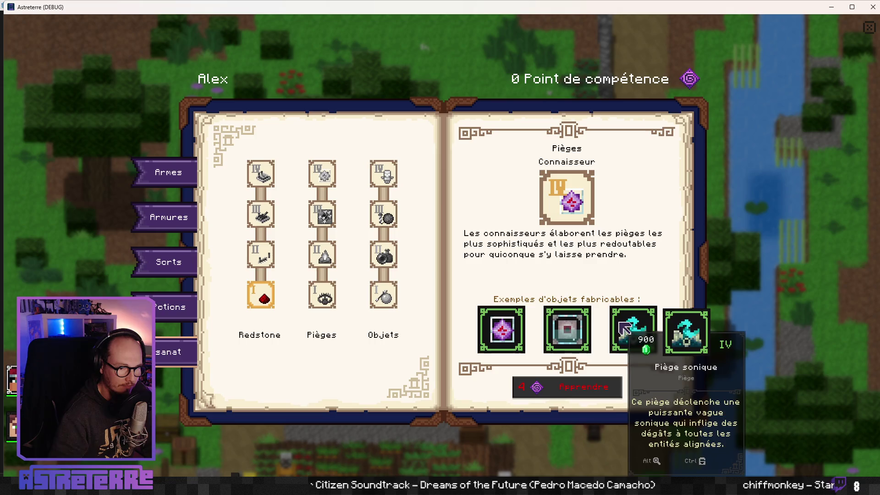
left_click(868, 29)
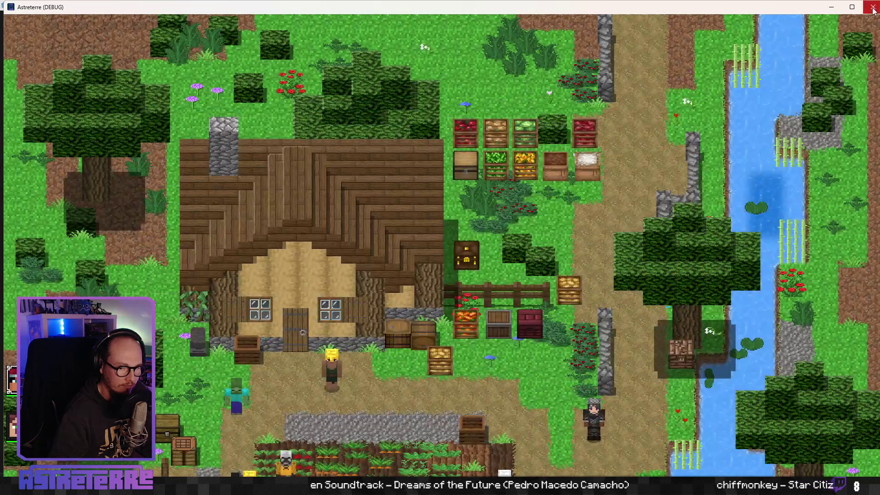
Step: Close the game and create a new Traps folder inside res://Effects/
key("alt+F4")
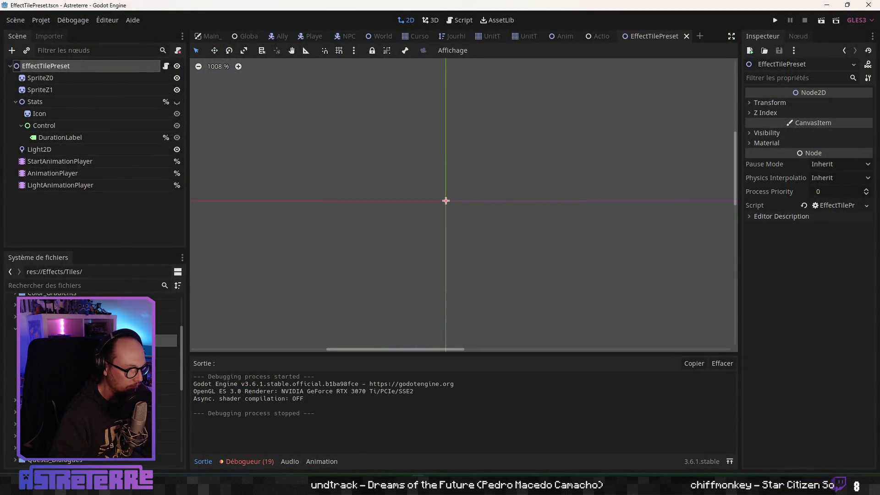
right_click(46, 329)
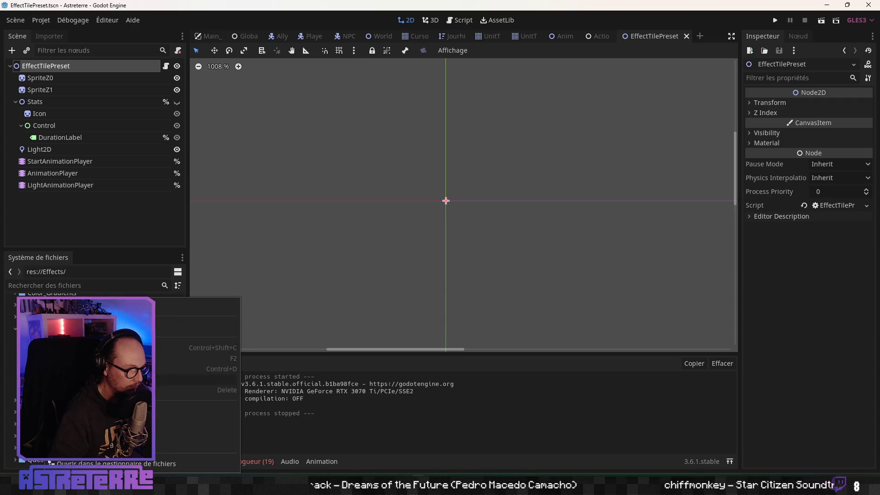
left_click(138, 411)
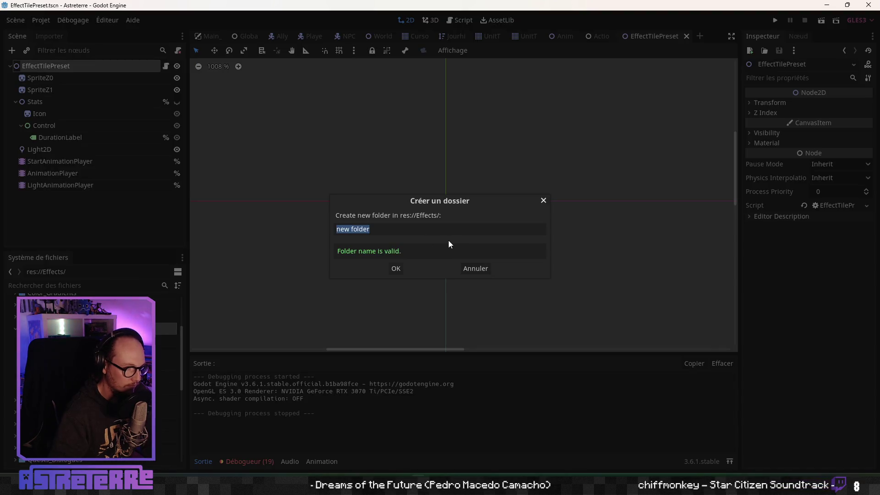
key("Menu")
key("Escape")
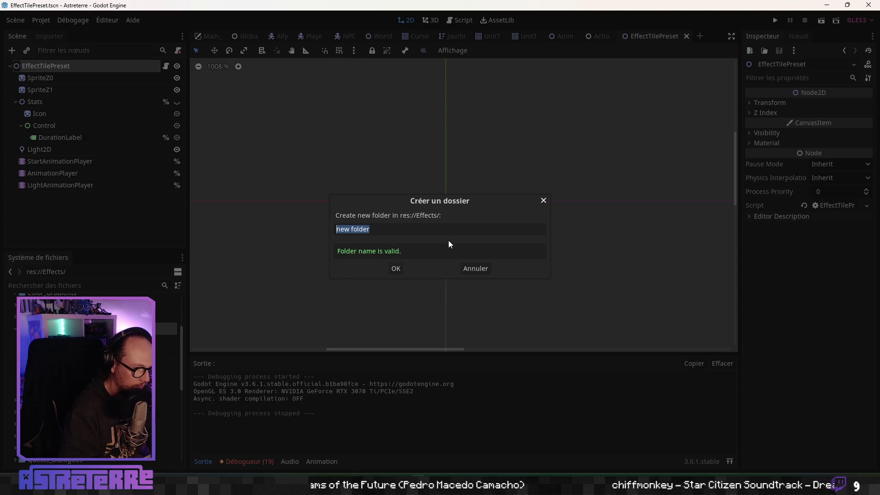
type("Presets")
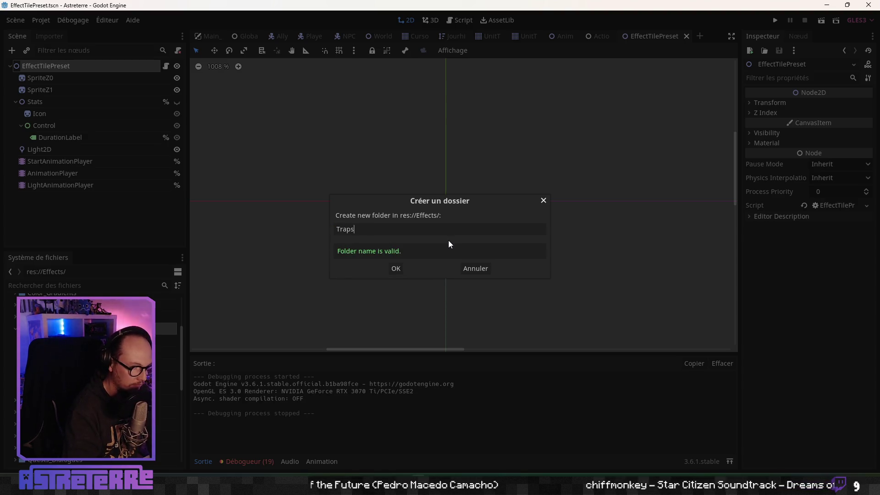
key("Return")
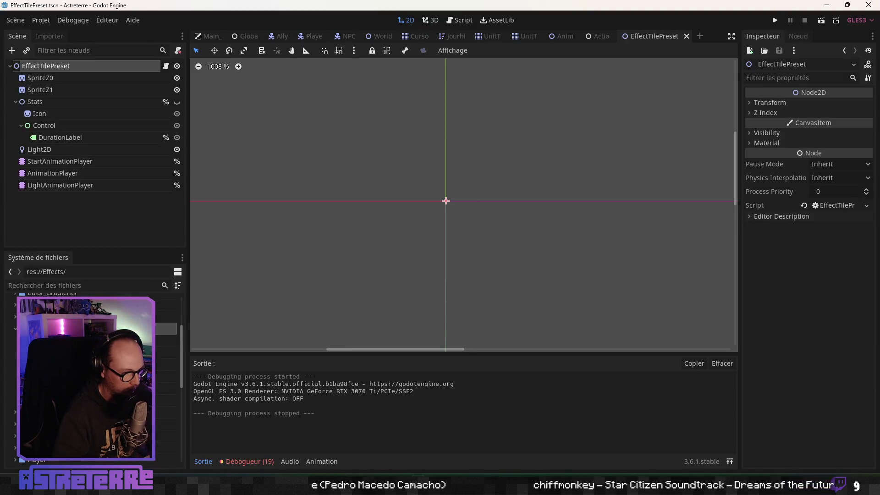
Step: Open the Traps folder and start a new scene inside it
left_click(166, 352)
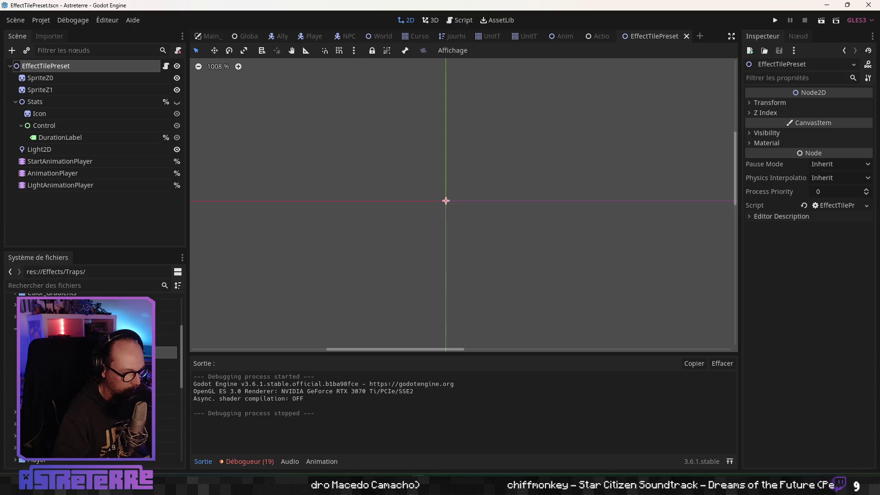
right_click(50, 353)
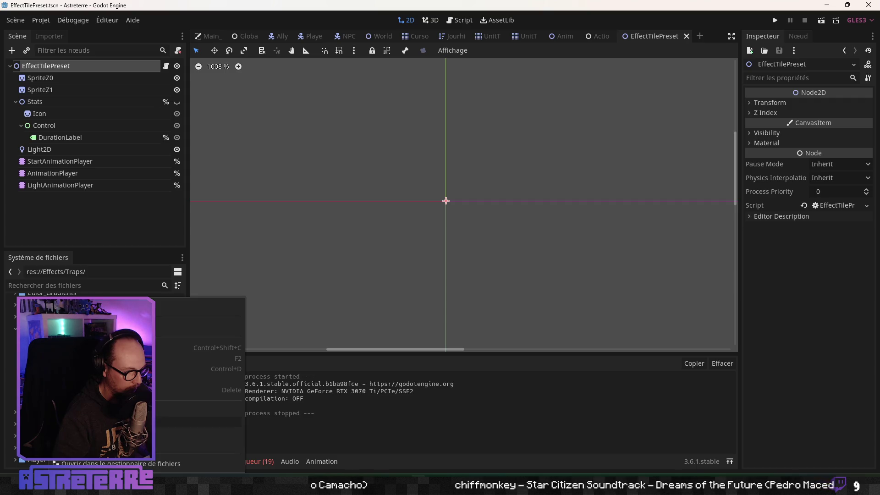
left_click(197, 421)
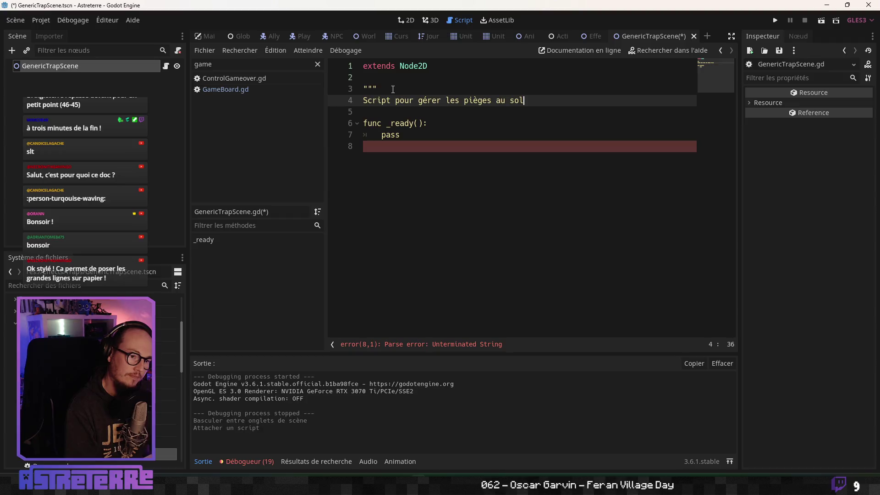
Step: Add 'Doit être modulable' to the script docstring, close it with """, and save
key("Return")
type("Doit êt")
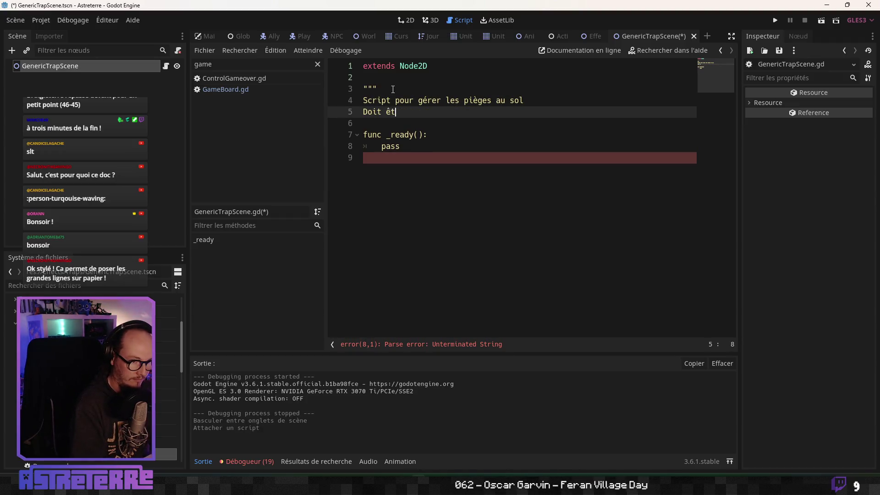
type("re modulable")
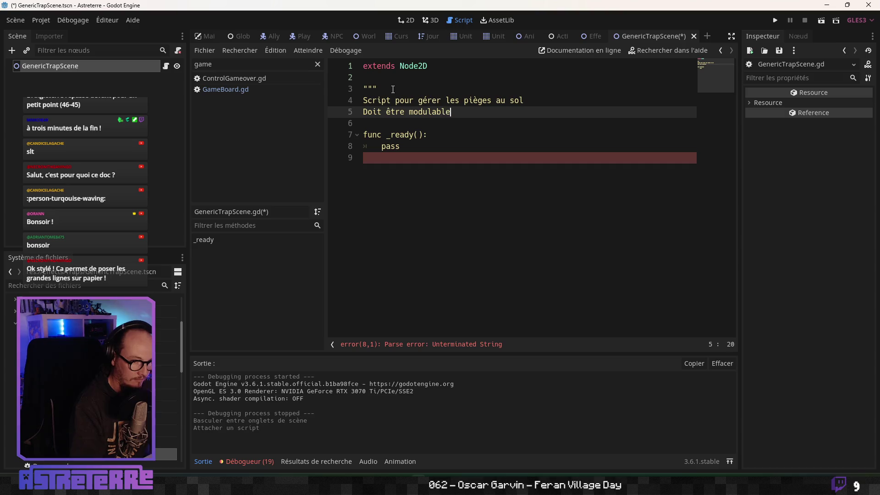
key("Return")
type("\"")
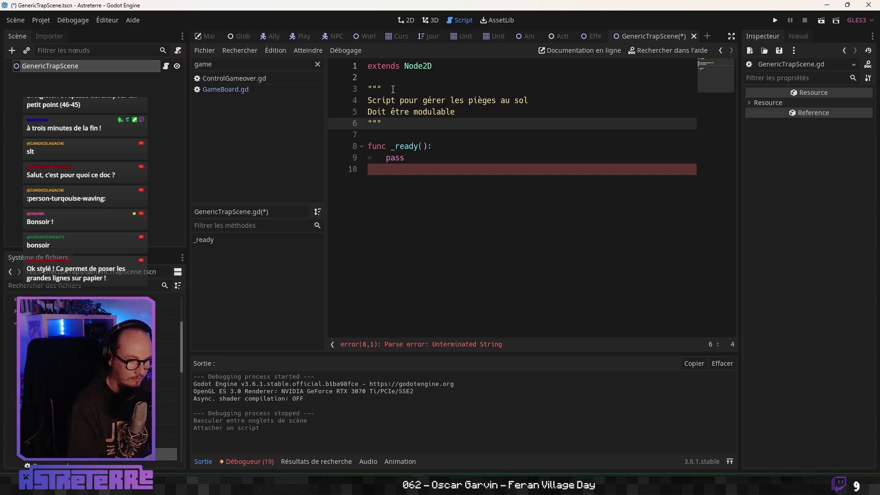
key("Return")
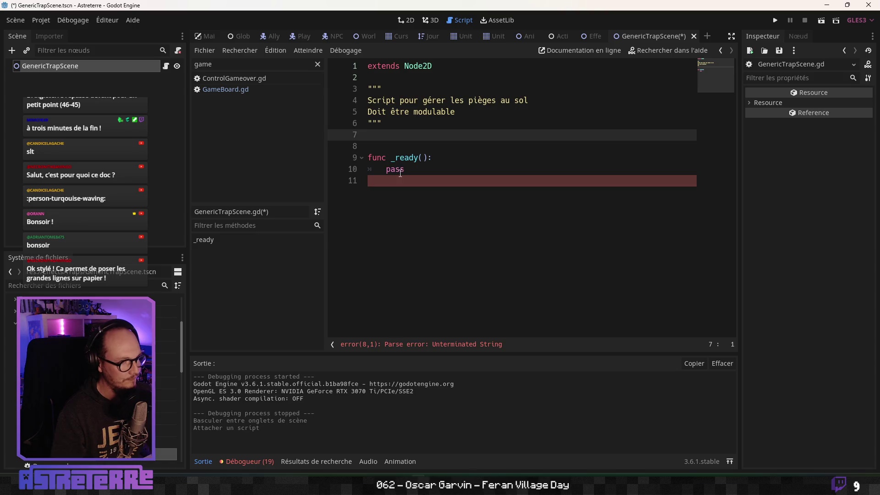
left_click(379, 146)
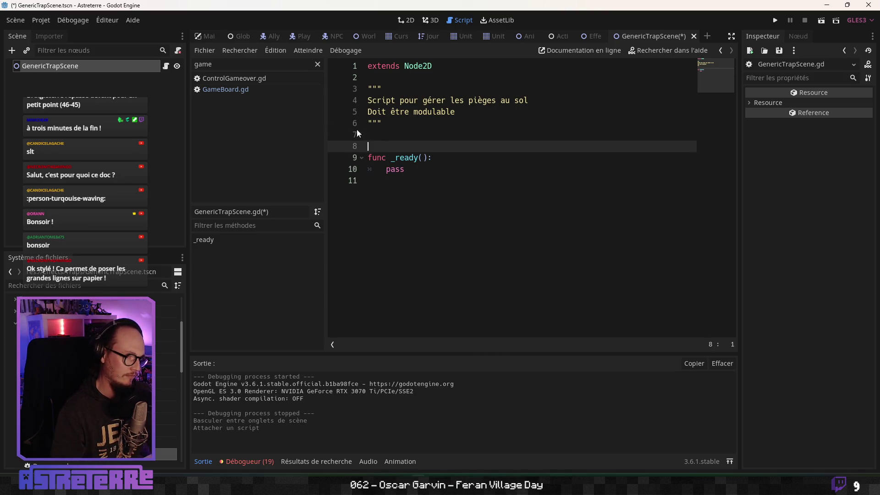
key("ctrl+s")
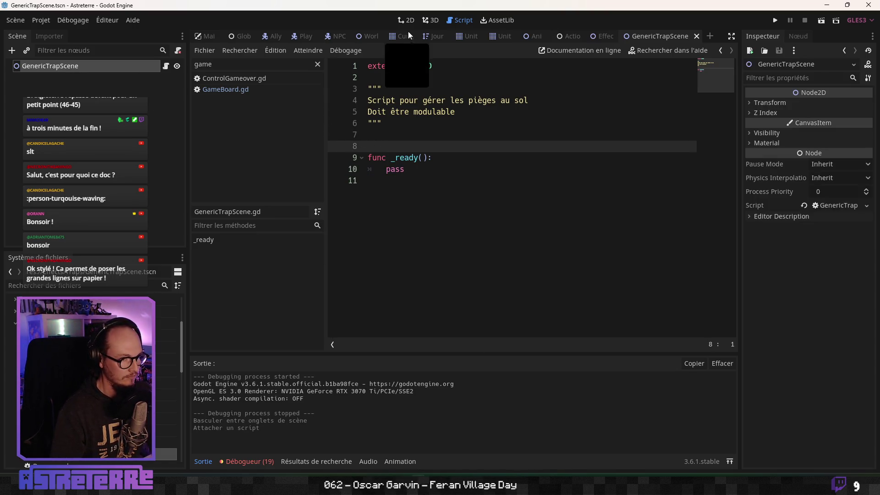
Step: Show GenericTrapScene in the 2D view and check its root node's context options
left_click(406, 20)
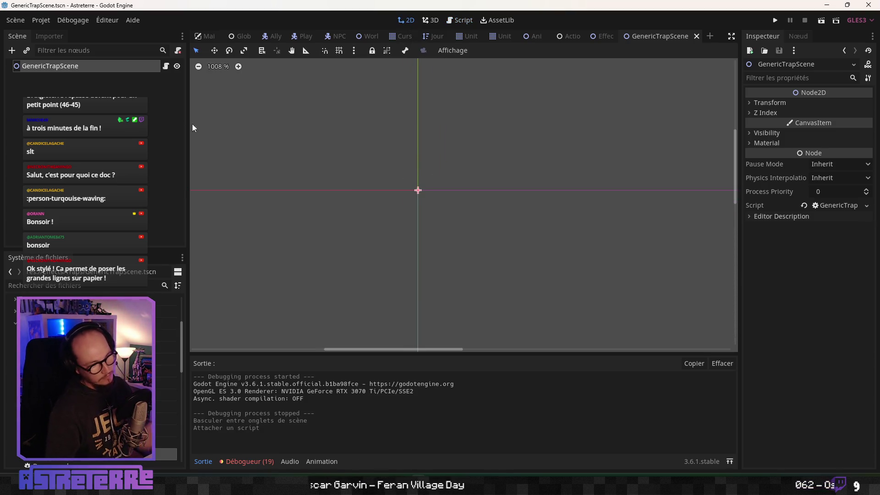
right_click(72, 66)
mouse_move(92, 78)
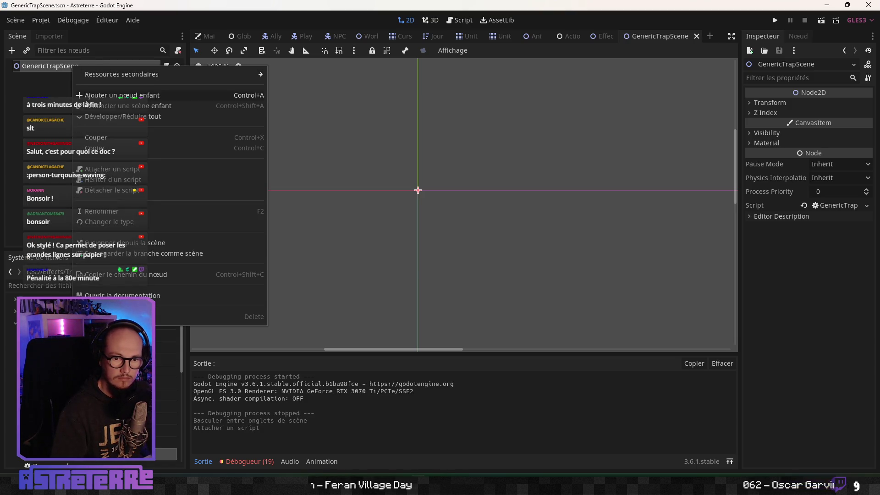
left_click(46, 108)
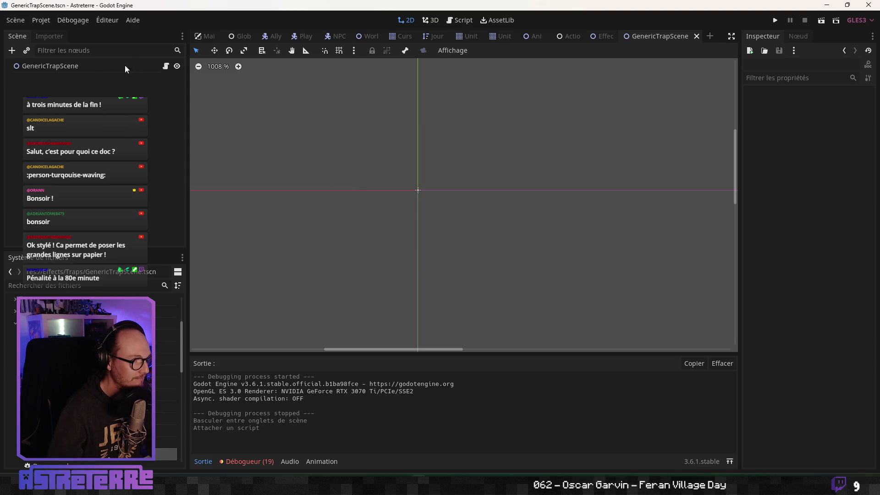
right_click(65, 61)
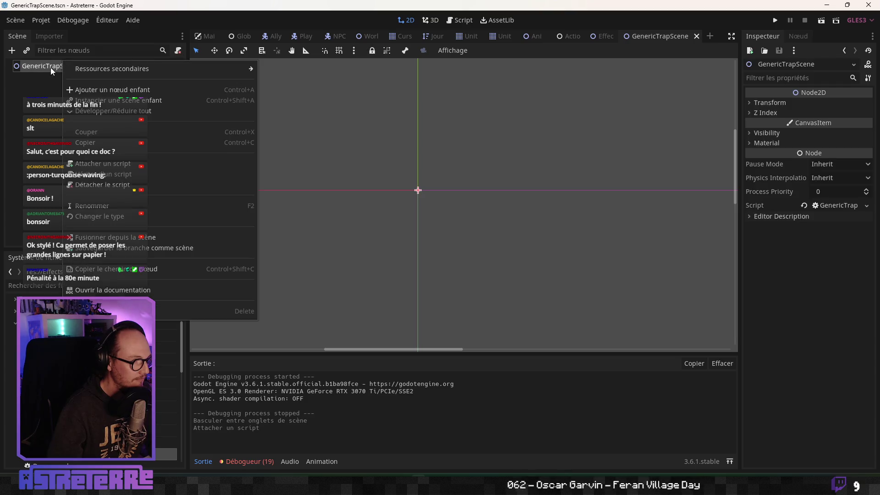
key("Escape")
Step: In EffectTilePreset, toggle the Stats node's visibility off and back on
left_click(605, 37)
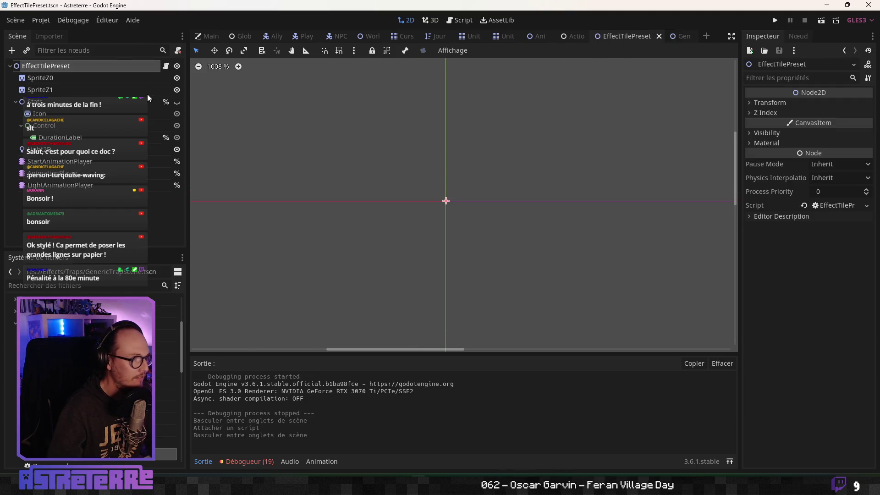
key("Down")
key("Down")
key("Down")
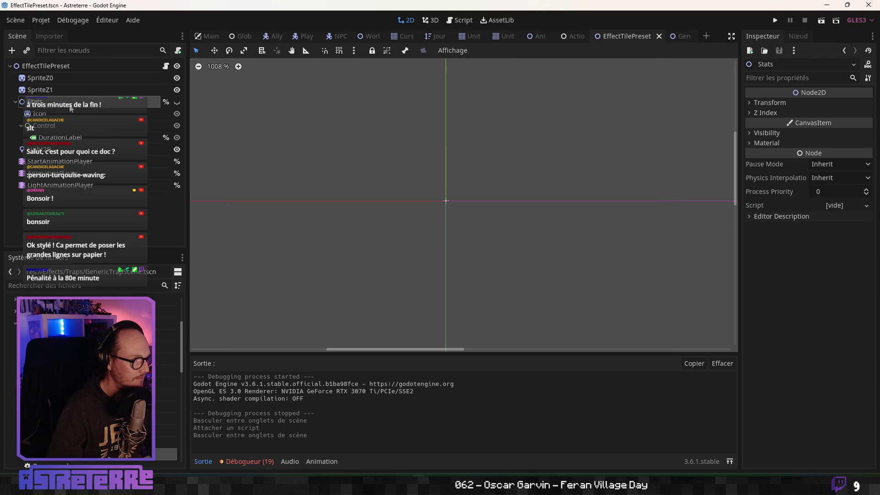
left_click(177, 103)
left_click(177, 103)
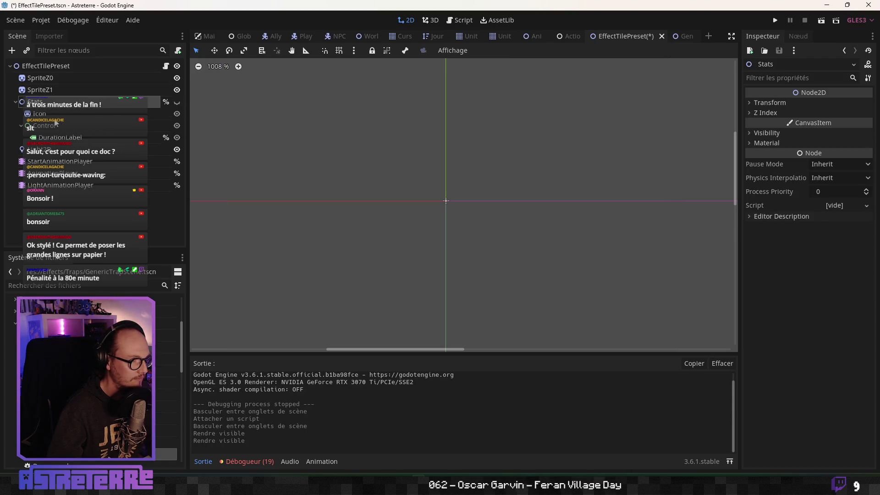
key("Down")
key("Up")
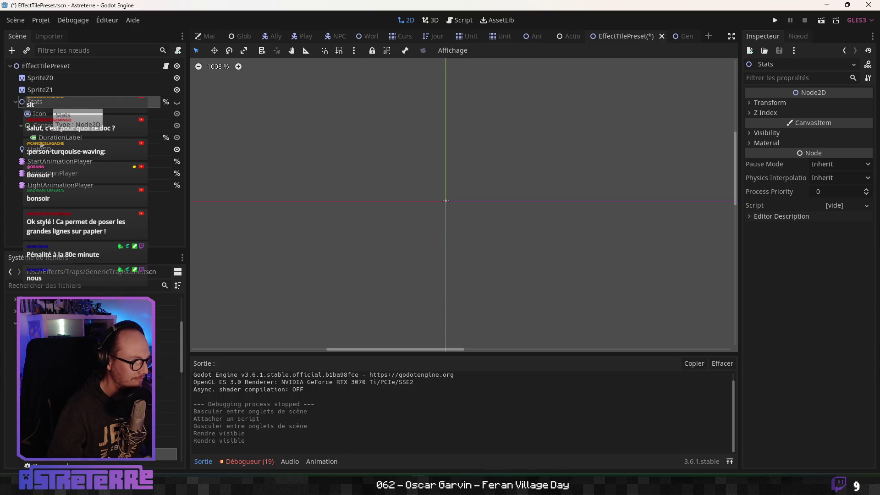
Step: Inspect DurationLabel, copy the Stats node, and bring up GenericTrapScene's root options
left_click(41, 138)
key("Up")
key("Down")
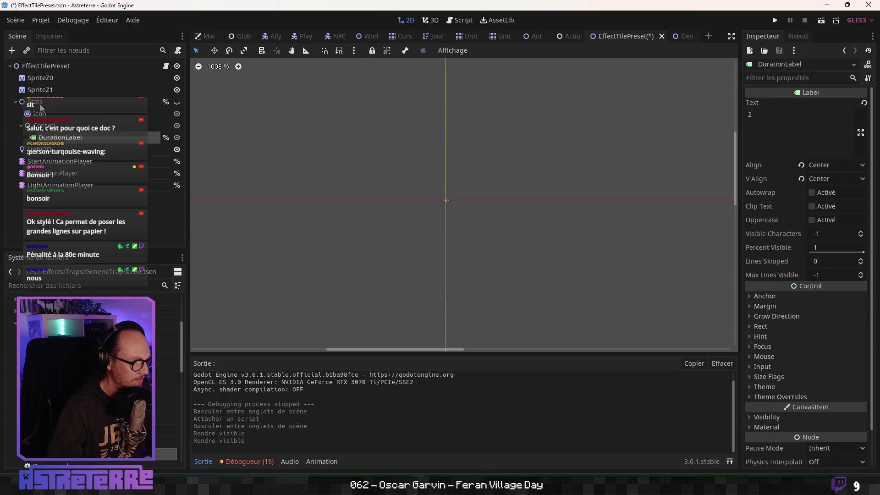
left_click(41, 104)
right_click(128, 102)
left_click(168, 136)
left_click(683, 36)
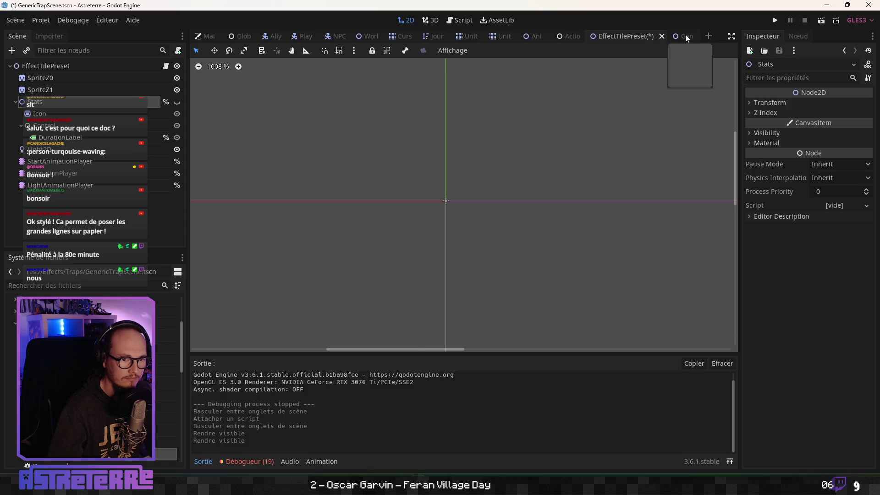
right_click(79, 70)
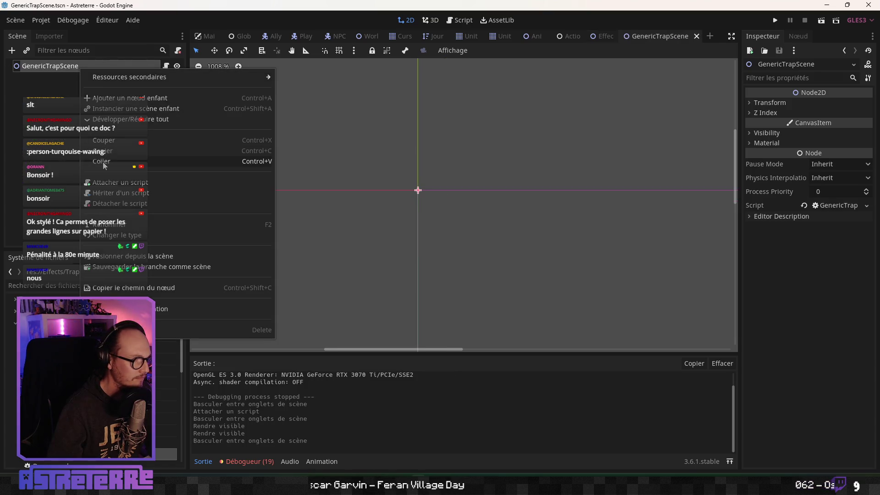
Step: Paste the Stats node under GenericTrapScene and make it visible
left_click(103, 161)
left_click(34, 90)
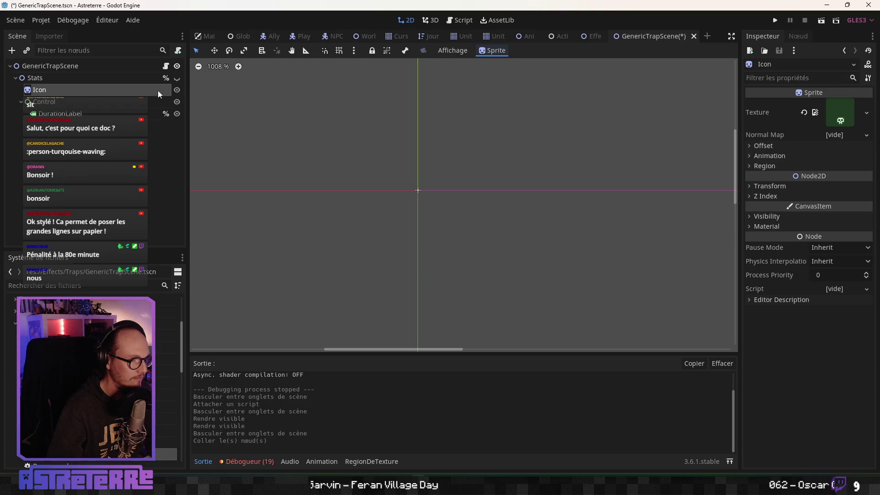
left_click(177, 78)
left_click(177, 80)
left_click(177, 78)
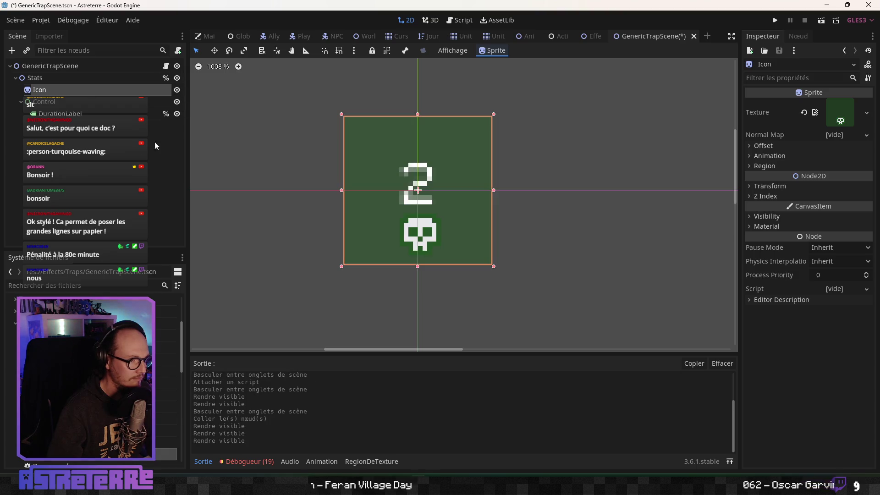
Step: Inspect the pasted Control, DurationLabel (text 2) and Icon nodes
left_click(74, 103)
left_click(71, 113)
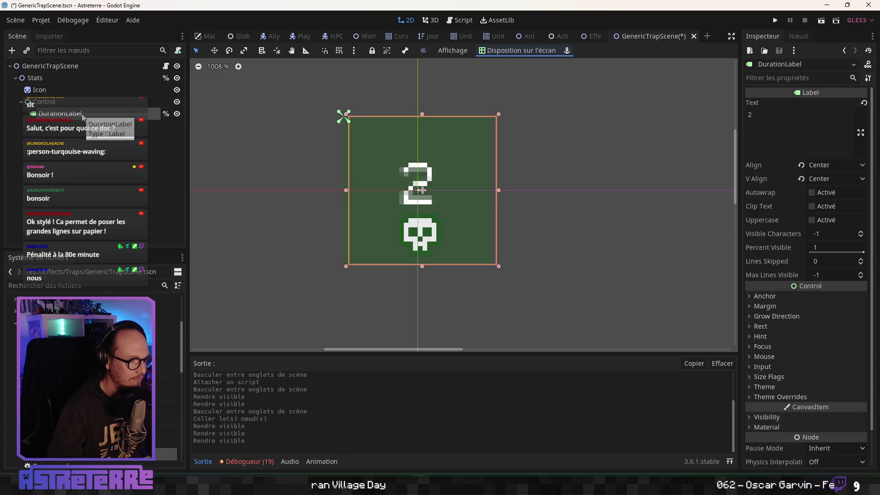
left_click(75, 103)
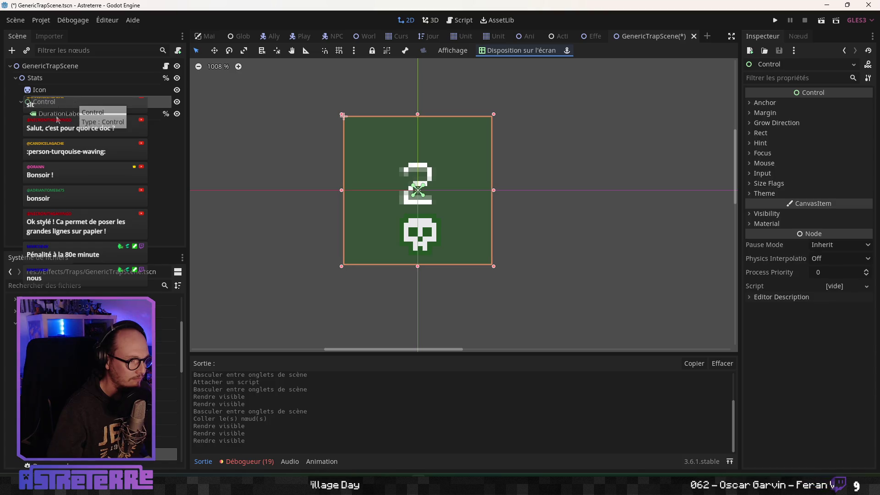
scroll(362, 197, "down", 3)
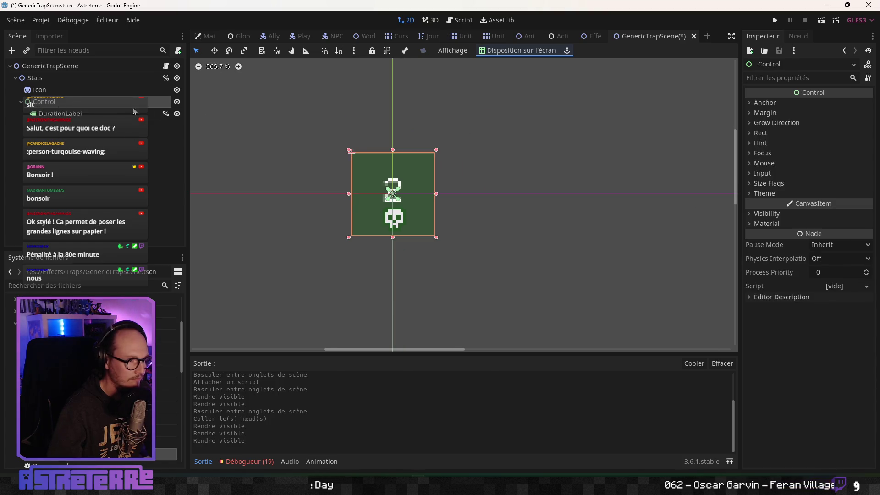
left_click(43, 90)
left_click(45, 78)
left_click(46, 90)
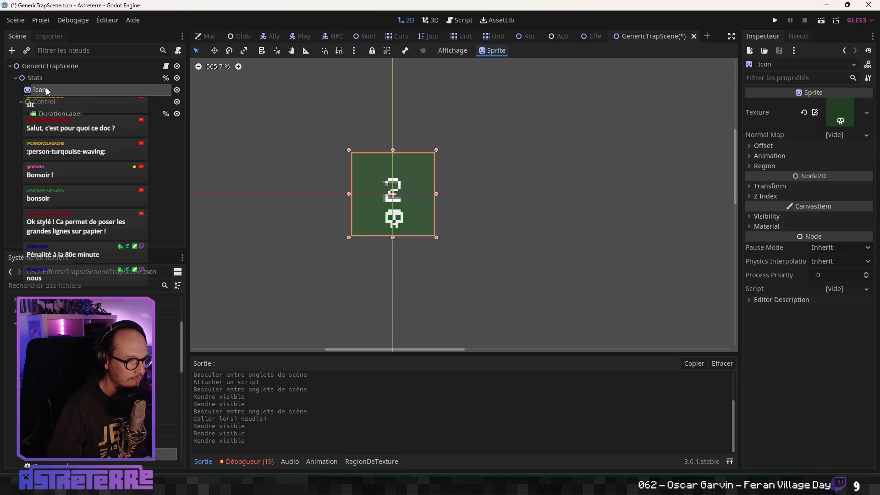
Step: Check the Icon's offset and transform settings and the Stats node's transform
left_click(763, 145)
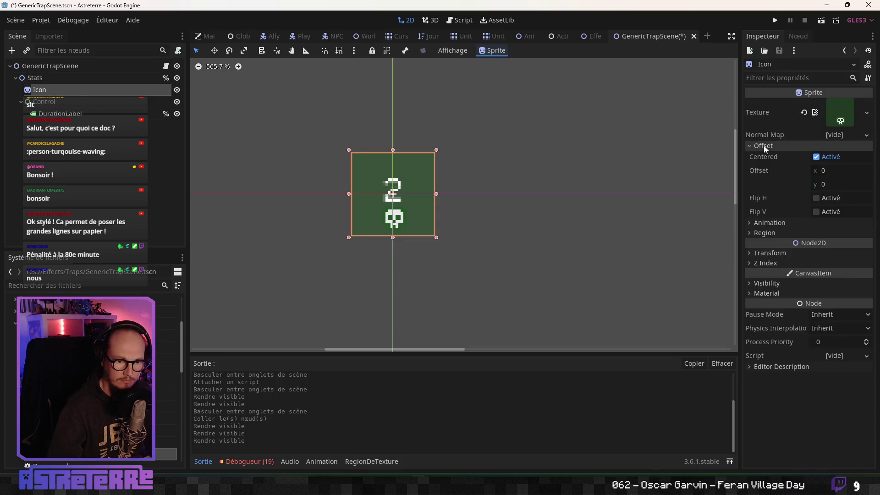
left_click(764, 145)
left_click(761, 186)
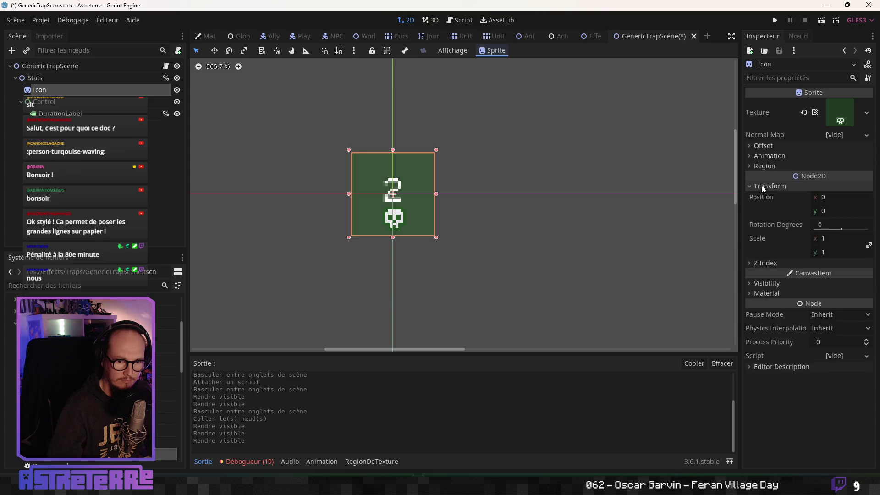
left_click(762, 186)
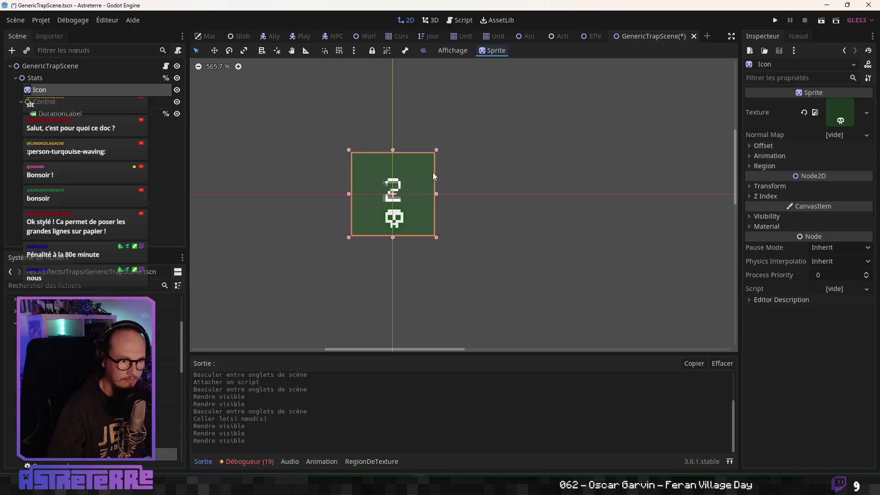
left_click(61, 81)
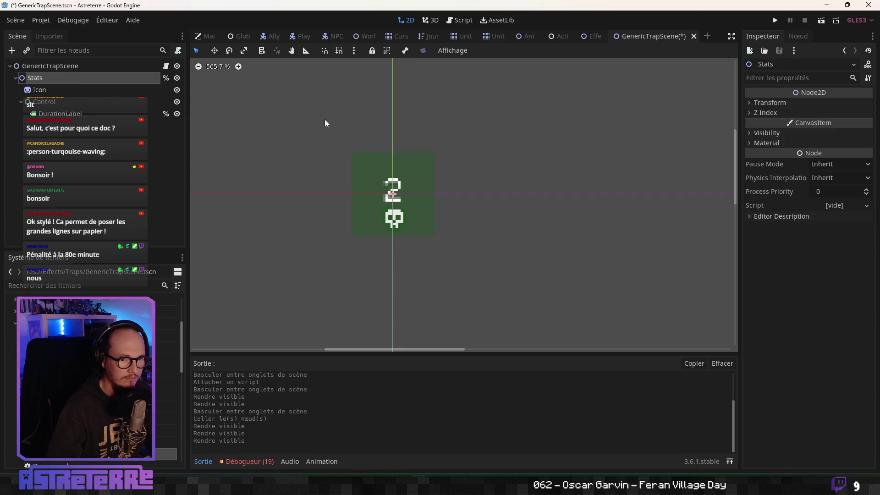
left_click(767, 103)
left_click(766, 104)
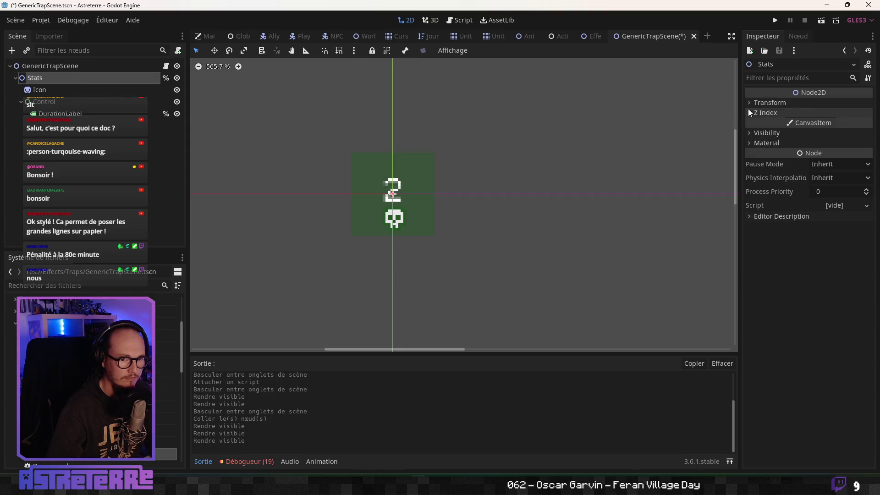
left_click(35, 102)
Step: Reselect the Icon node and review its properties in the Inspector
scroll(427, 180, "up", 3)
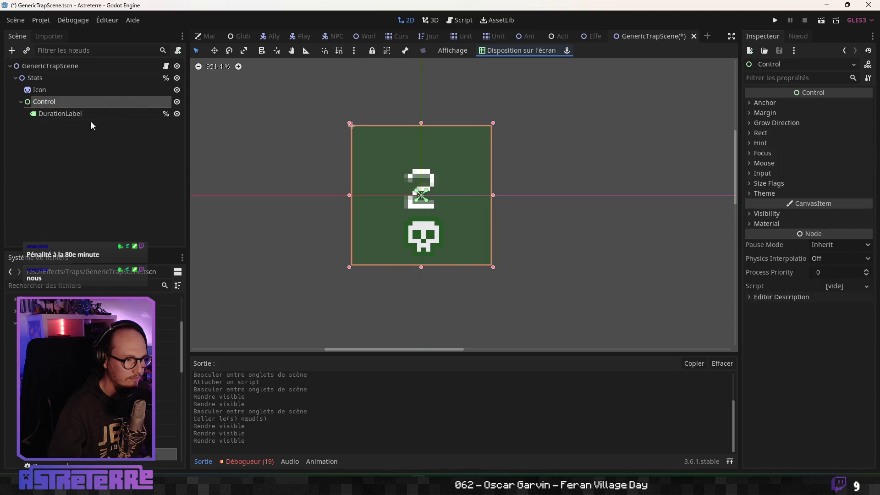
left_click(55, 89)
left_click(59, 76)
left_click(56, 89)
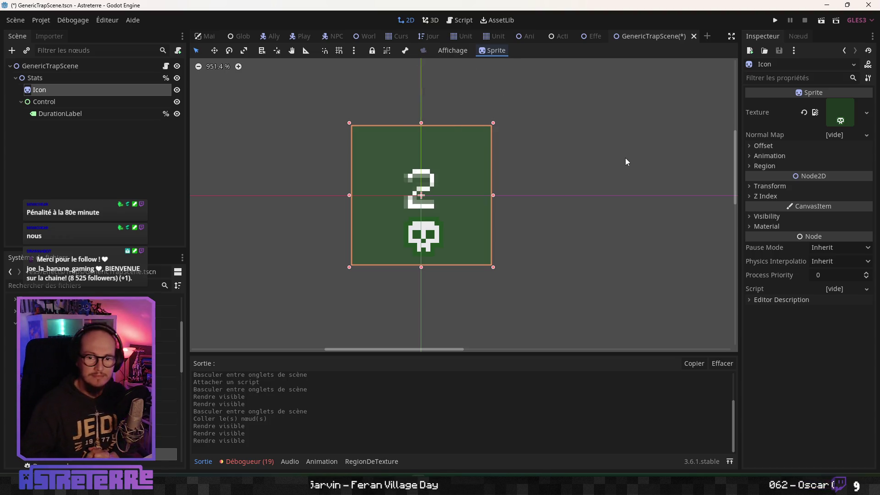
scroll(503, 172, "down", 3)
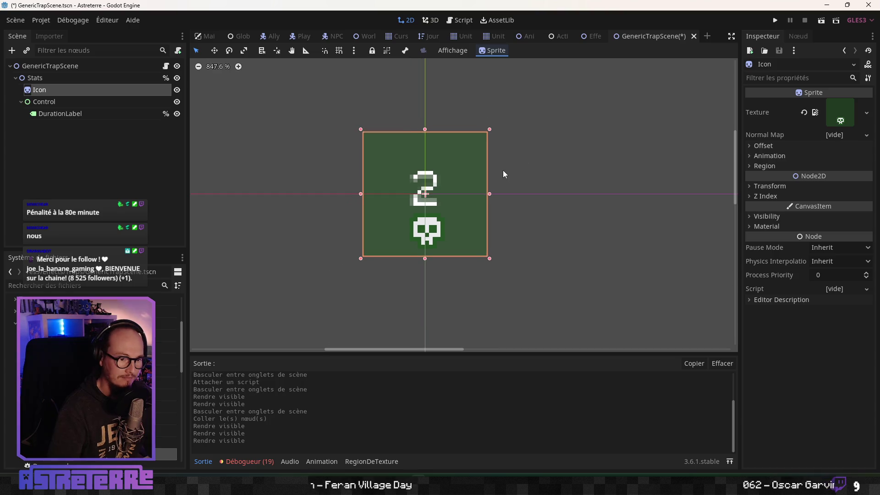
scroll(503, 174, "up", 2)
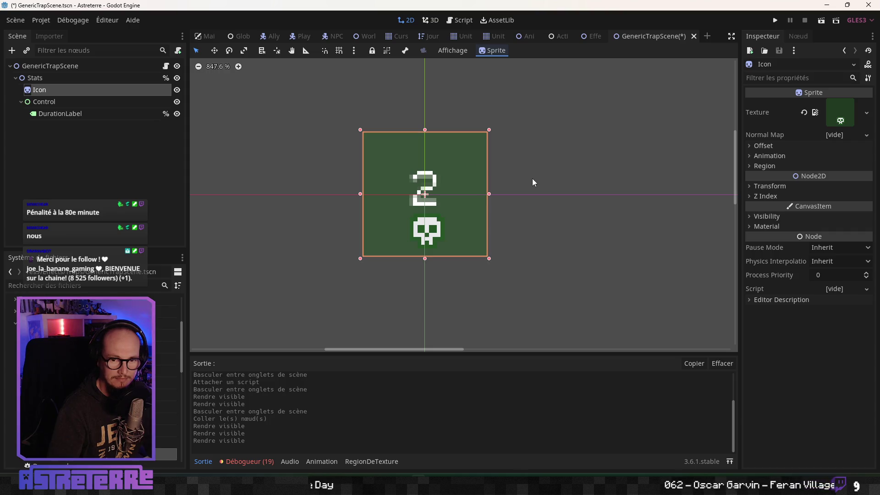
scroll(531, 179, "up", 2)
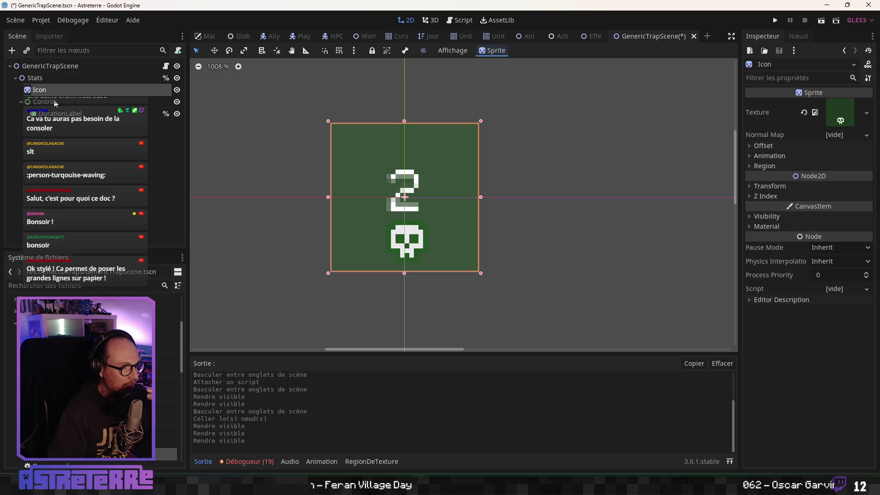
Step: Inspect the Icon's transform, visibility and Modulate colour, then the DurationLabel text
left_click(772, 187)
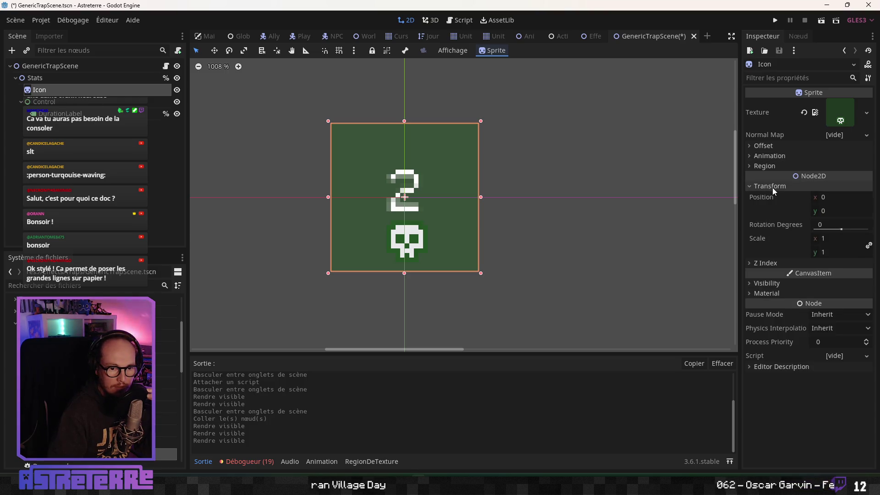
left_click(772, 188)
left_click(764, 218)
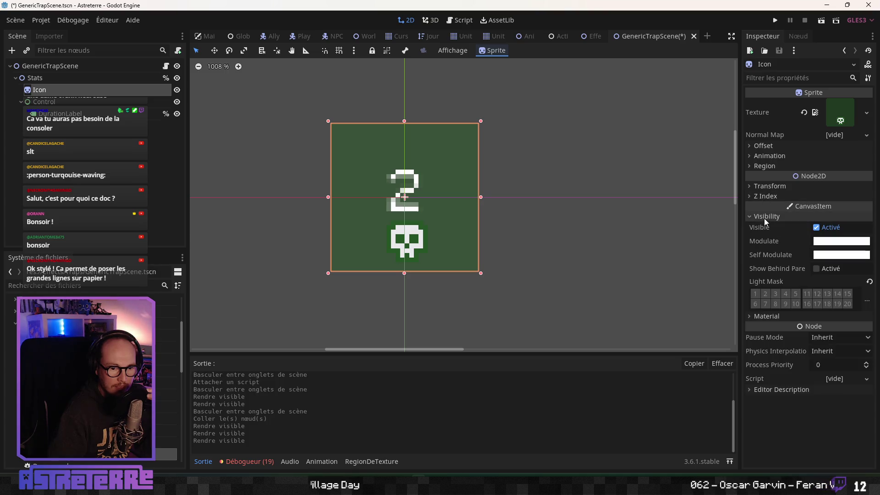
left_click(843, 246)
left_click(579, 205)
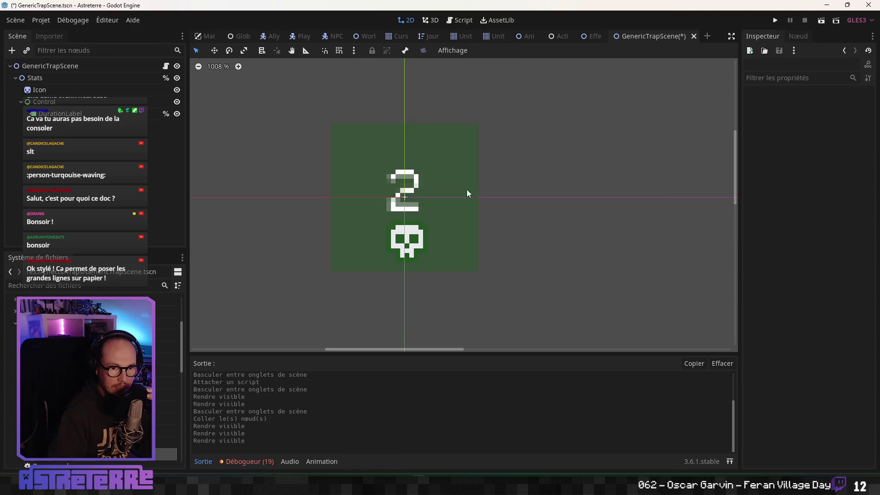
left_click(423, 186)
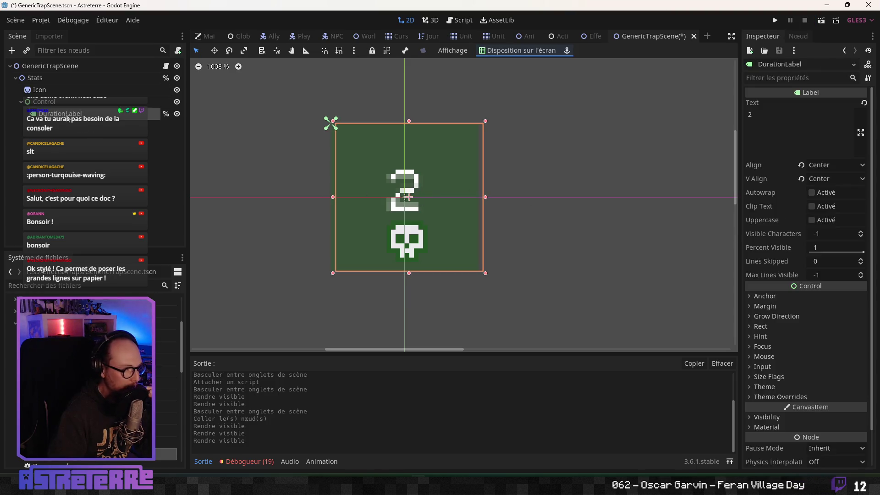
left_click(47, 94)
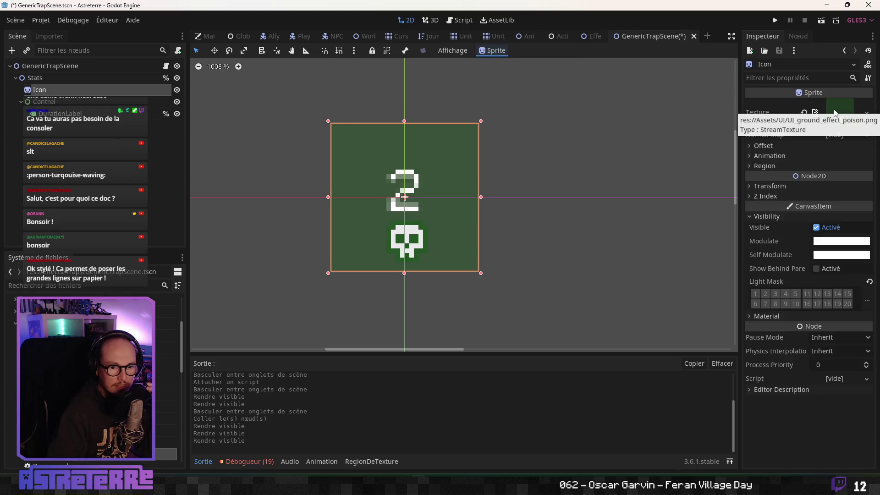
Step: Filter the FileSystem by 'ground' and select the ground effect fire texture
left_click(54, 285)
type("g")
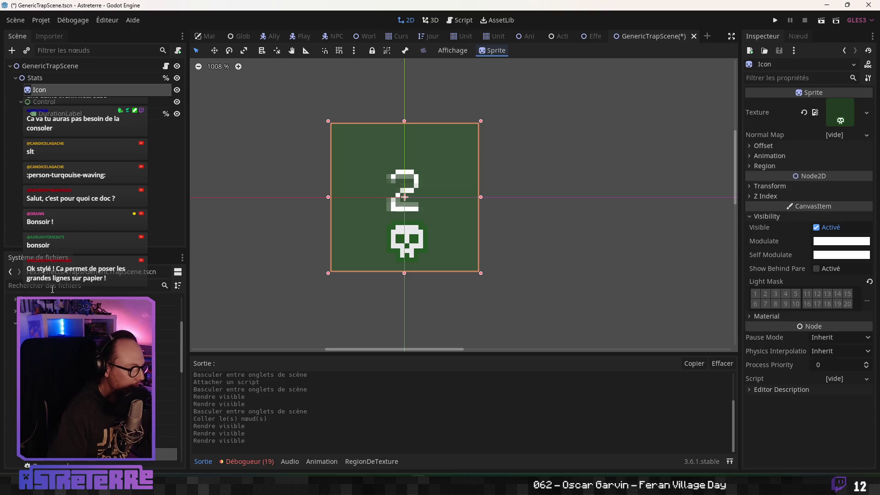
type("round")
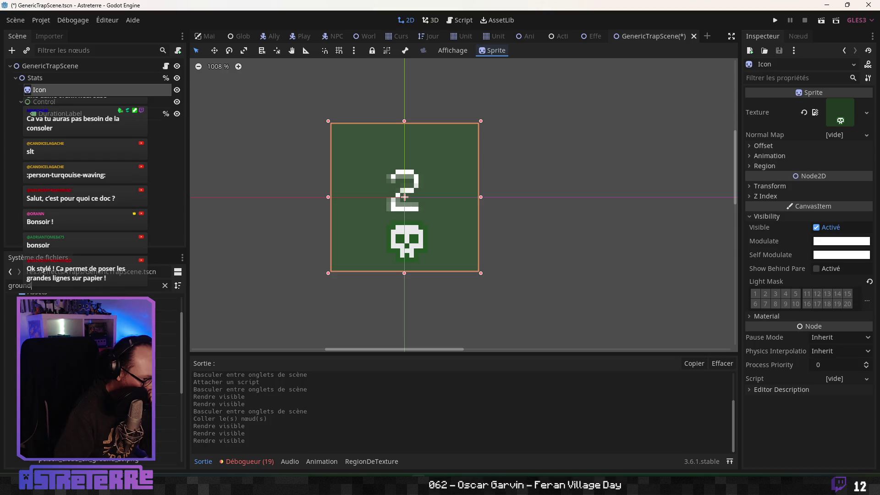
scroll(91, 376, "down", 3)
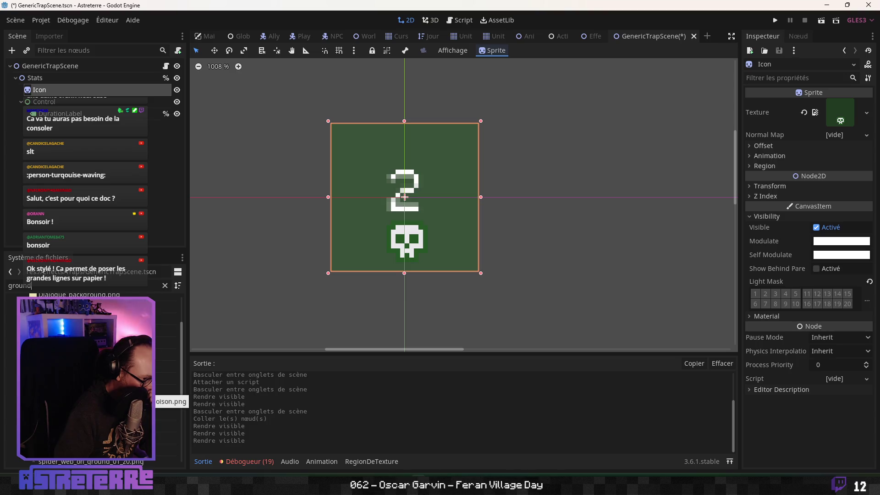
left_click(91, 354)
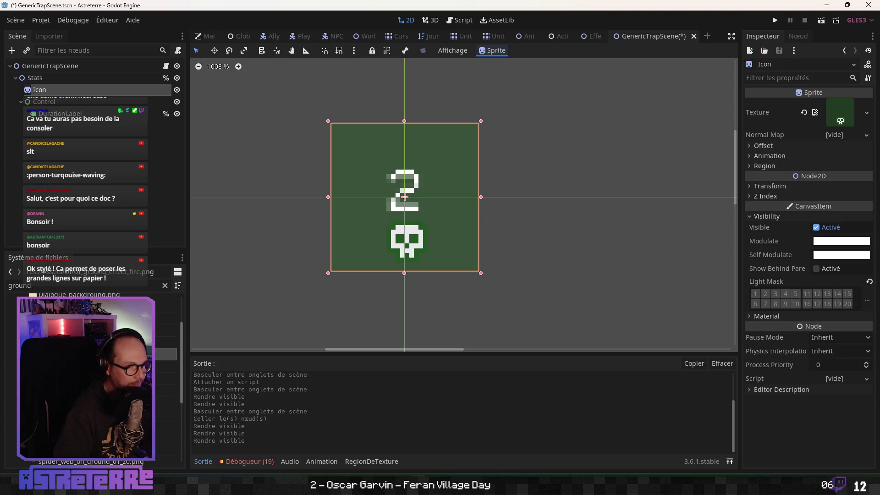
left_click(61, 100)
left_click(68, 86)
left_click(73, 67)
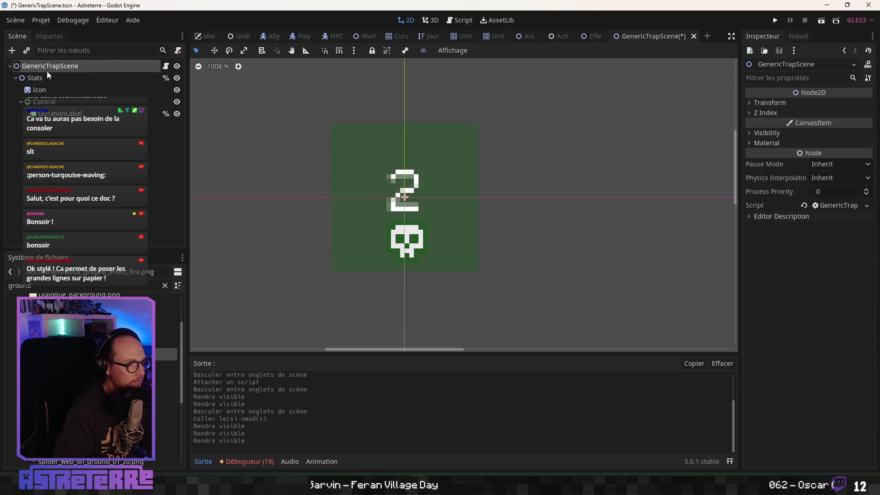
Step: Add a Sprite child to GenericTrapScene and place it directly under the root, above Stats
right_click(78, 71)
left_click(85, 102)
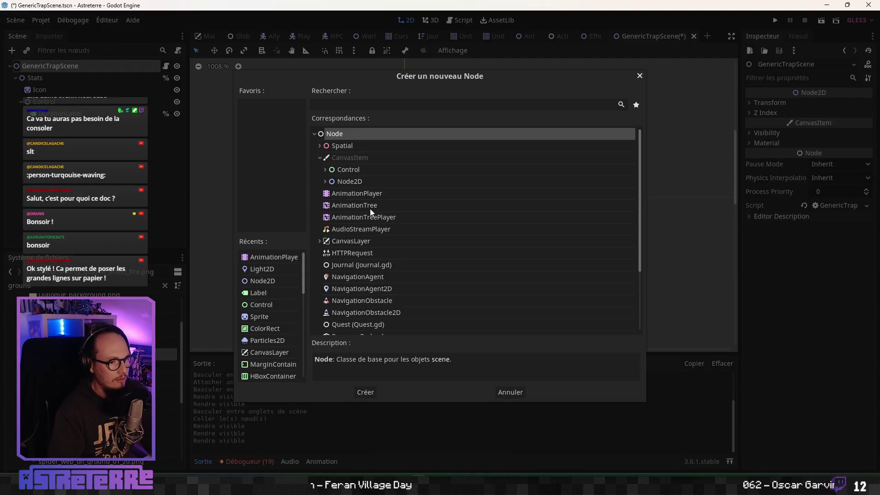
left_click(260, 317)
left_click(364, 392)
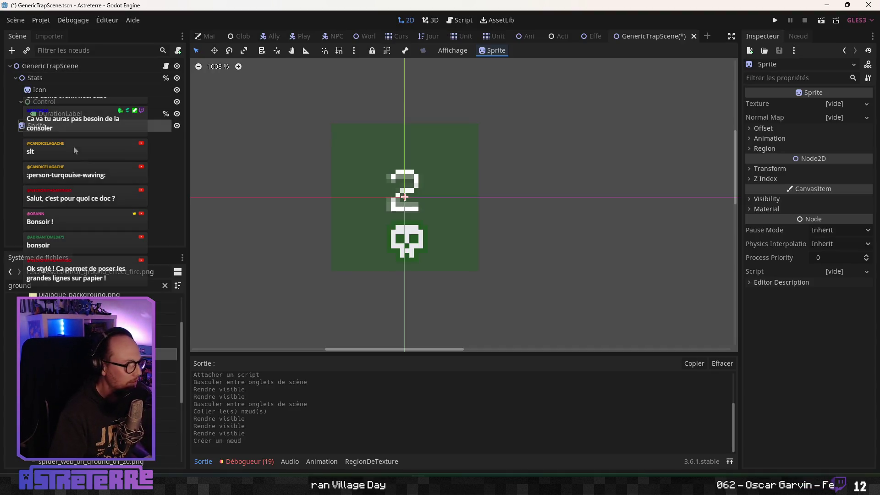
left_click_drag(37, 125, 34, 72)
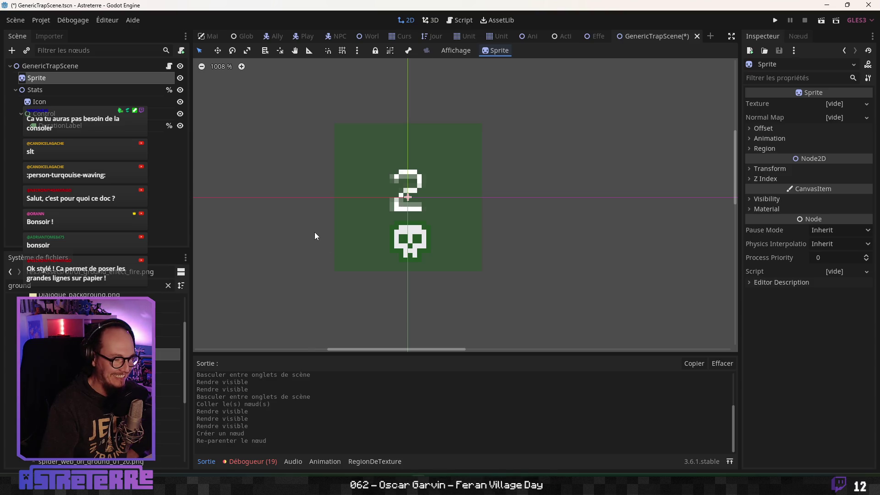
left_click_drag(313, 231, 353, 237)
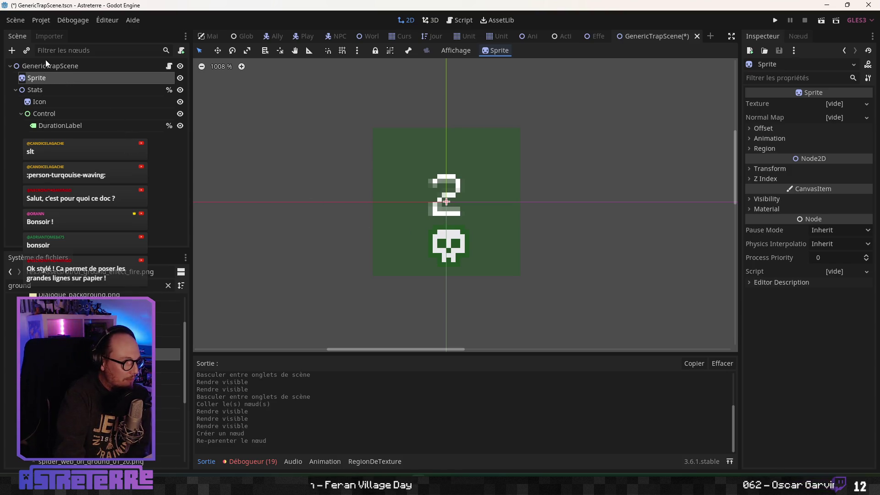
right_click(59, 81)
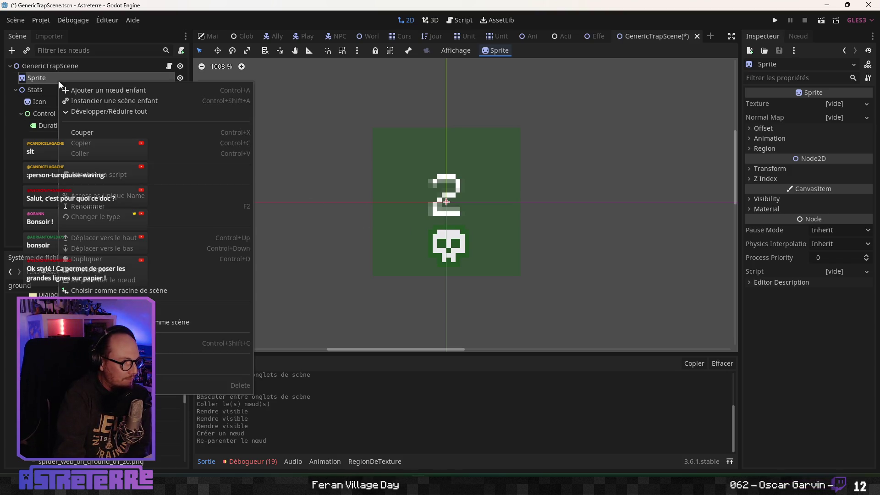
Step: Make the Sprite accessible as a scene-unique name and check the Stats children
left_click(93, 194)
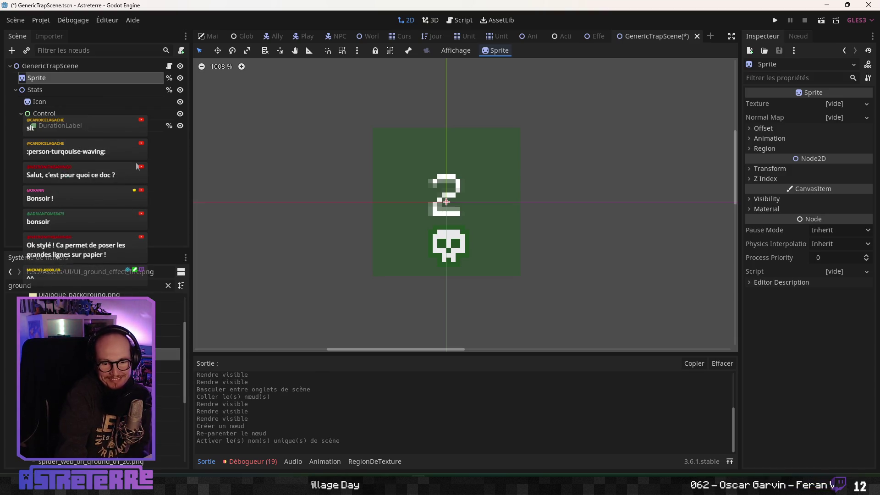
left_click(57, 90)
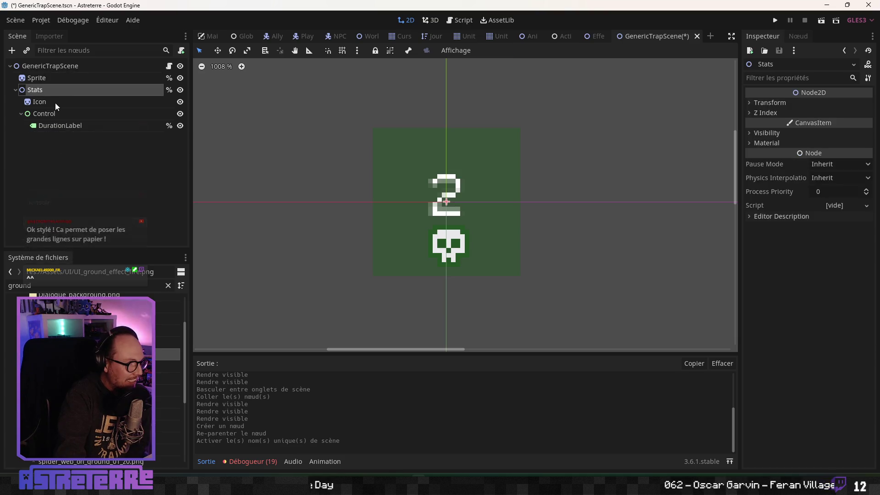
left_click(55, 102)
left_click(54, 113)
left_click(59, 125)
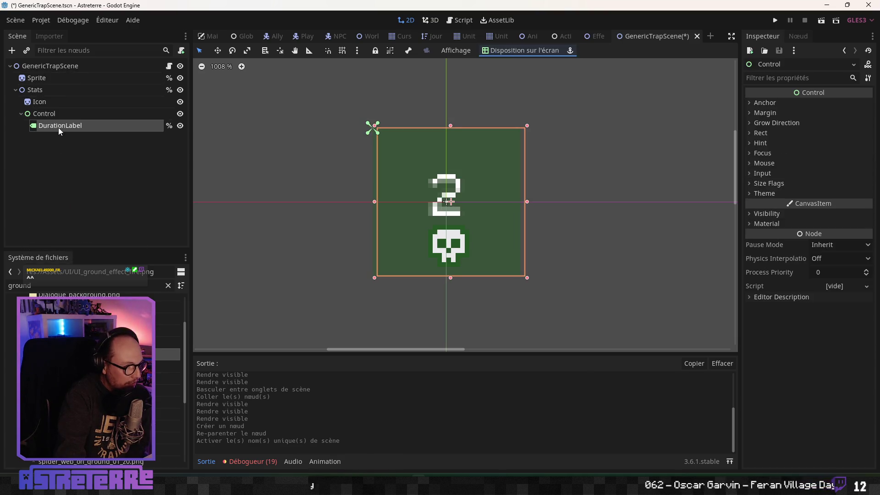
left_click(50, 78)
Step: Compare the Sprite and root nodes, then save GenericTrapScene
left_click(54, 66)
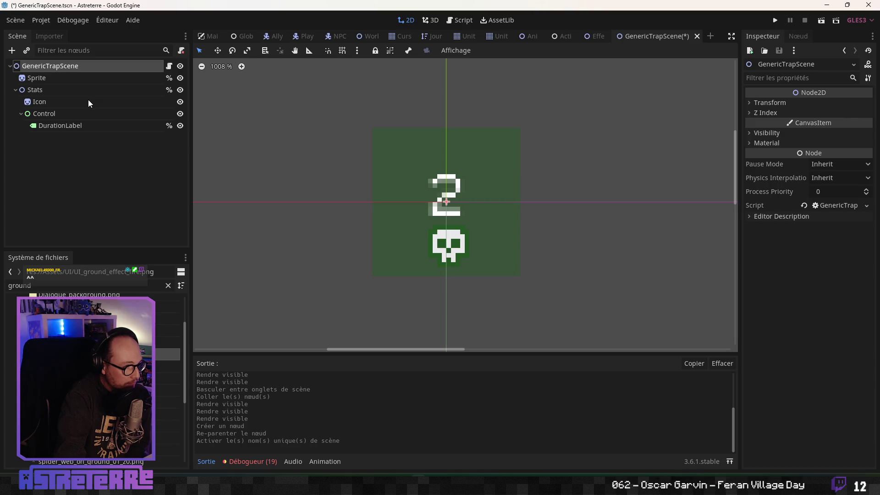
left_click(60, 77)
left_click(64, 67)
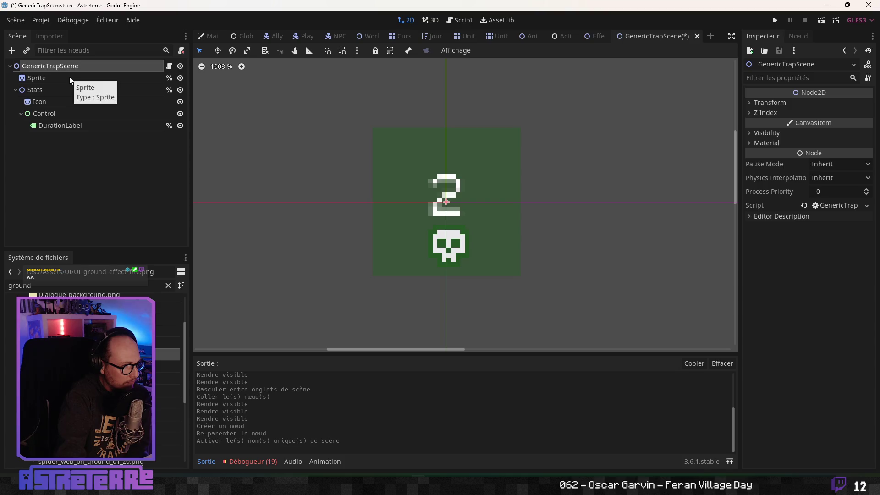
left_click(66, 78)
left_click(72, 67)
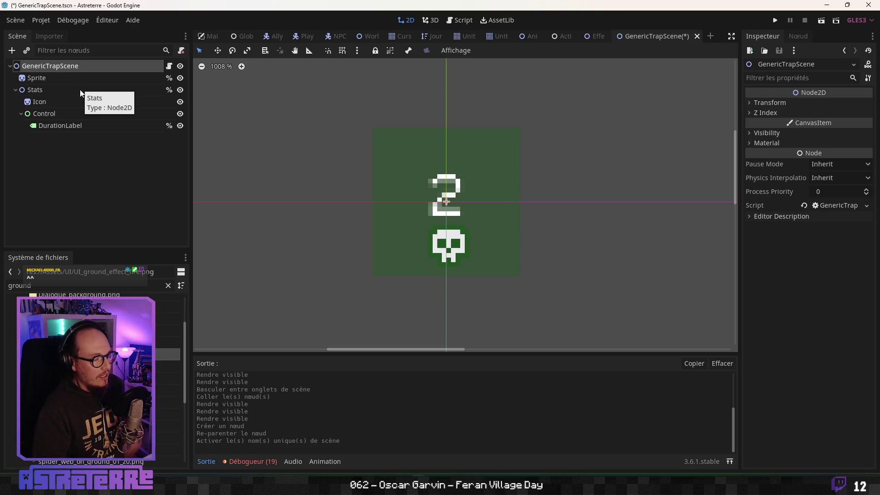
key("ctrl+s")
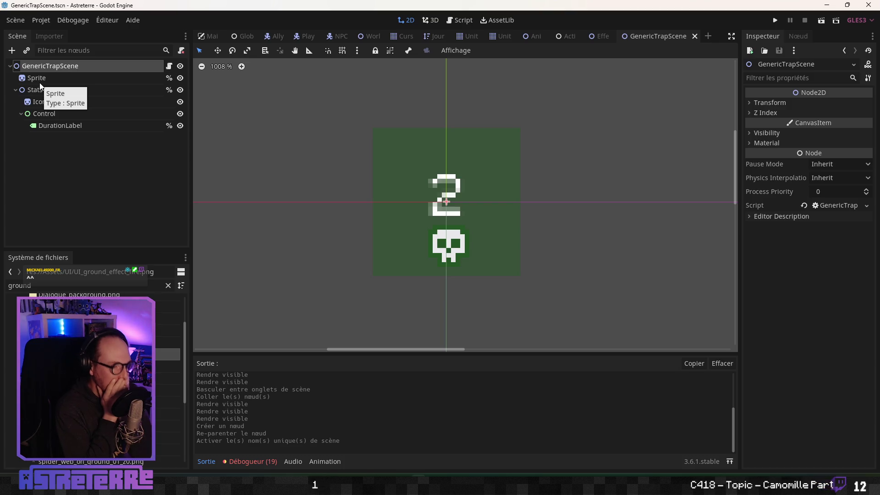
Step: Add an AnimationPlayer child node to GenericTrapScene
right_click(61, 67)
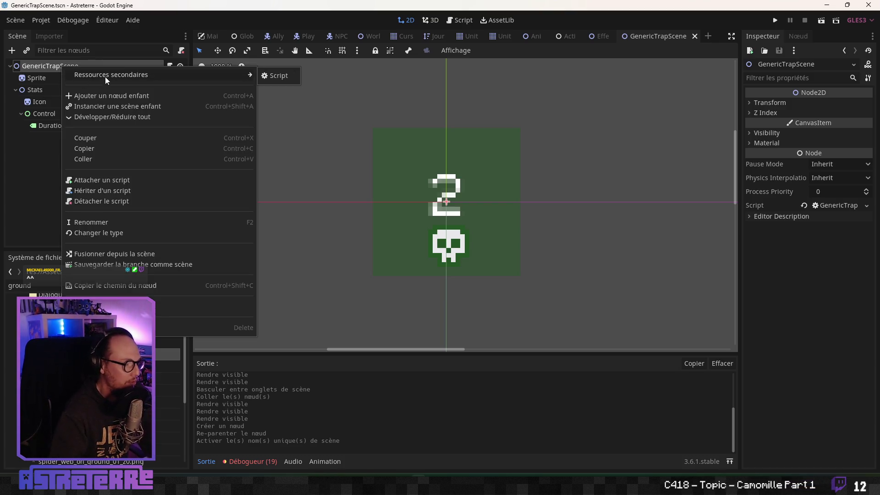
left_click(112, 96)
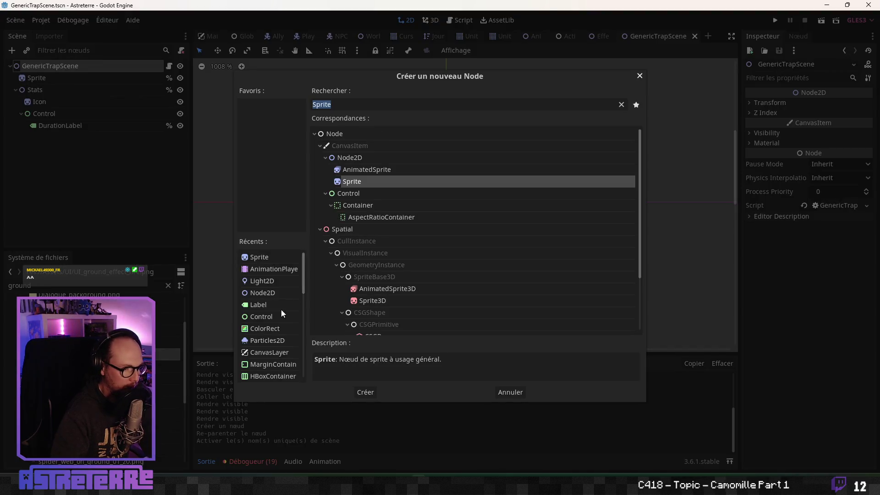
left_click(276, 270)
left_click(366, 393)
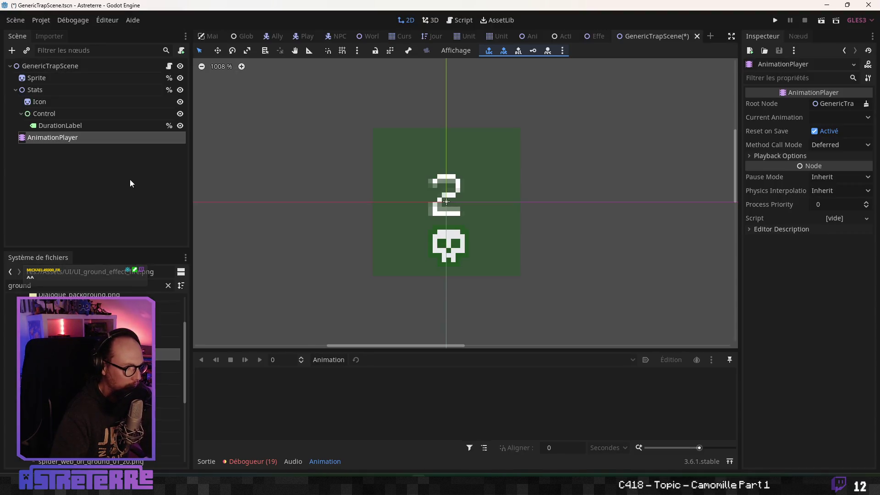
left_click(59, 69)
left_click(64, 138)
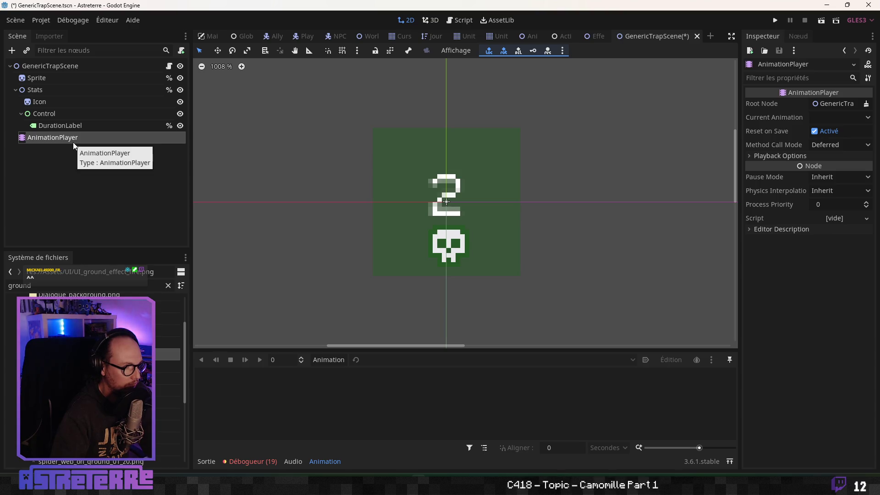
Step: Check DurationLabel's text, then move to the web browser
key("Up")
left_click(81, 138)
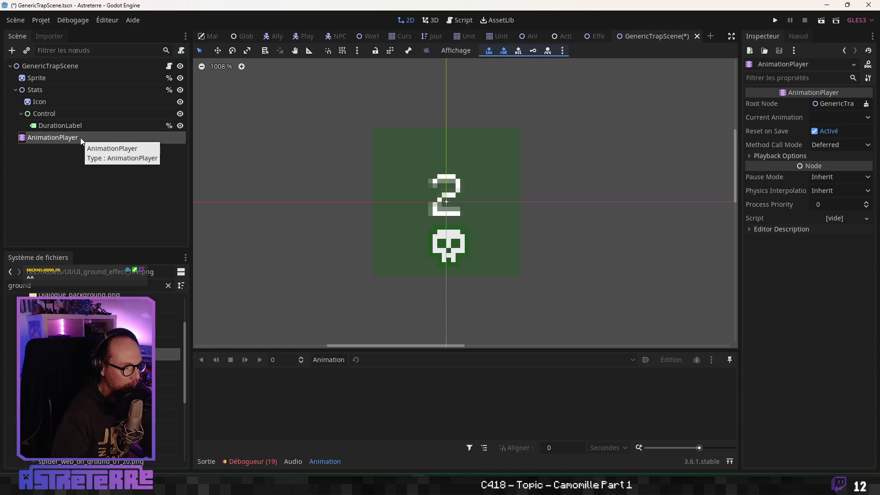
left_click(81, 125)
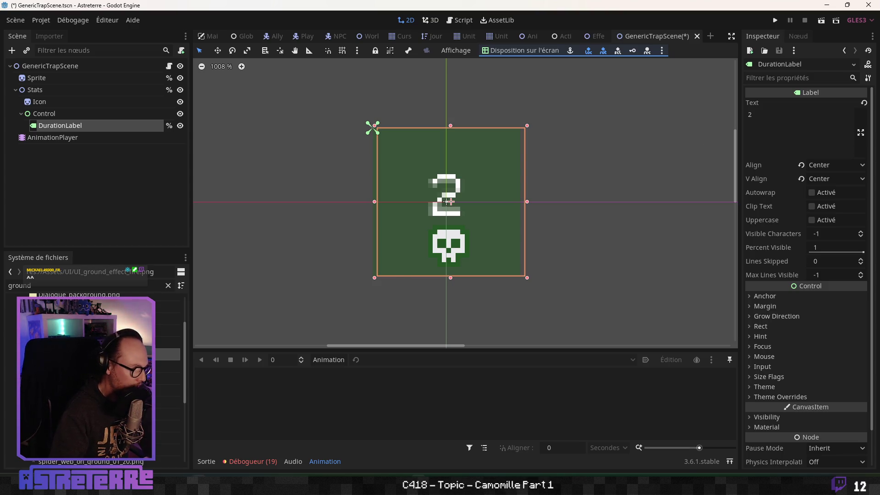
key("alt+Tab")
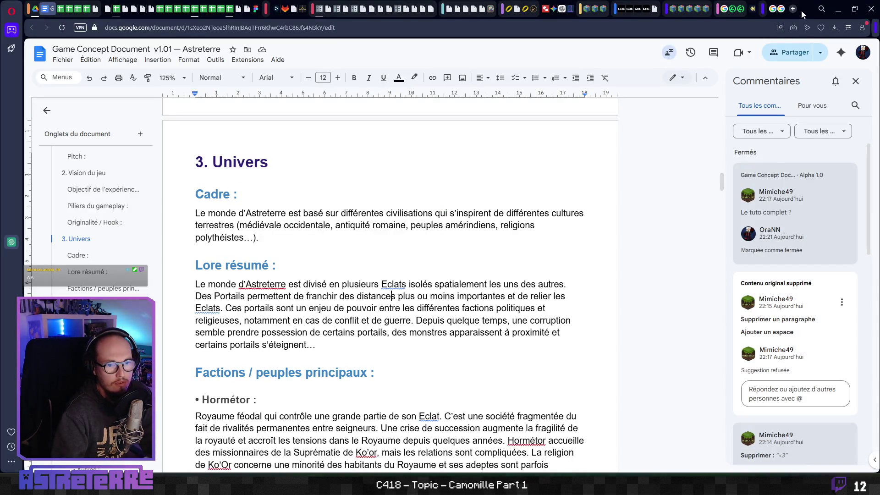
Step: Search Google for 'code ascii infini' and select the ∞ symbol in the answer
left_click(794, 9)
type("code")
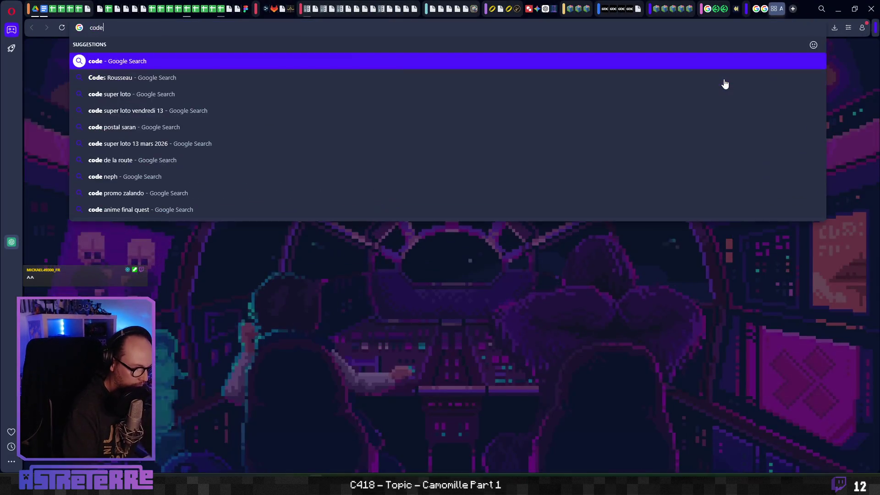
type(" ascii infini")
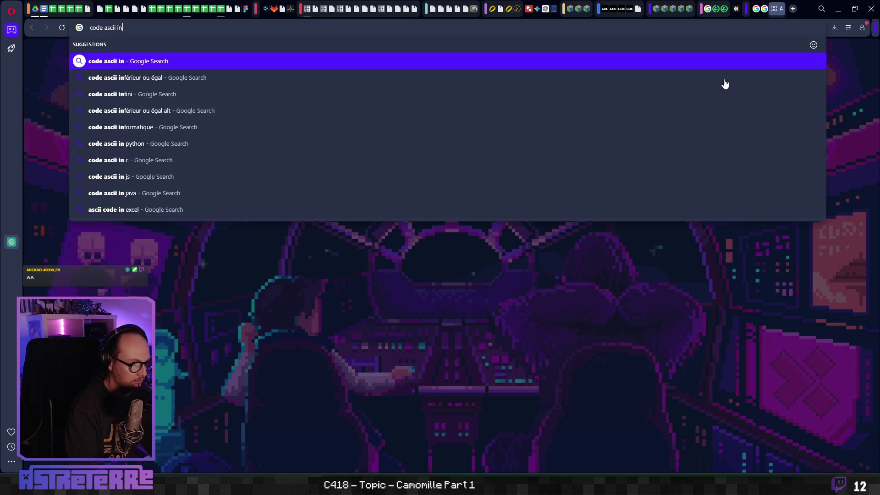
key("Return")
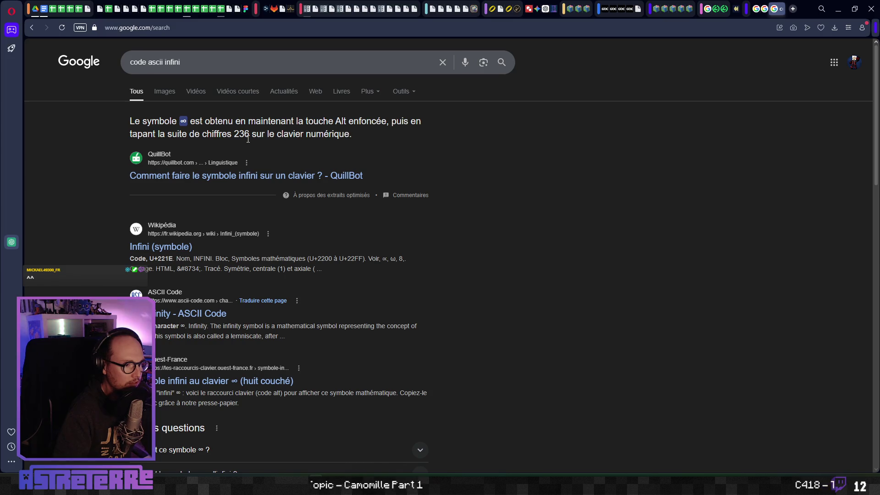
double_click(184, 123)
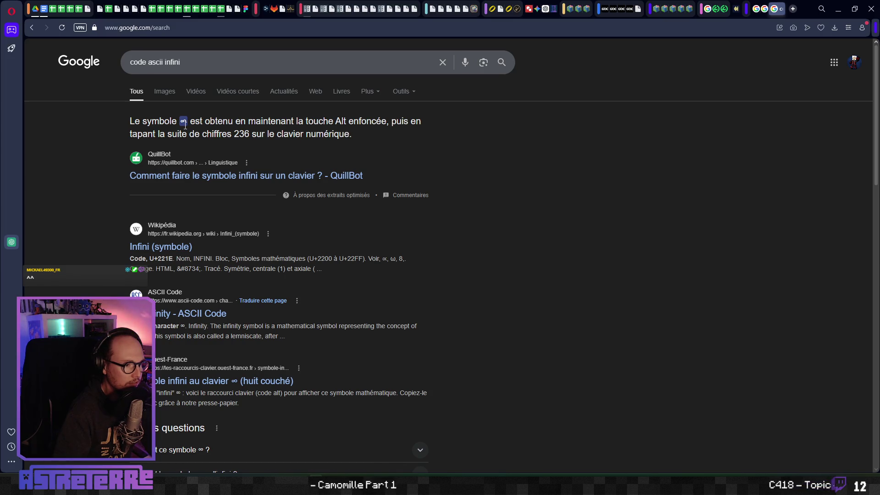
key("alt+Tab")
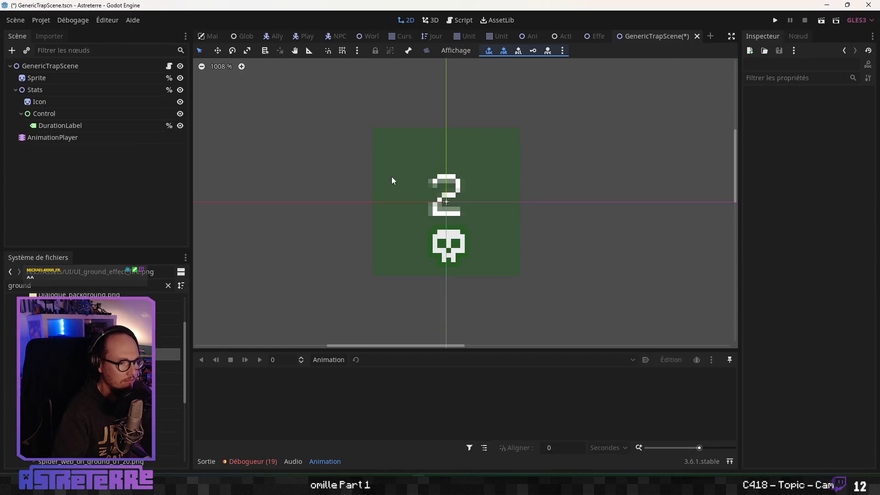
Step: Paste the U+221E code from the search results into DurationLabel's Text, then undo it back to 2
left_click(377, 180)
left_click(803, 143)
key("ctrl+a")
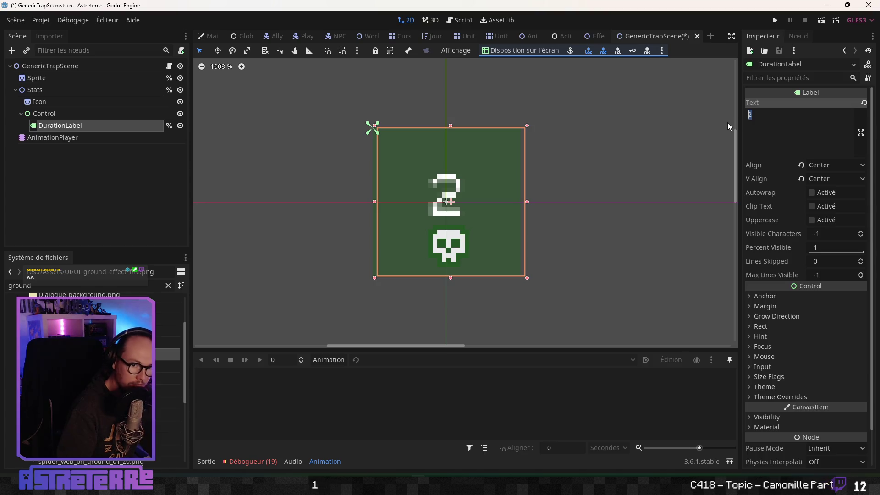
left_click(772, 118)
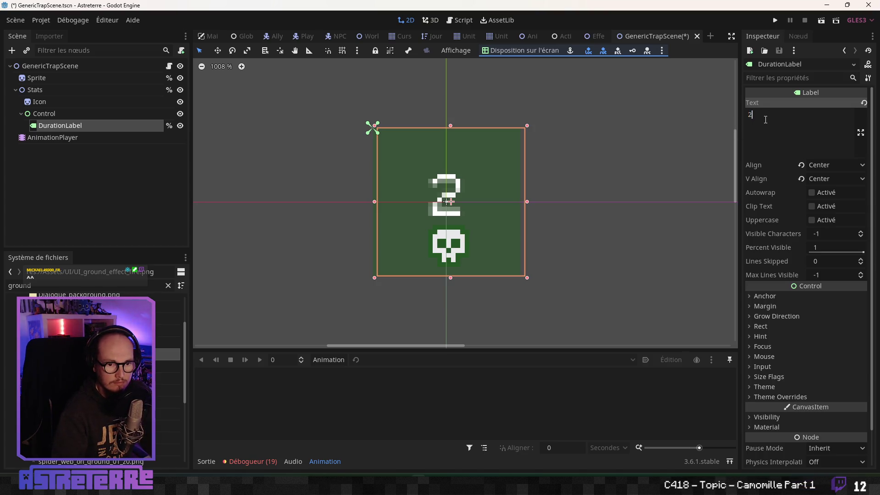
key("alt+Tab")
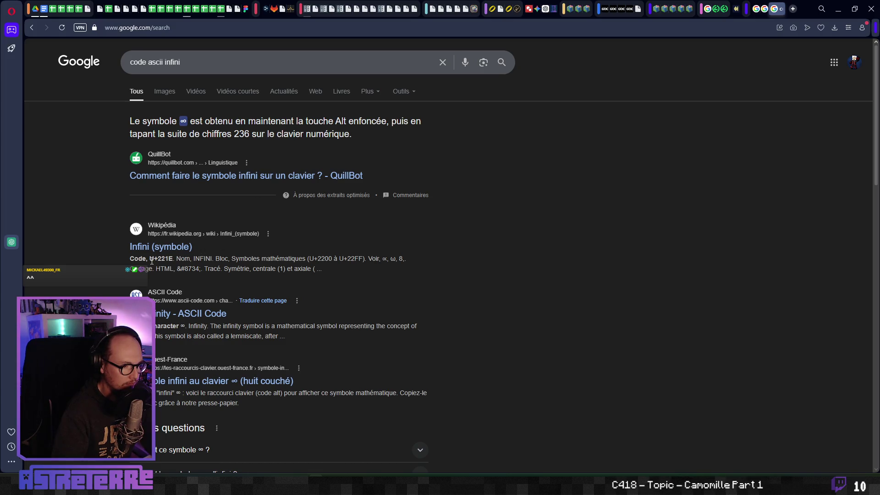
key("ctrl+c")
key("alt+Tab")
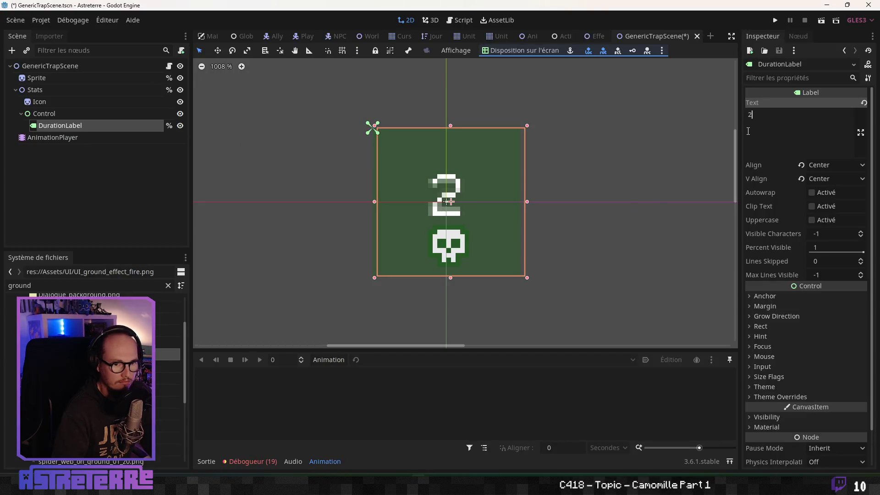
key("ctrl+a")
key("ctrl+v")
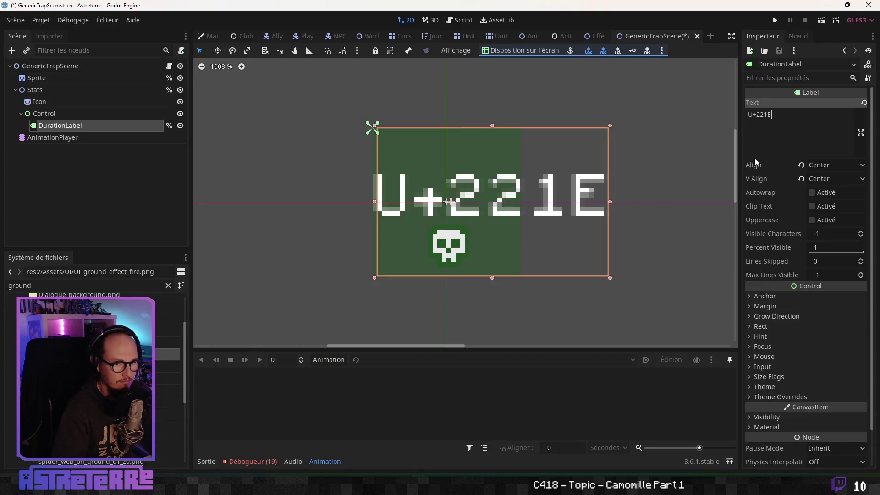
key("ctrl+z")
Step: Back in the Google results, select the word 'infini' in the search query
key("alt+Tab")
left_click(266, 274)
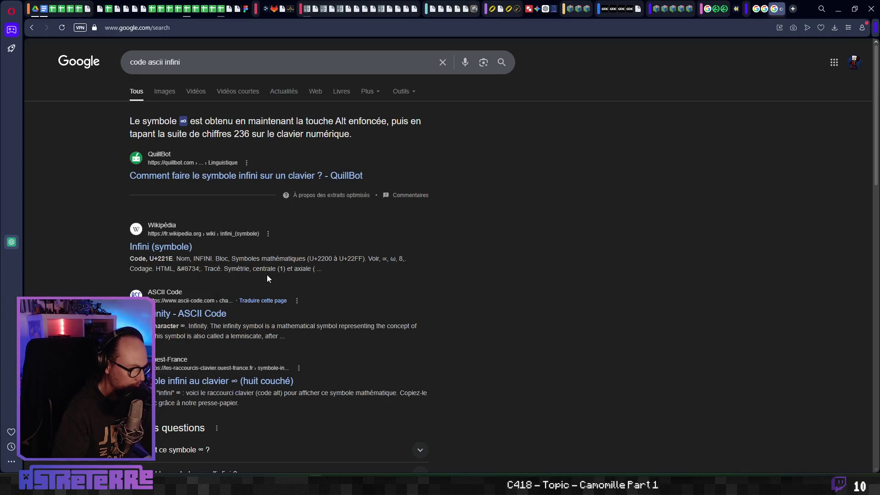
scroll(285, 271, "down", 2)
scroll(275, 277, "up", 2)
double_click(173, 62)
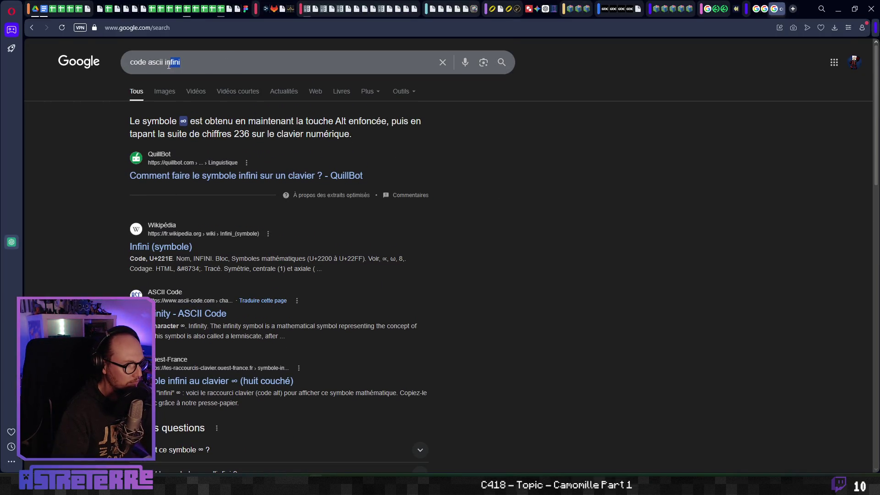
Step: Replace the query with 'caractère infini dans label text godot' and search
double_click(156, 62)
key("BackSpace")
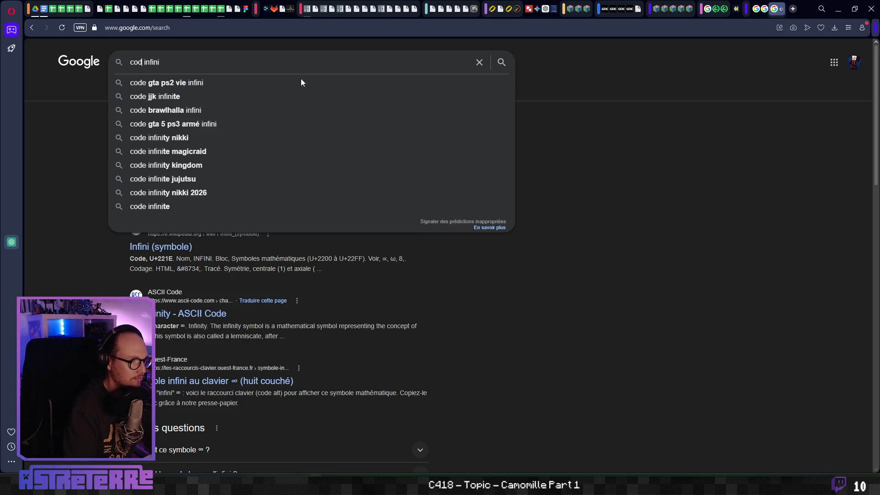
key("BackSpace")
key("BackSpace")
key("BackSpace")
type("caractère")
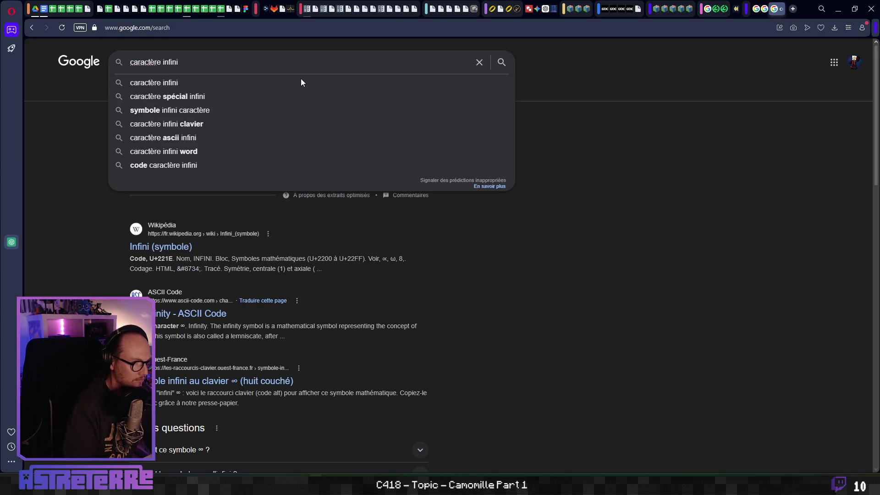
type(" infini dans label text")
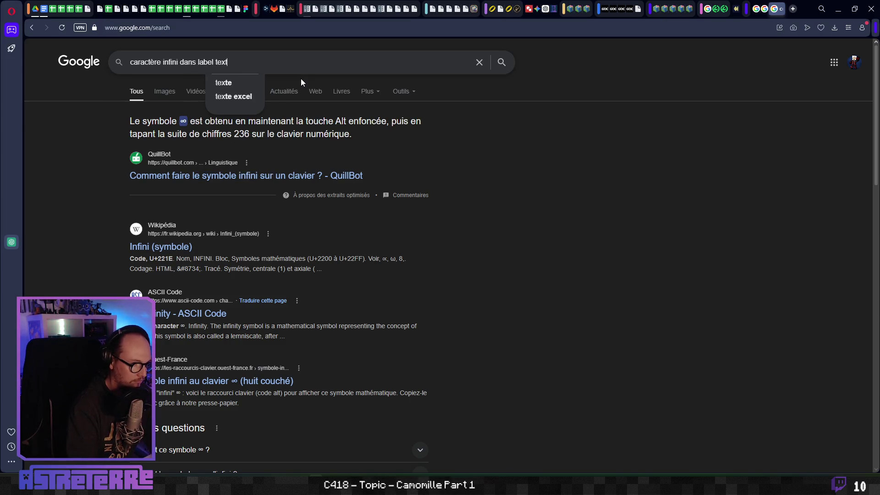
type(" godot")
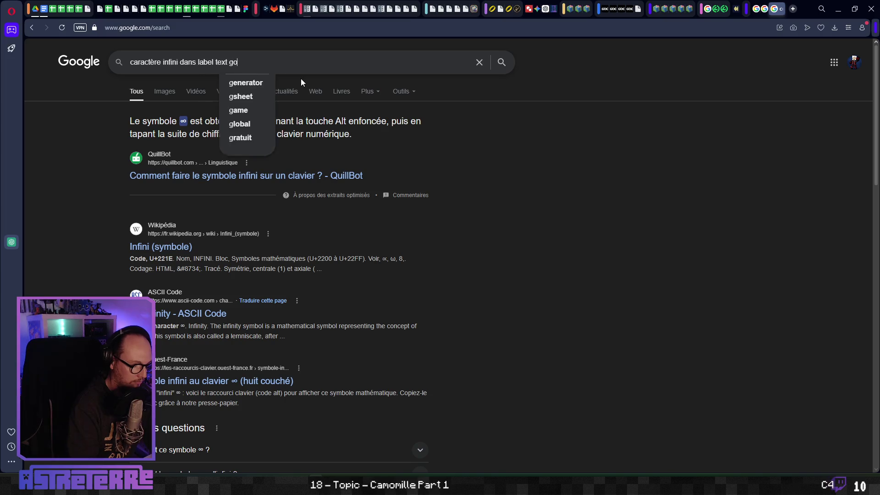
key("Return")
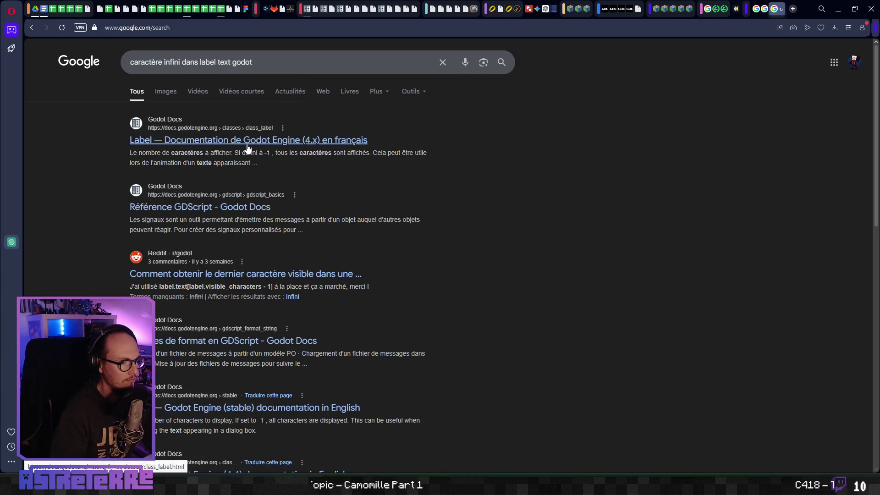
Step: Add '3.6' to the query, search again, and look over the Godot Docs results
left_click(283, 62)
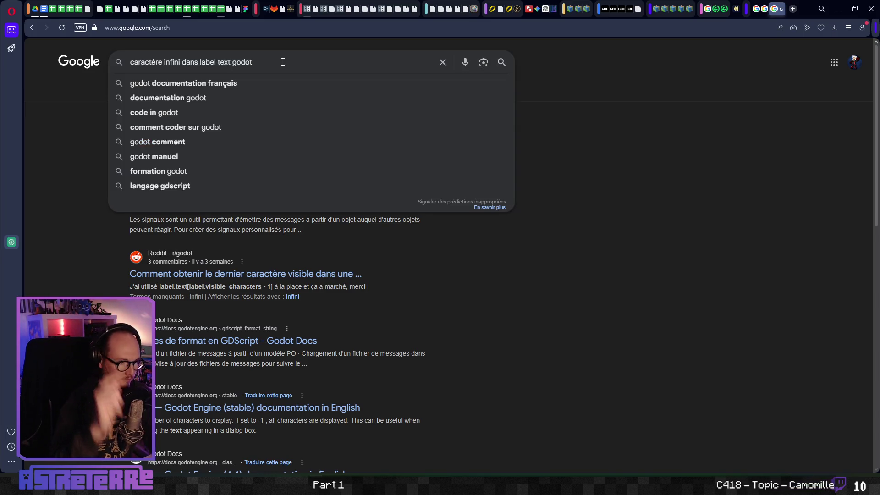
type(" 3.6")
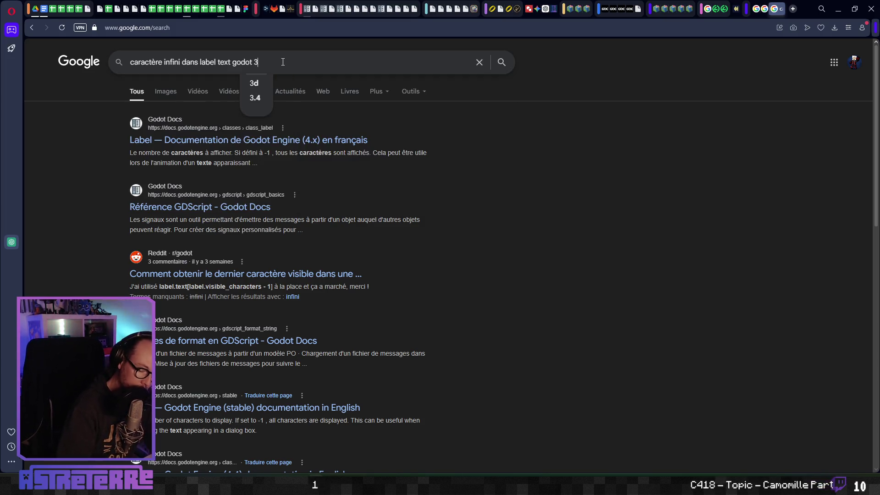
key("Return")
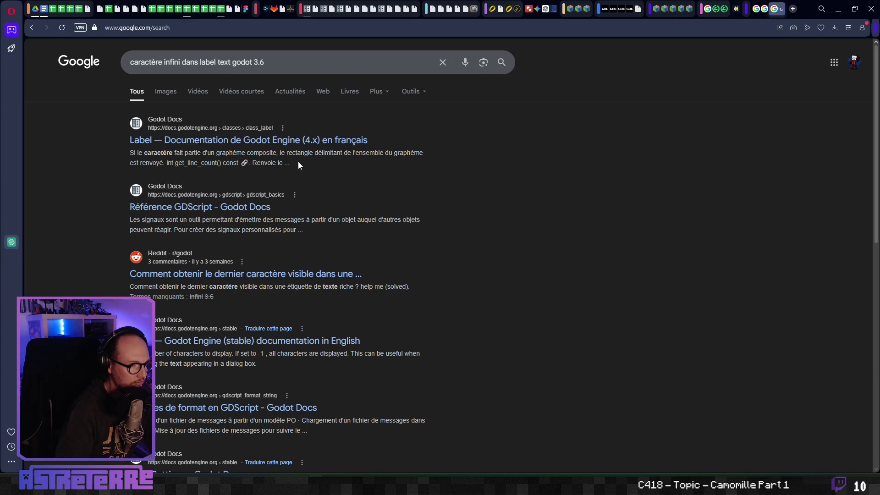
scroll(297, 162, "down", 3)
scroll(296, 163, "up", 3)
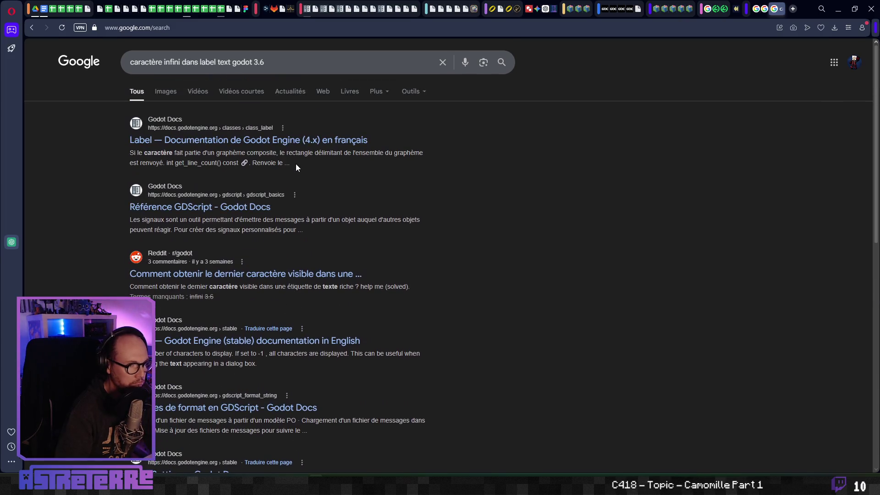
left_click(536, 10)
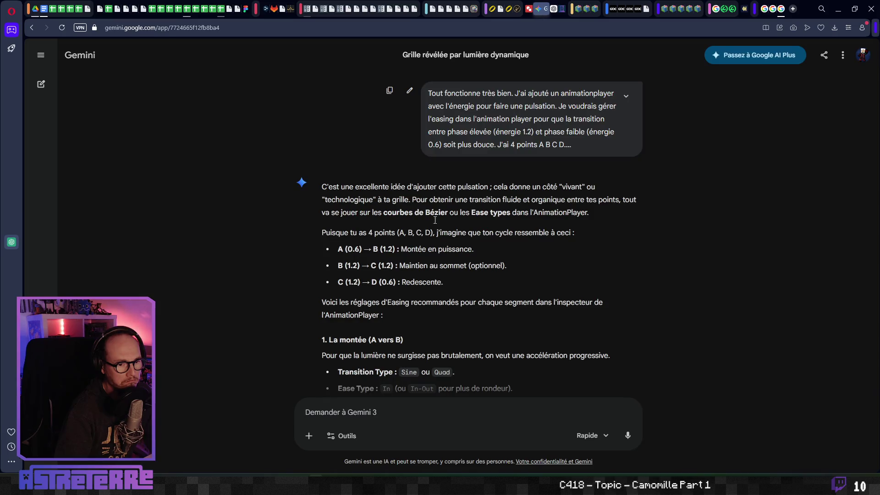
Step: Start a new Gemini chat and type 'dans godot 3.6, dans le texte d'un noeud label,'
left_click(41, 84)
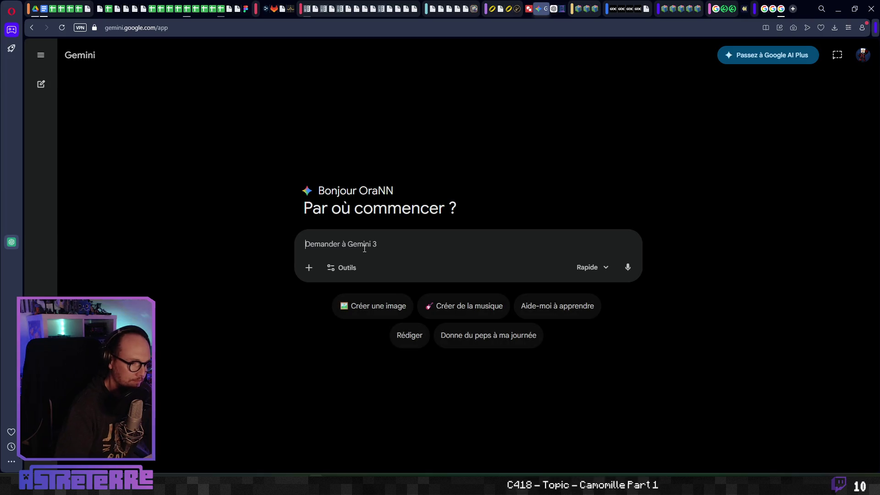
type("dans godot 3.6")
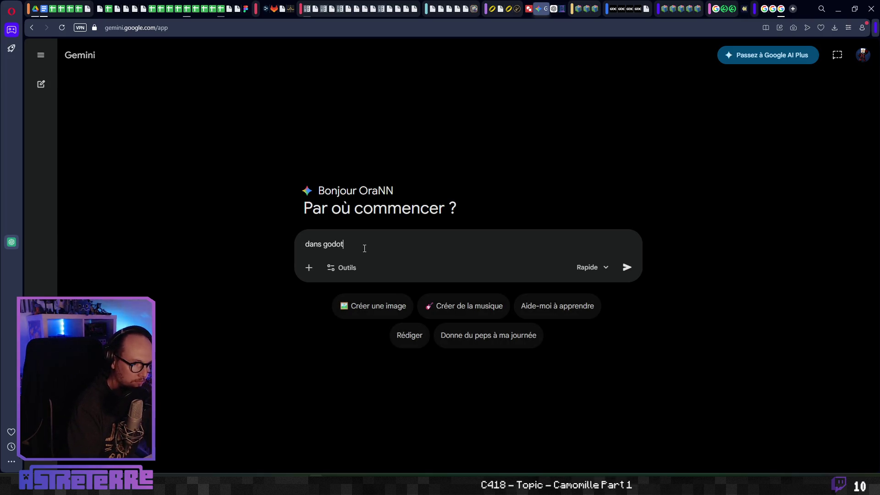
type(", dans le t")
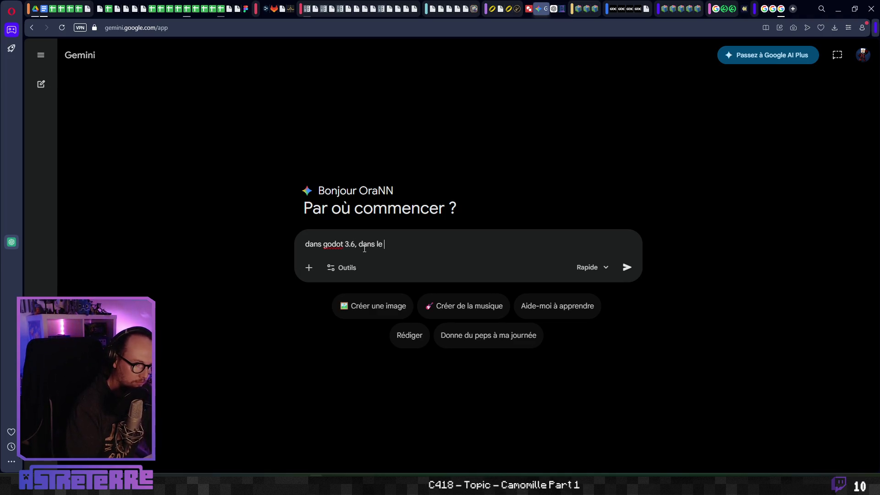
type("ext d'un noeud la")
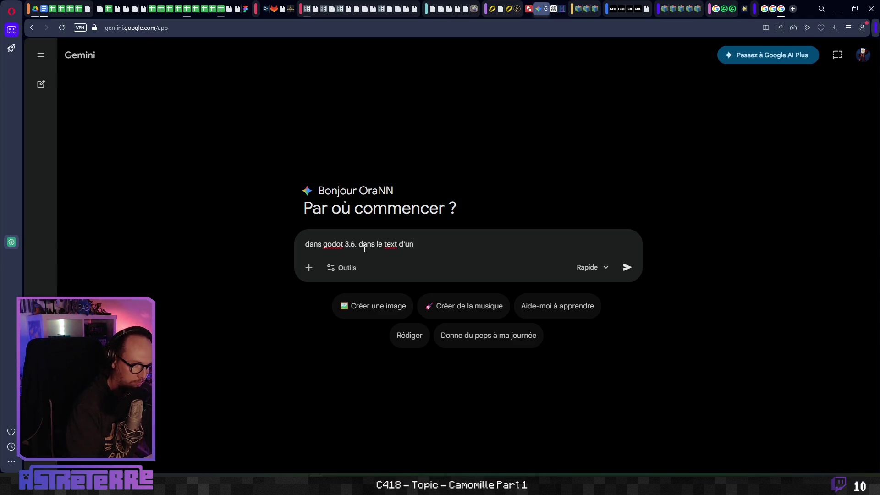
type("bel,")
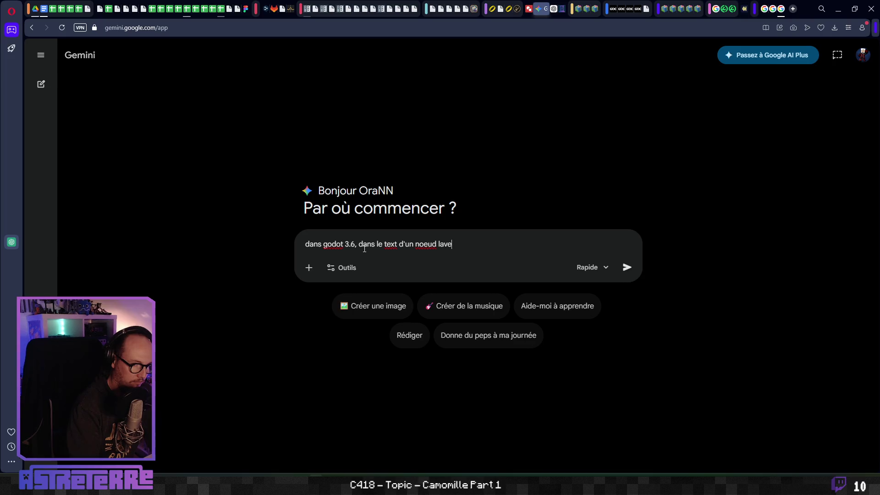
left_click(397, 243)
type("e")
left_click(496, 246)
Step: Finish the question with 'peut-on afficher le symbole infini ?' and send it
type("peut-(")
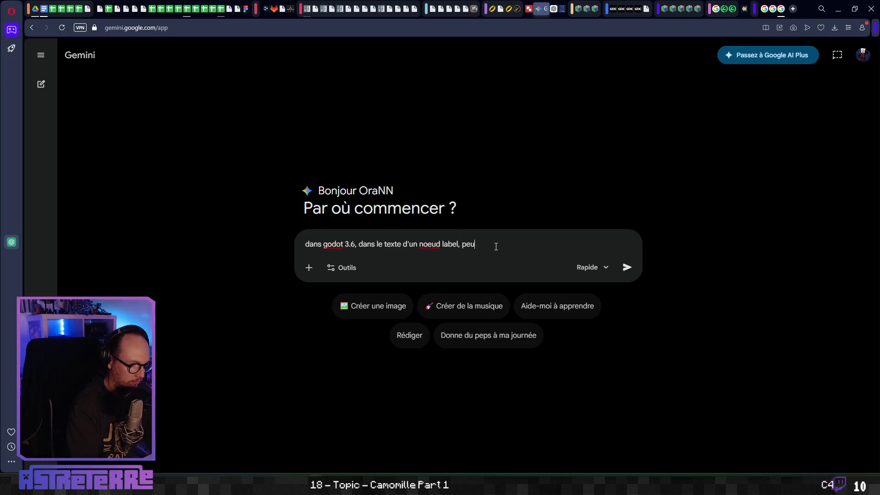
key("BackSpace")
type("on afficher le symlb")
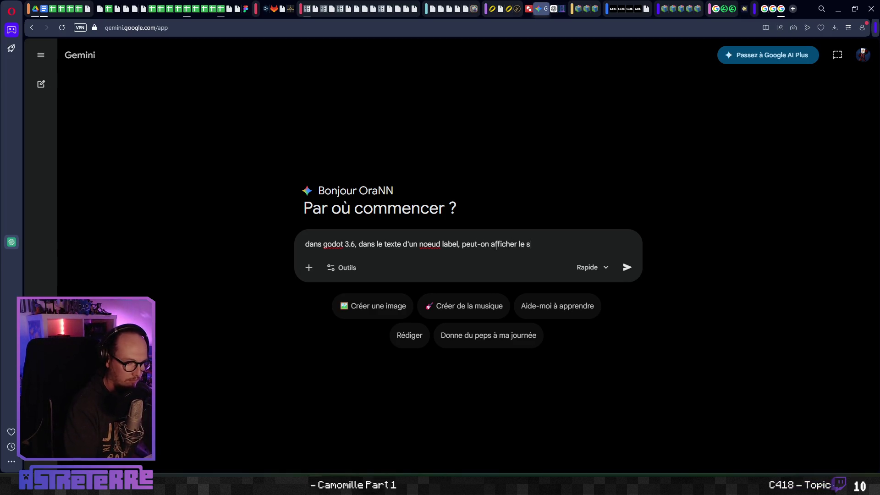
key("BackSpace")
key("BackSpace")
type("bole ")
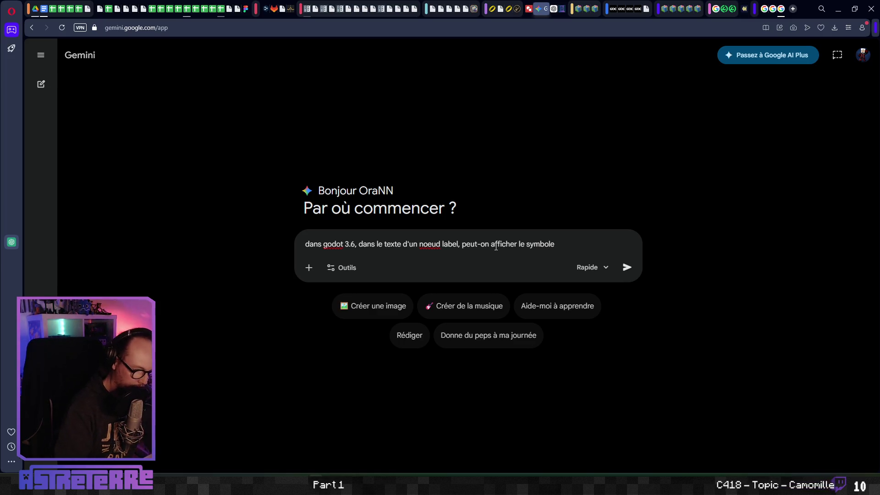
type("ÿ")
key("BackSpace")
type("inf")
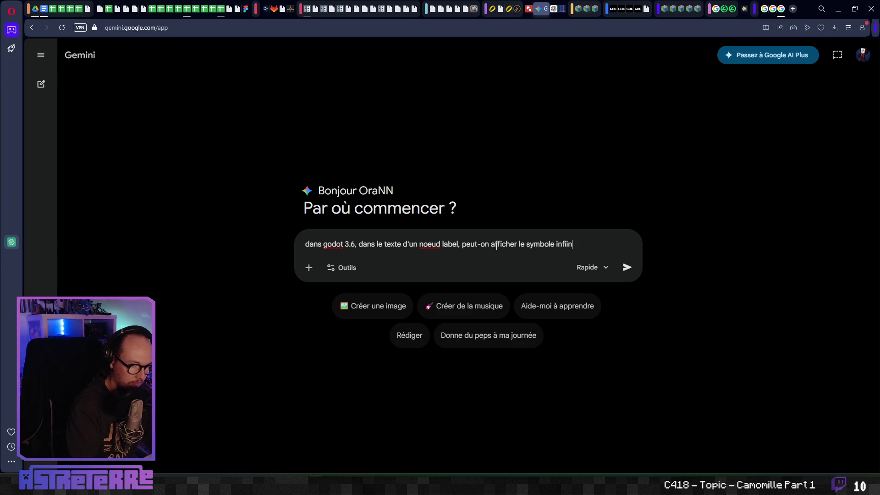
type("i")
type("ni ?")
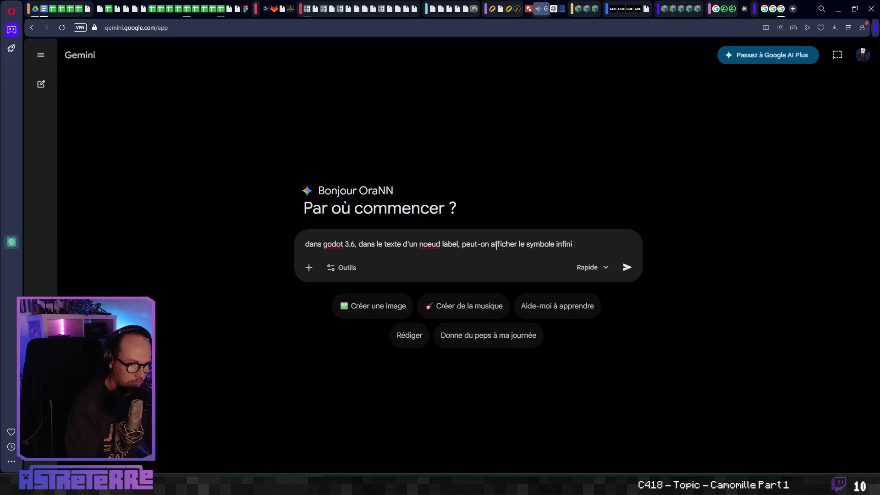
key("Return")
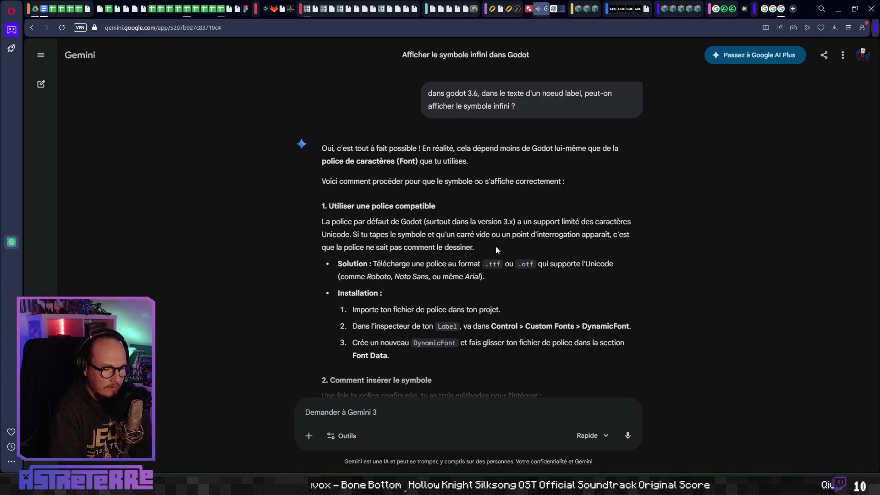
Step: Scroll down Gemini's answer and copy the ∞ symbol from it
scroll(541, 284, "down", 1)
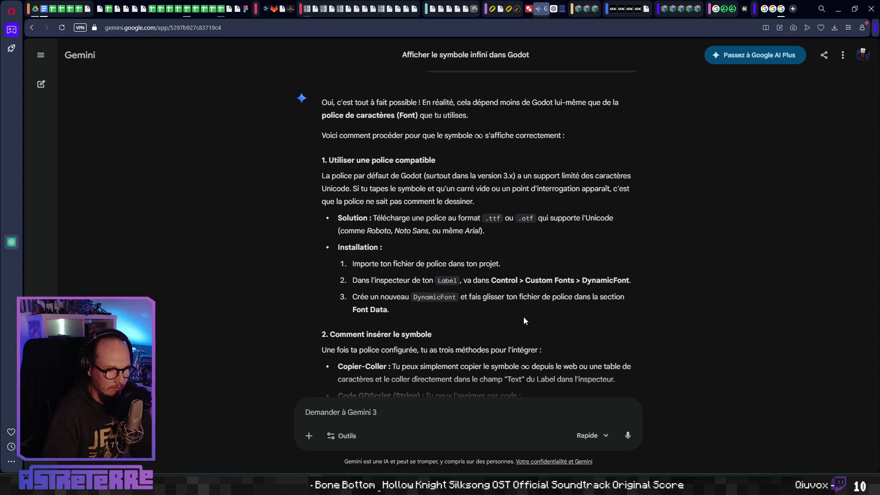
scroll(525, 320, "down", 1)
scroll(461, 302, "down", 1)
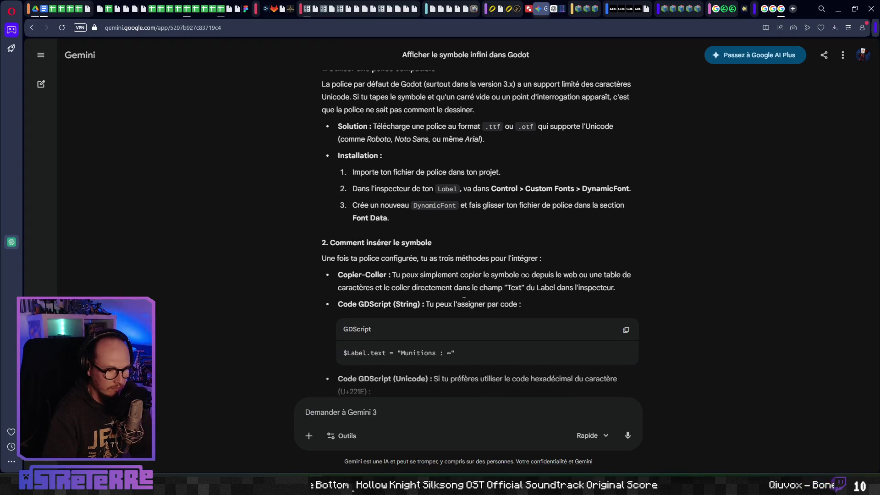
scroll(463, 300, "down", 1)
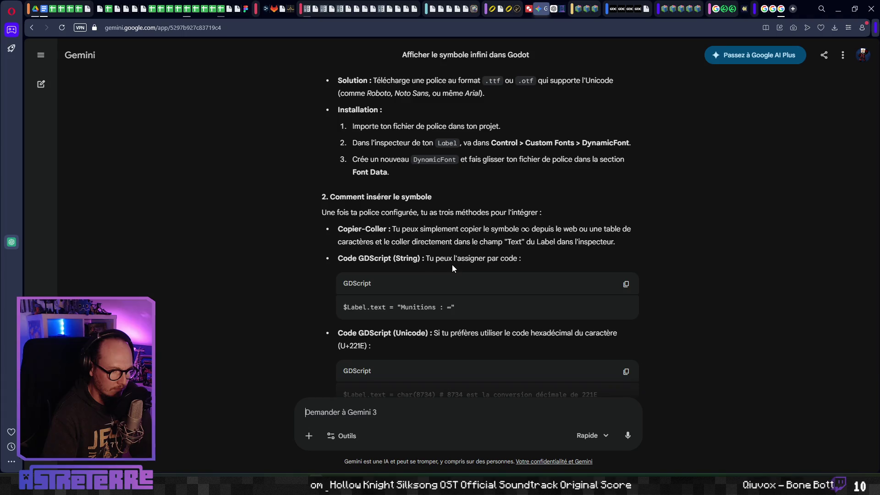
left_click_drag(528, 227, 529, 228)
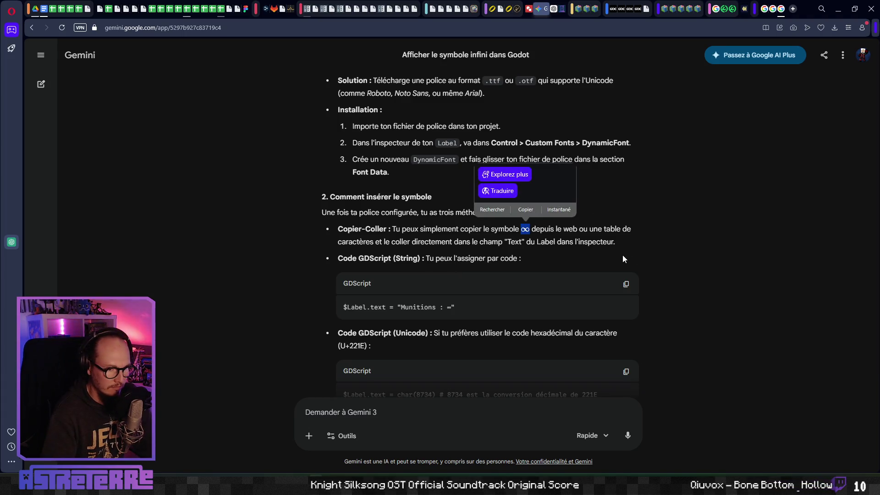
key("ctrl+c")
key("alt+Tab")
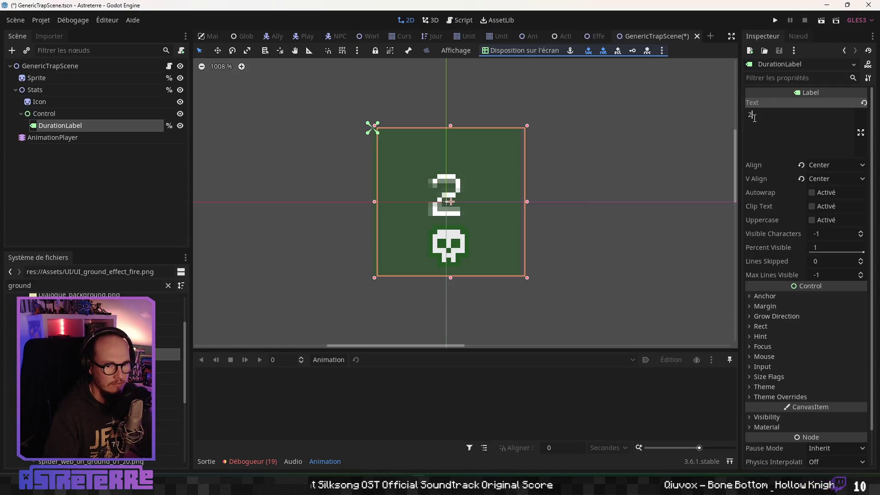
Step: Paste the copied symbol into DurationLabel's Text, which now shows literal $\infty$ instead of 2
key("ctrl+v")
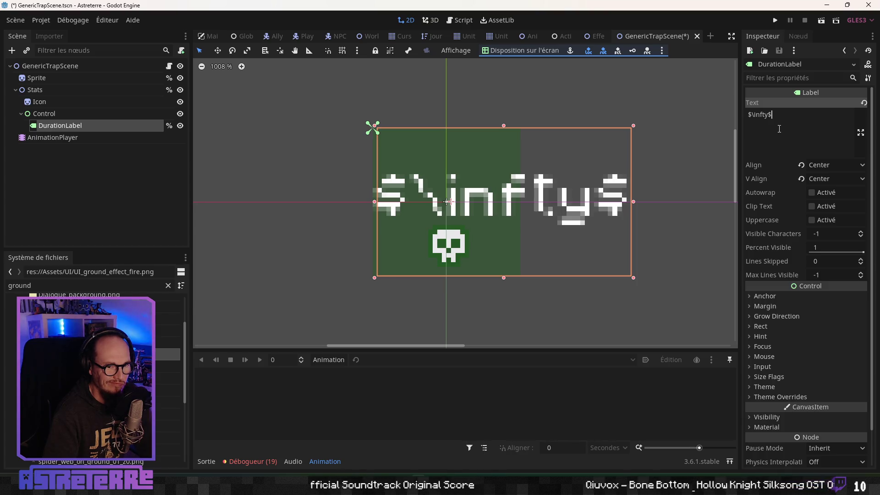
key("ctrl+a")
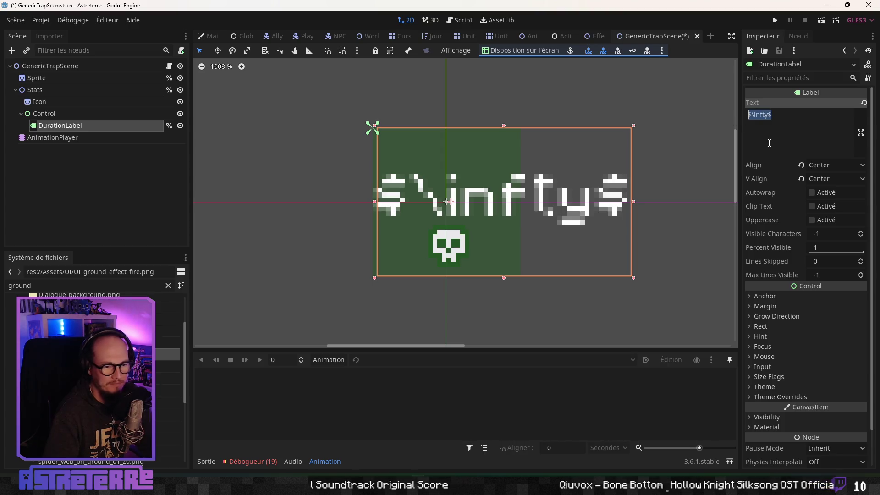
key("alt+Tab")
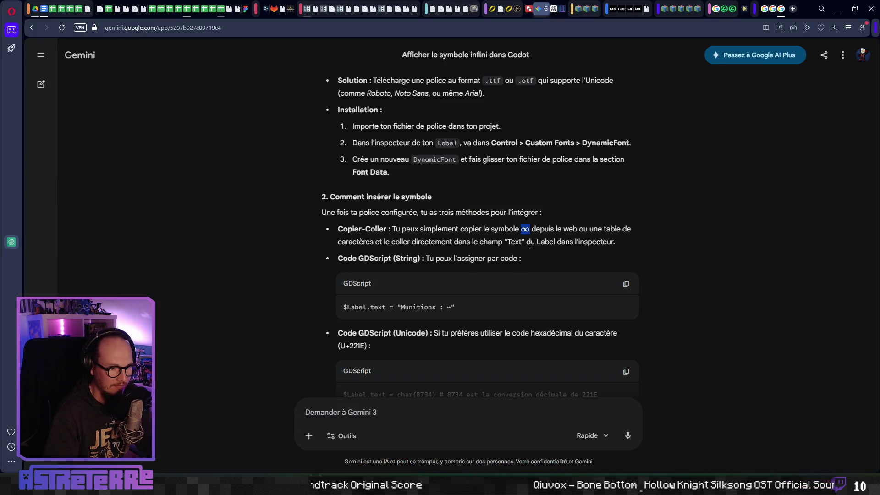
Step: Read the rest of Gemini's answer, including its GDScript ∞ line and UTF-8 font tips
scroll(532, 246, "down", 1)
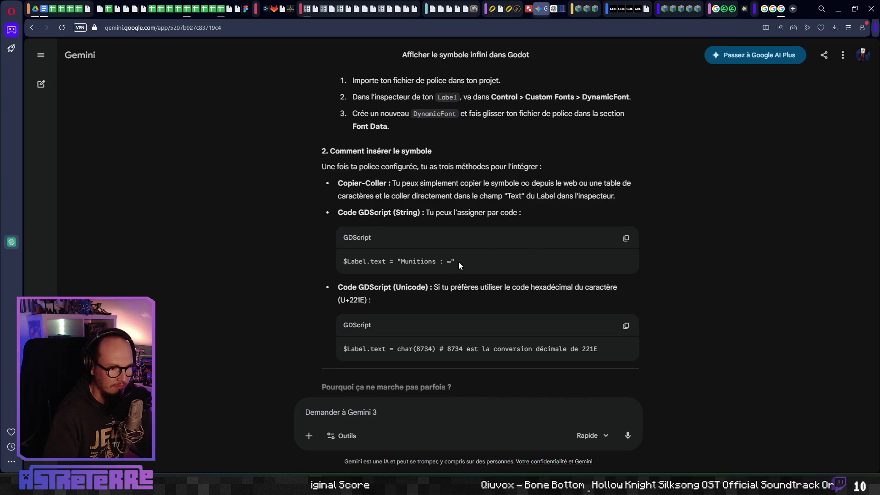
scroll(388, 276, "down", 1)
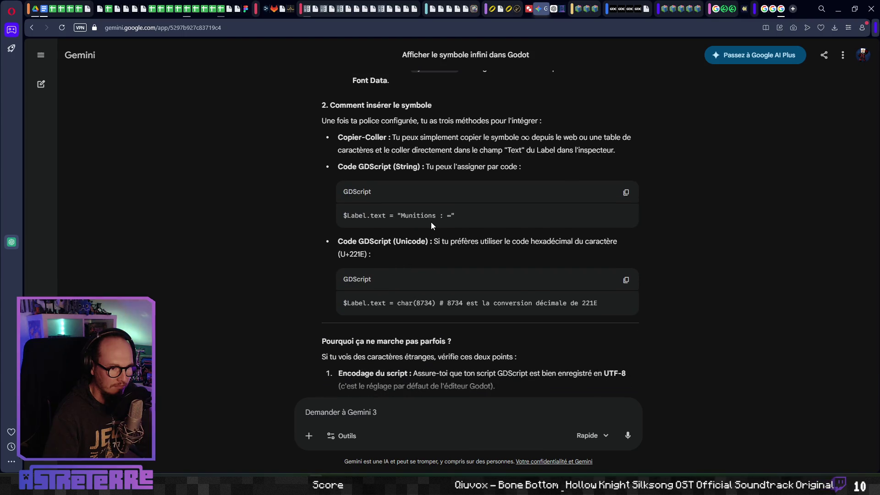
left_click_drag(451, 215, 362, 214)
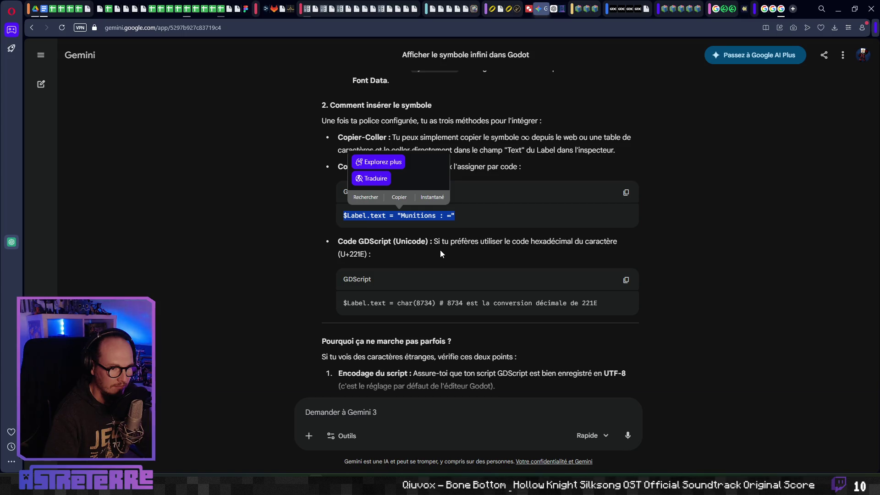
scroll(440, 253, "down", 1)
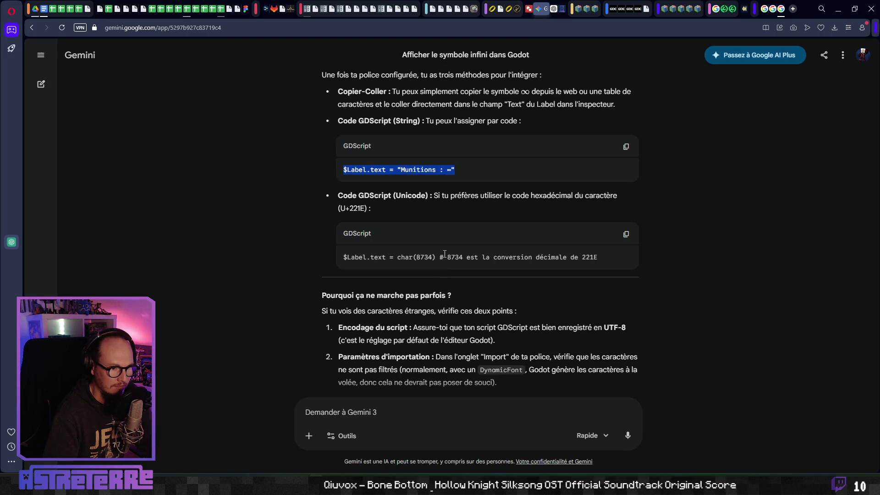
left_click(445, 254)
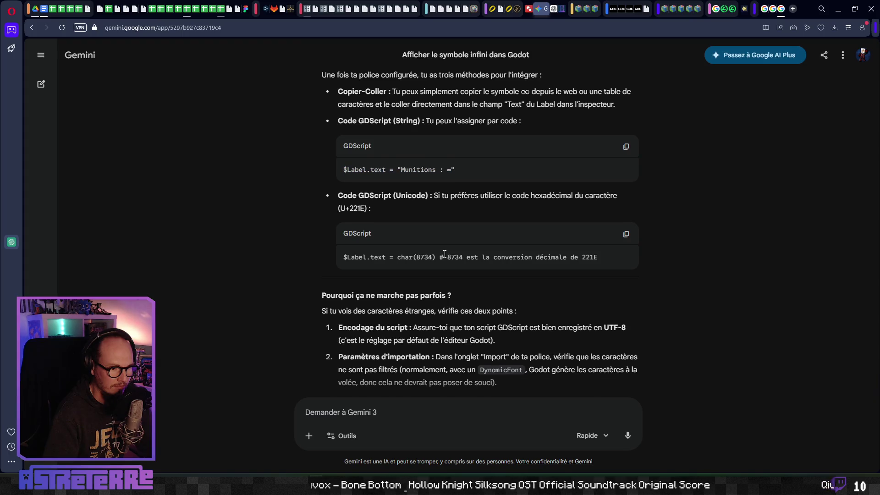
scroll(440, 266, "down", 2)
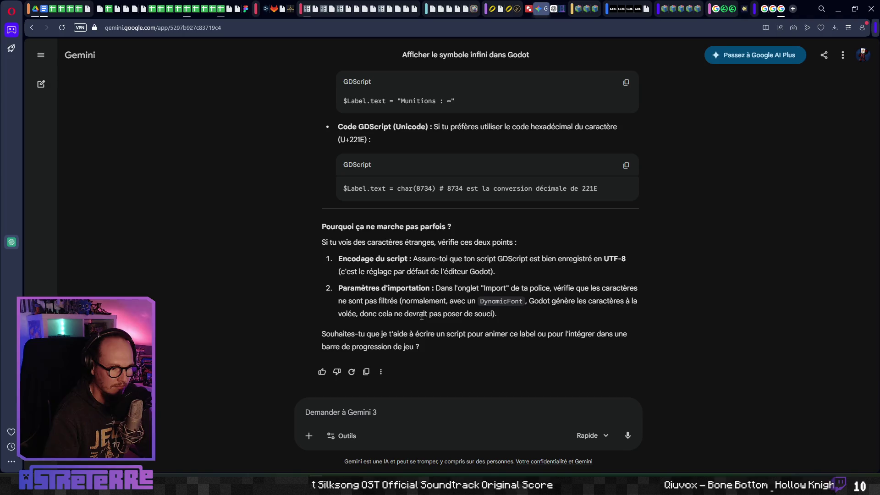
key("alt+Tab")
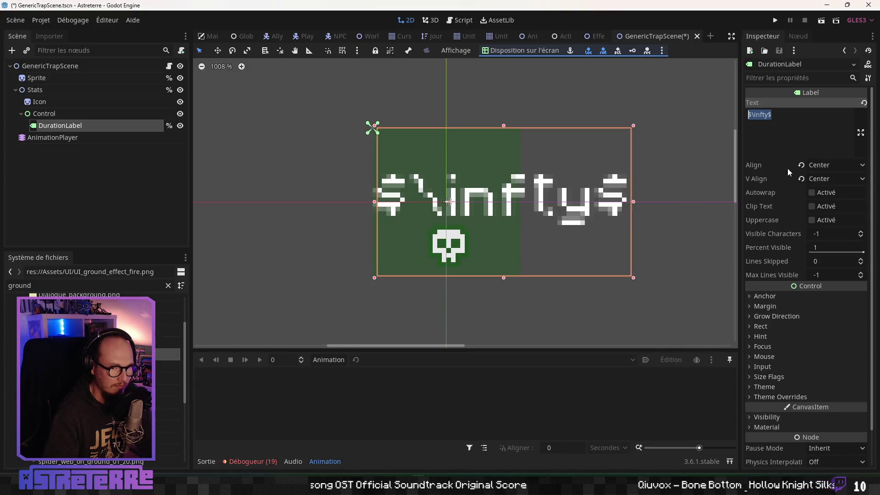
Step: Replace DurationLabel's $\infty$ text with 'x', recheck the label, then select AnimationPlayer
left_click_drag(786, 134, 726, 117)
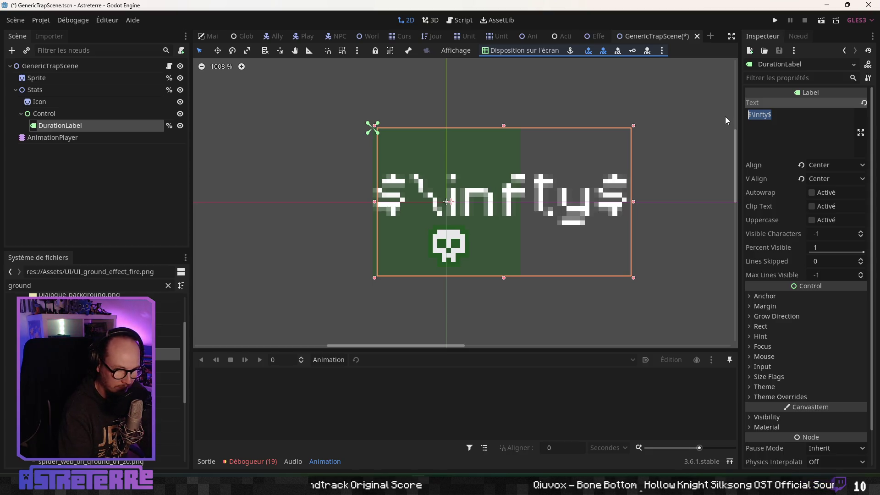
type("x")
left_click(570, 133)
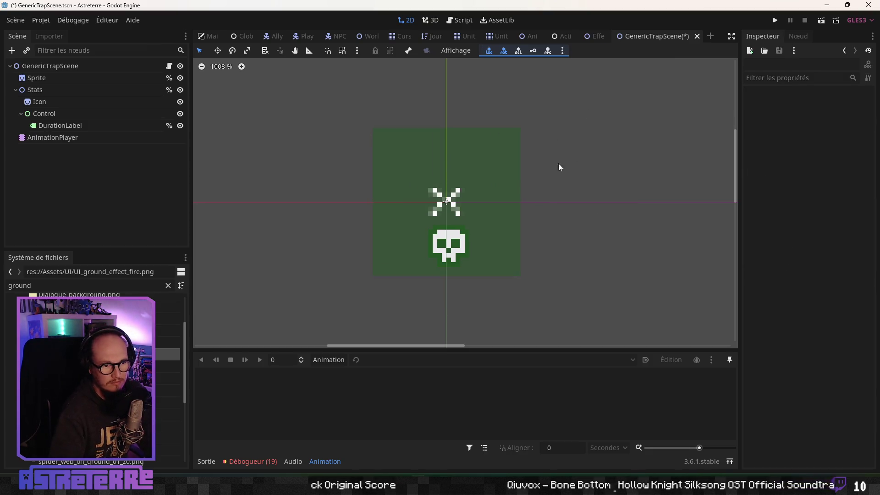
left_click(68, 126)
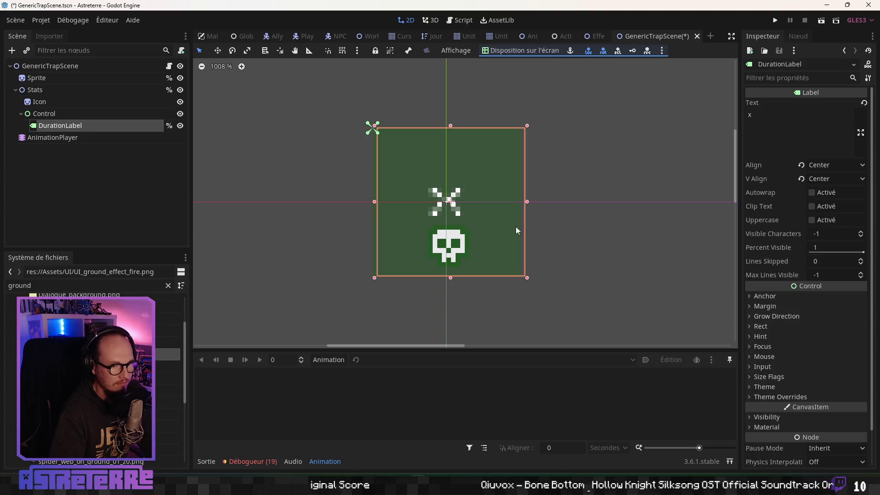
scroll(552, 257, "down", 10)
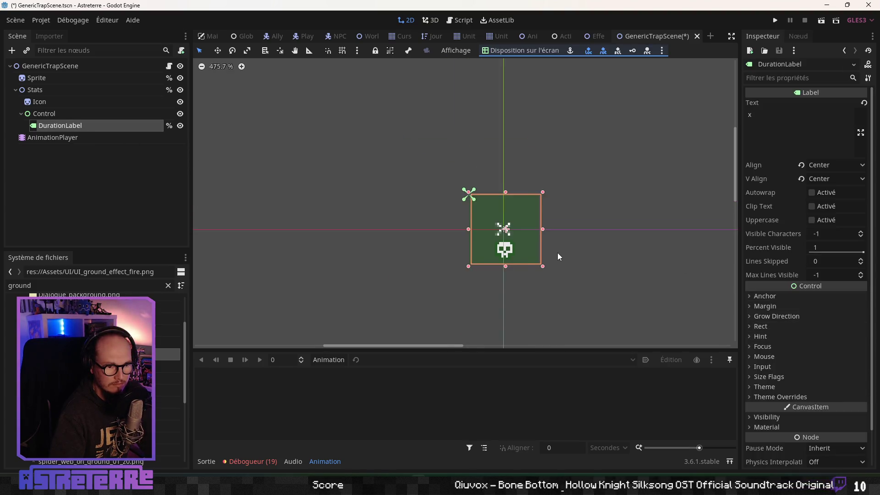
scroll(547, 241, "up", 4)
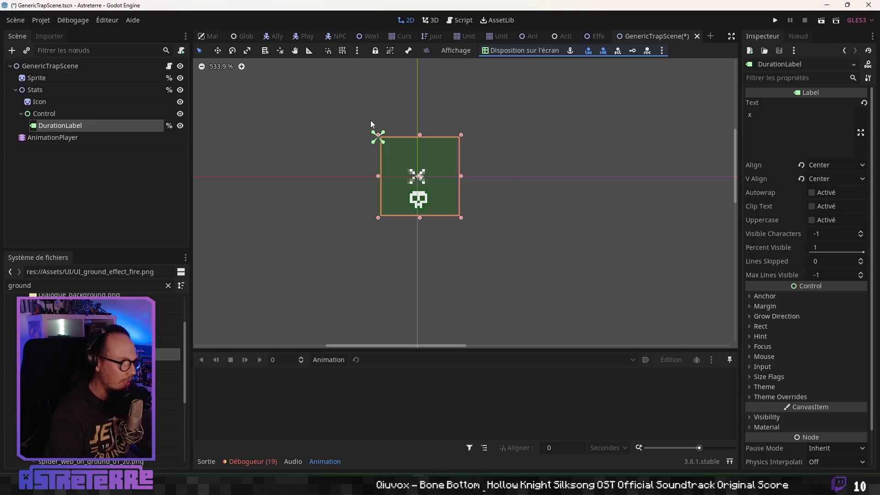
left_click(84, 138)
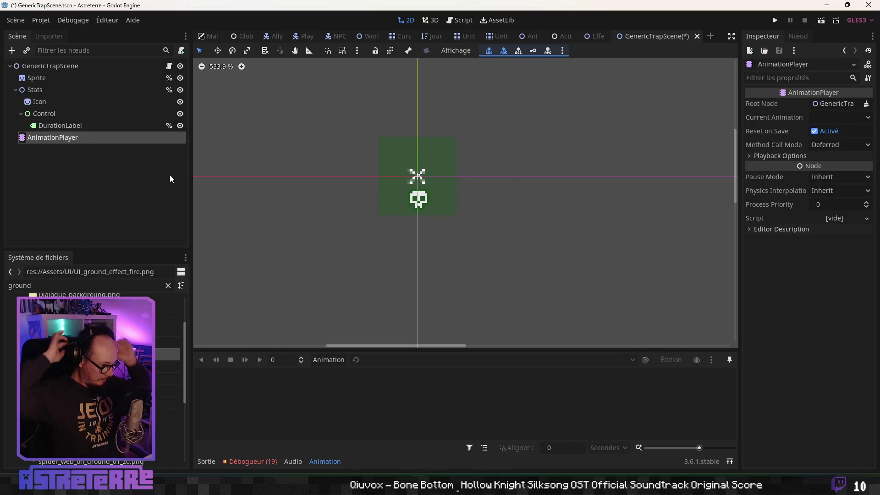
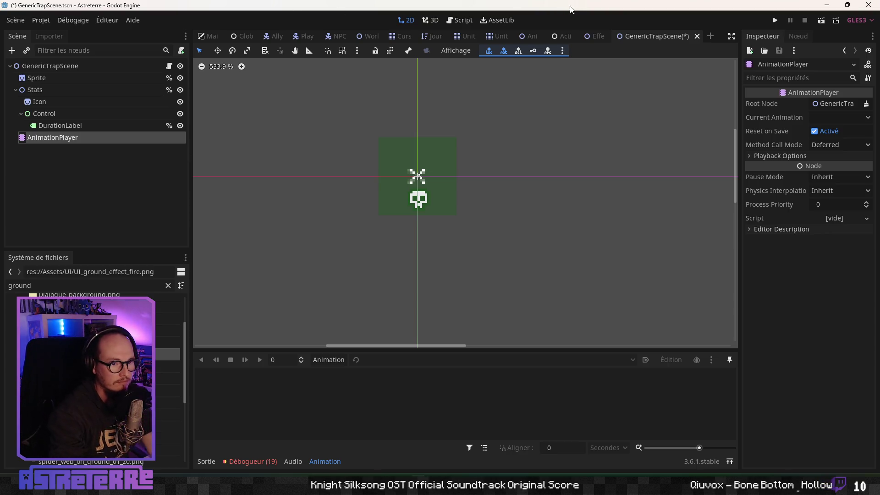
Step: Inspect EffectTilePreset's Light2D, StartAnimationPlayer and AnimationPlayer frame and texture_scale animations
left_click(594, 36)
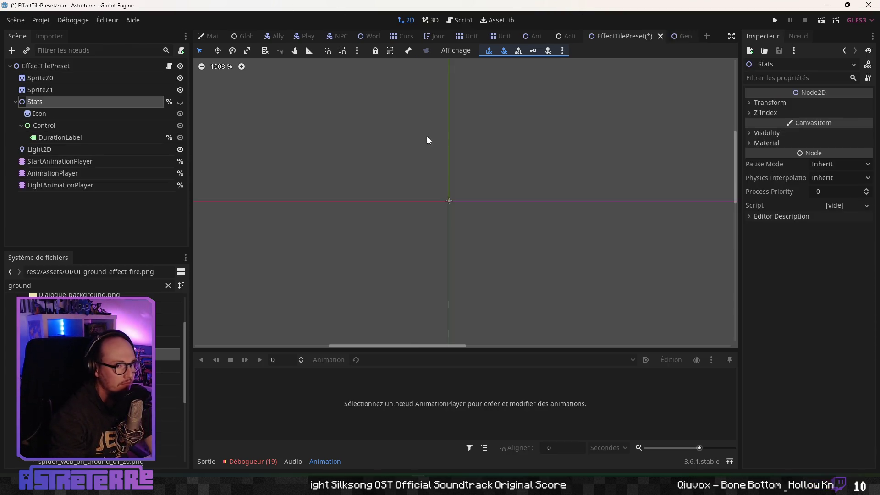
left_click(45, 152)
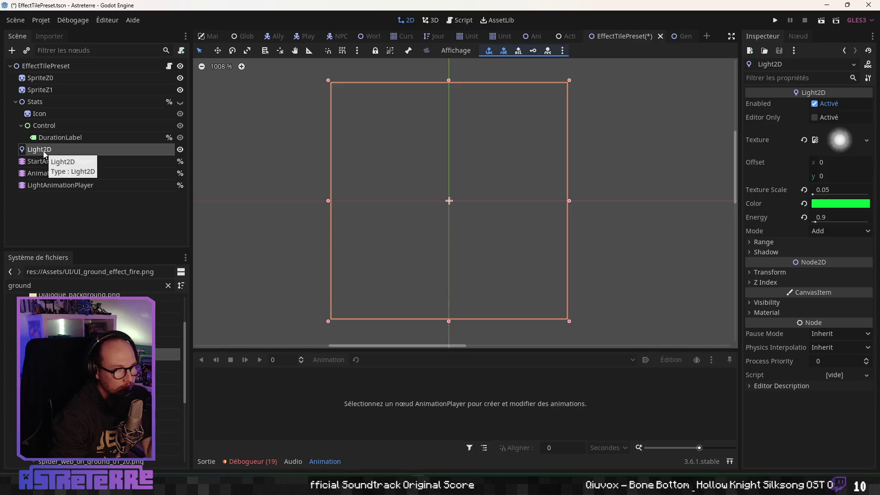
left_click(39, 163)
left_click(57, 173)
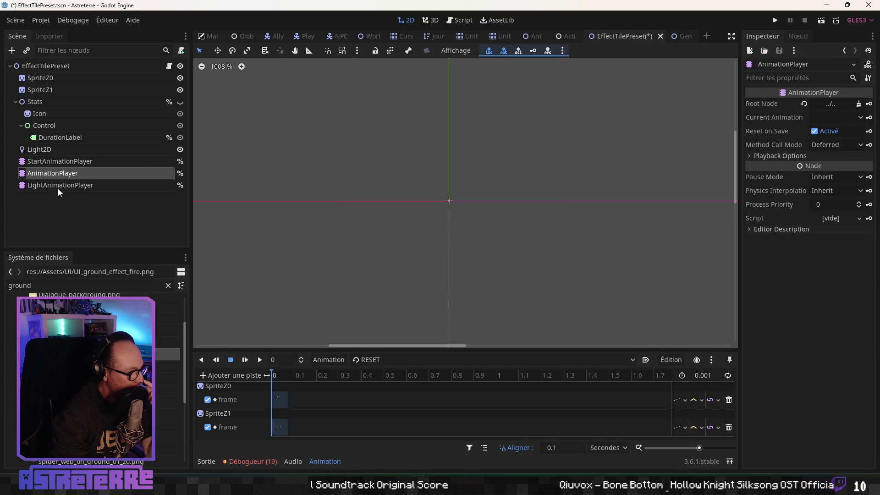
left_click(59, 184)
left_click(50, 150)
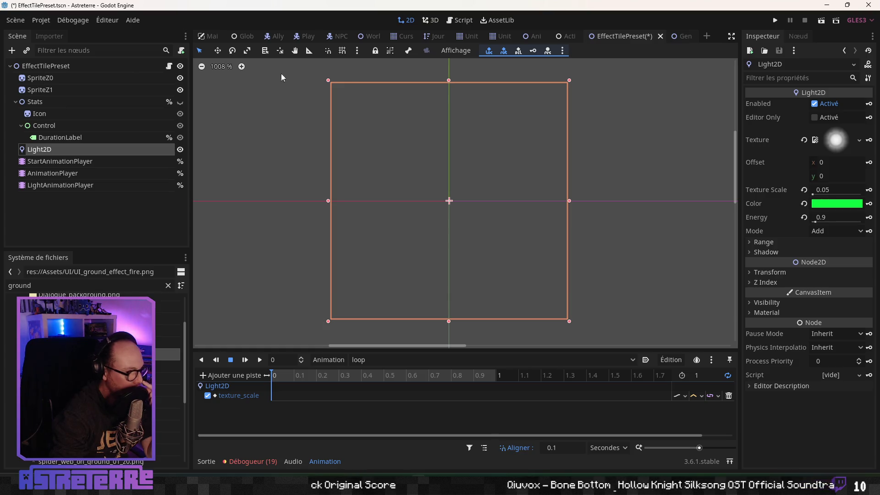
Step: Close the EffectTilePreset tab with 'Ne pas enregistrer' and return to GenericTrapScene
left_click(684, 36)
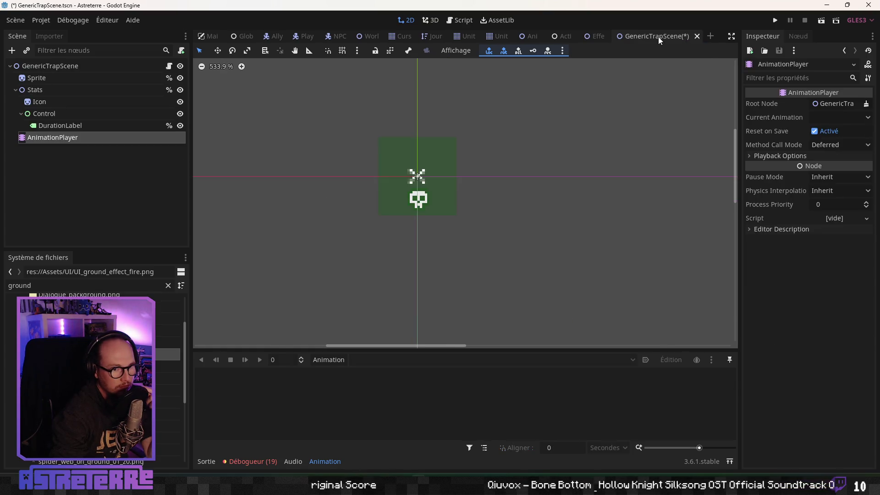
left_click(599, 37)
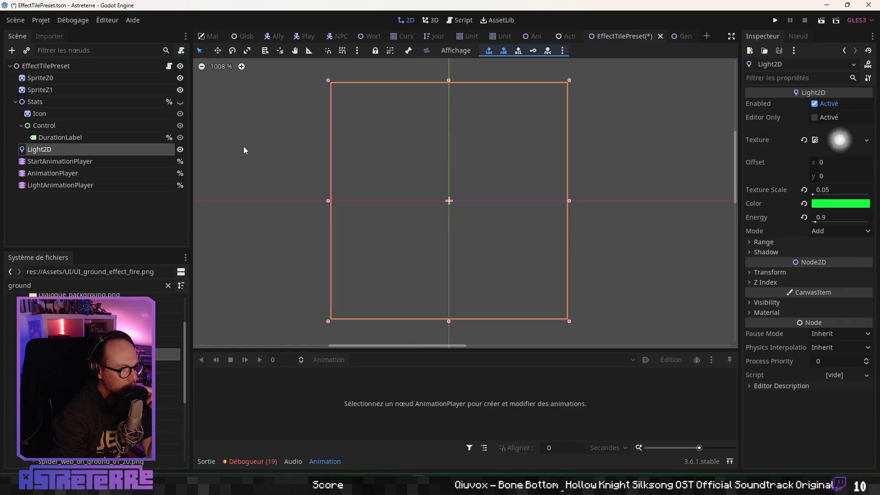
left_click(661, 37)
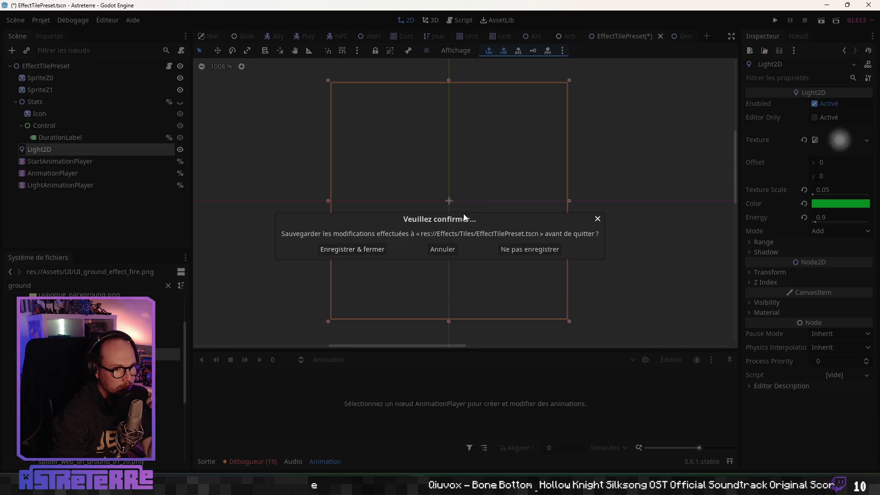
left_click(503, 251)
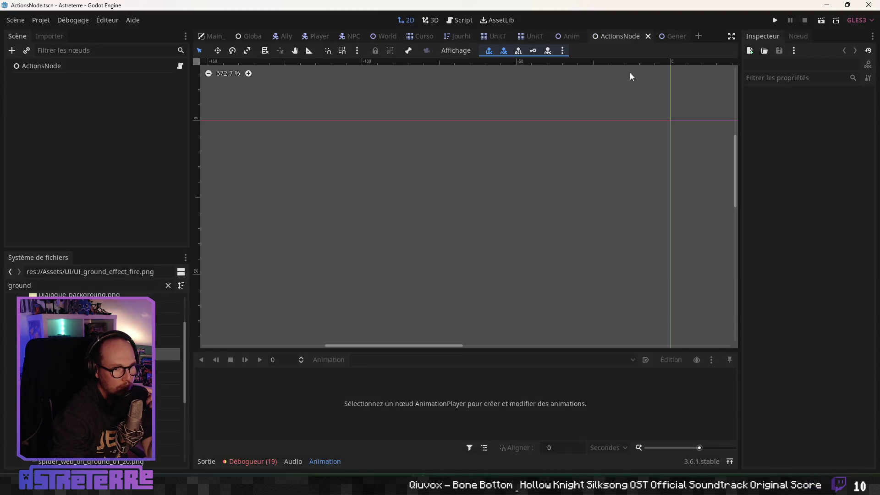
left_click(669, 36)
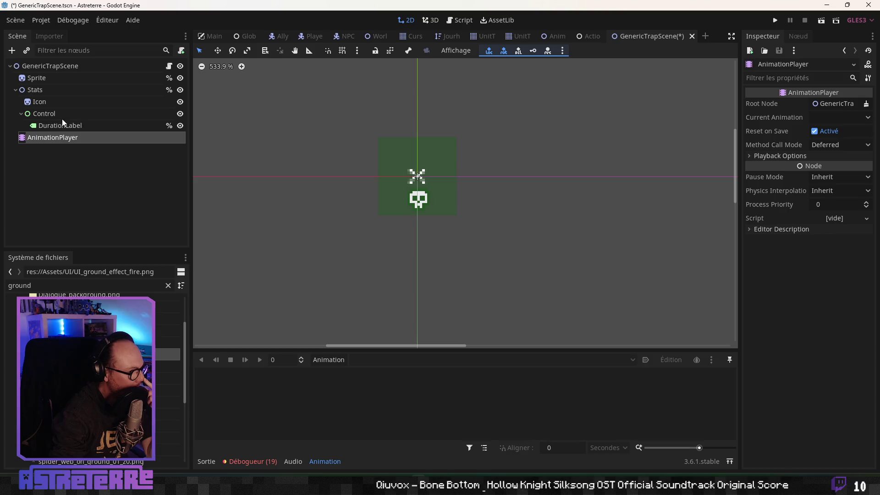
Step: Clear the FileSystem search filter and locate GenericTrapScene.tscn in Effects/Traps
left_click(56, 77)
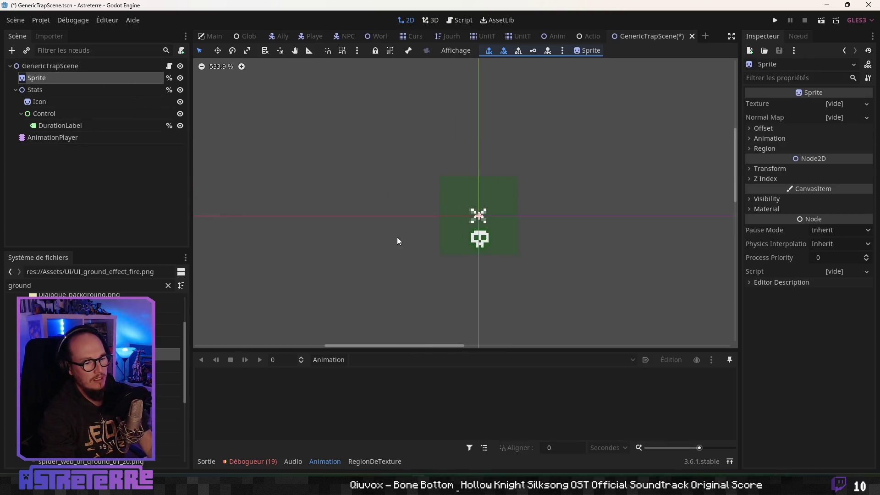
scroll(92, 367, "up", 3)
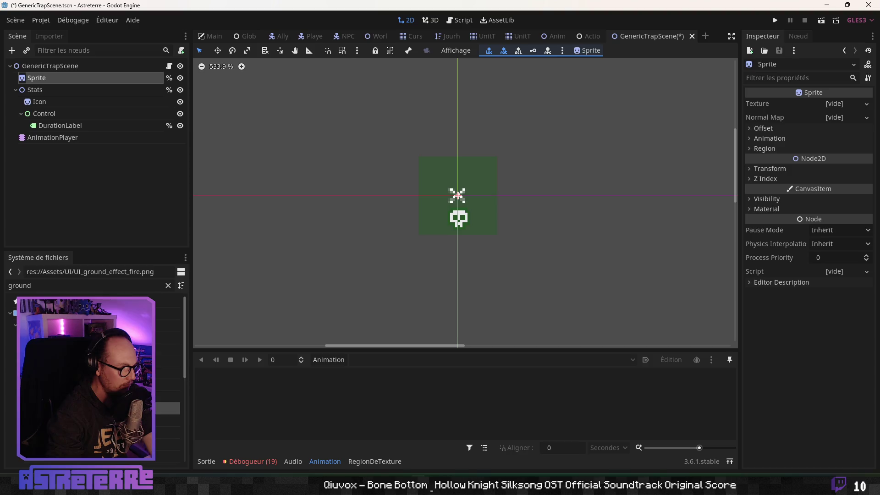
left_click(14, 326)
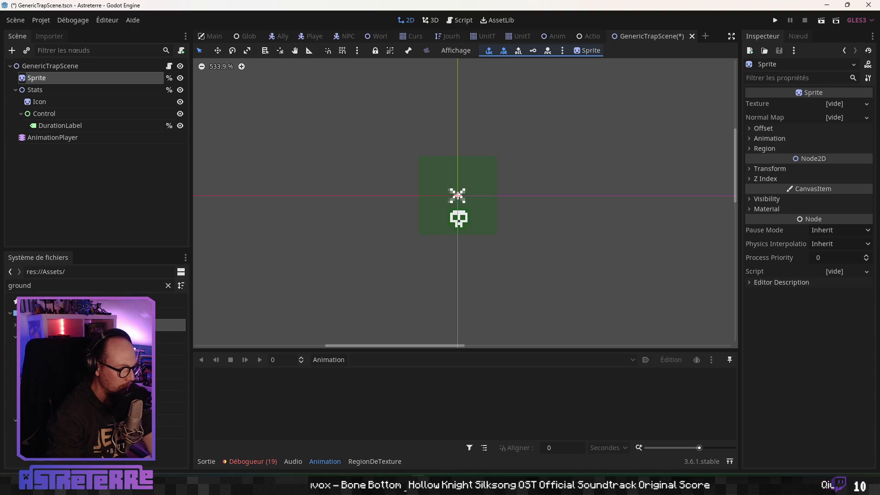
left_click(168, 285)
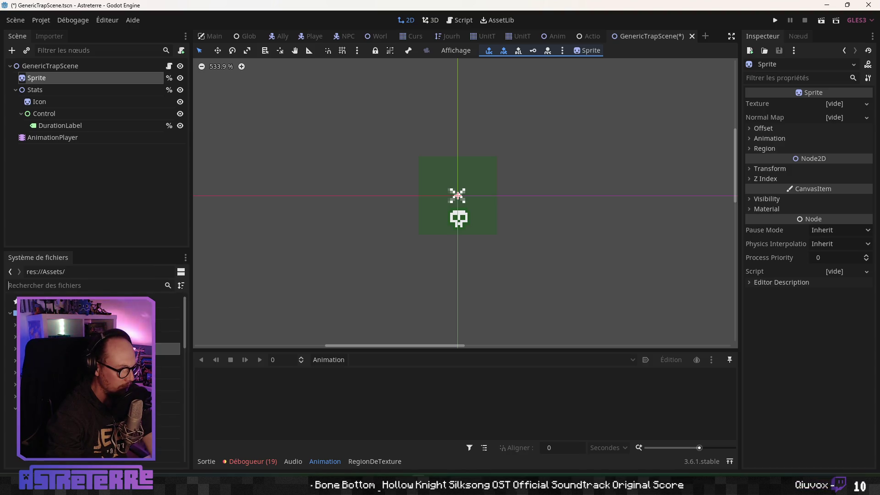
scroll(92, 376, "down", 5)
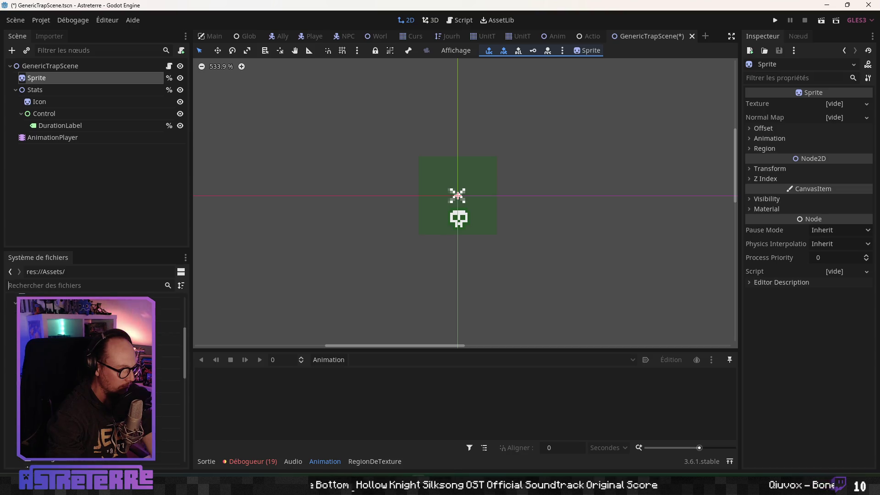
left_click(92, 359)
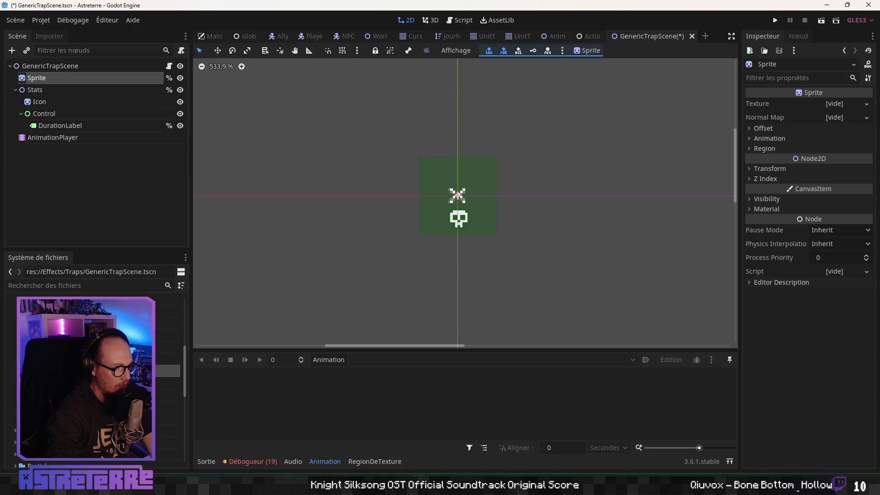
Step: Duplicate GenericTrapScene.tscn and focus the new file name field before switching to the browser
right_click(62, 370)
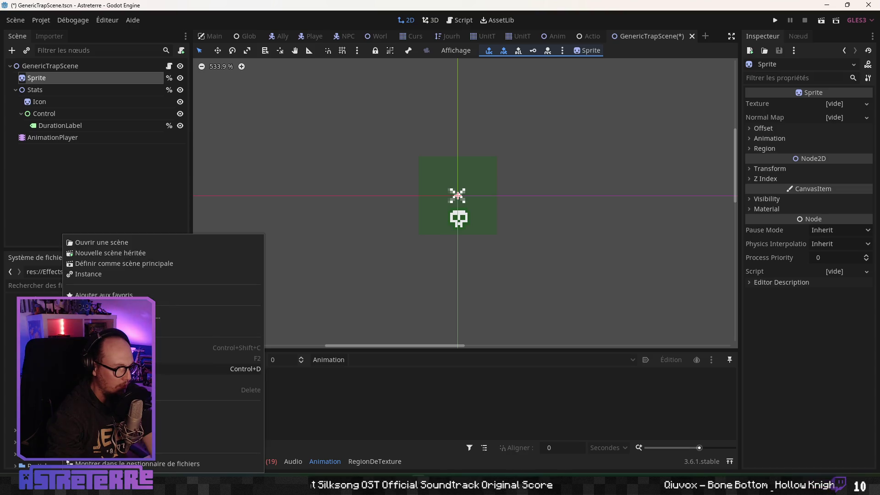
left_click(137, 370)
left_click(408, 240)
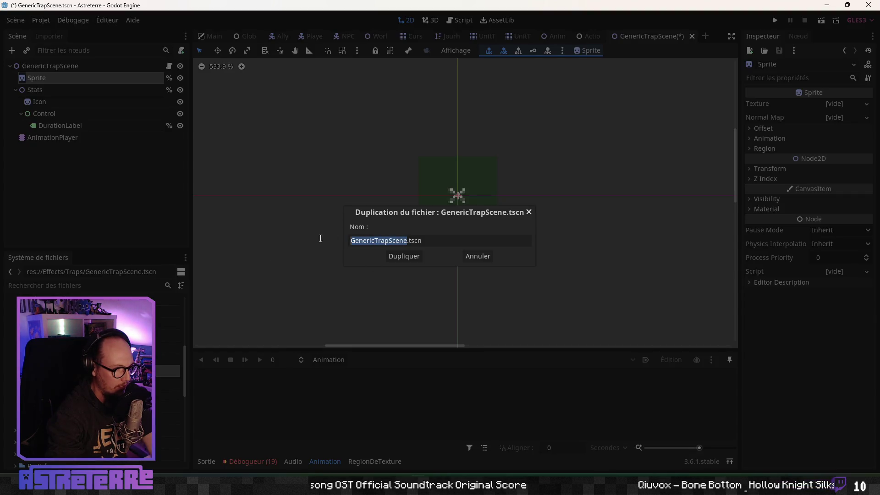
key("alt+Tab")
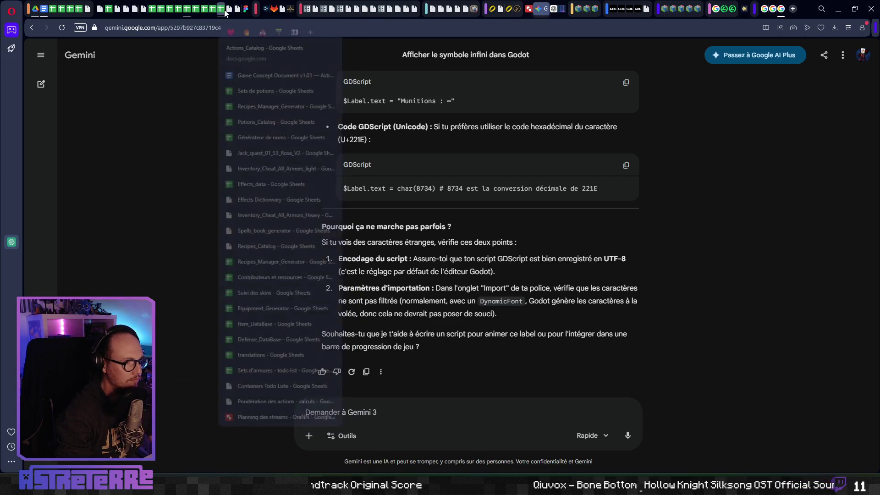
Step: Find the wolf_trap row in Item_DataBase and name the Godot duplicate wolf_trap.tscn
left_click(190, 8)
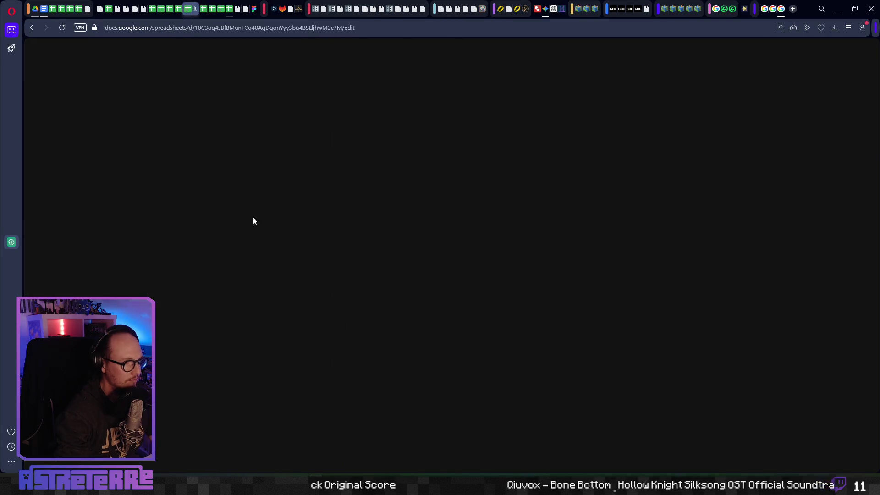
scroll(440, 284, "down", 20)
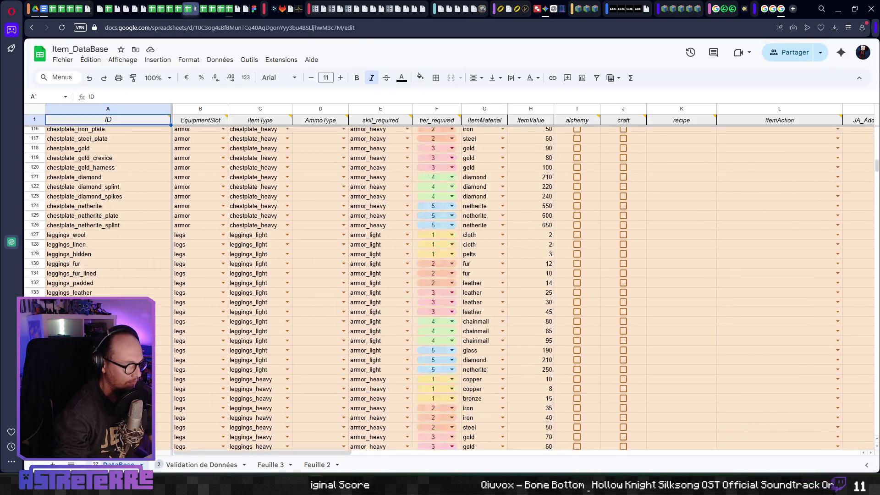
scroll(440, 284, "down", 11)
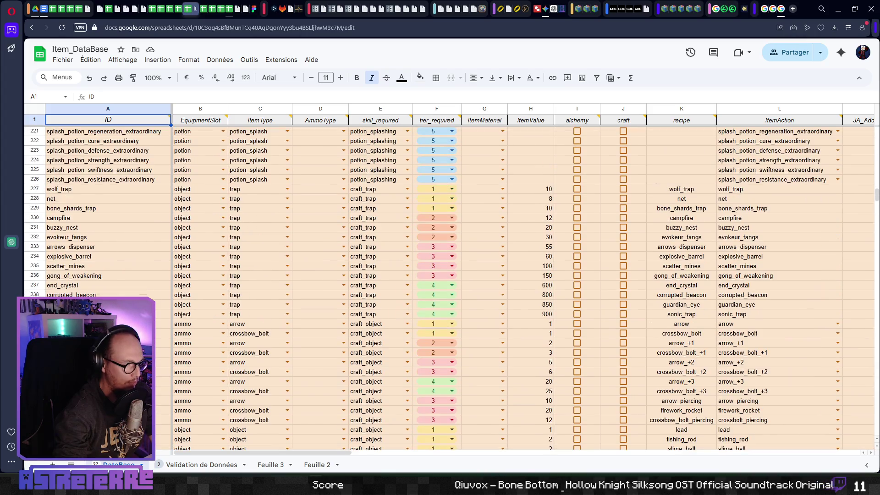
left_click(108, 189)
key("alt+Tab")
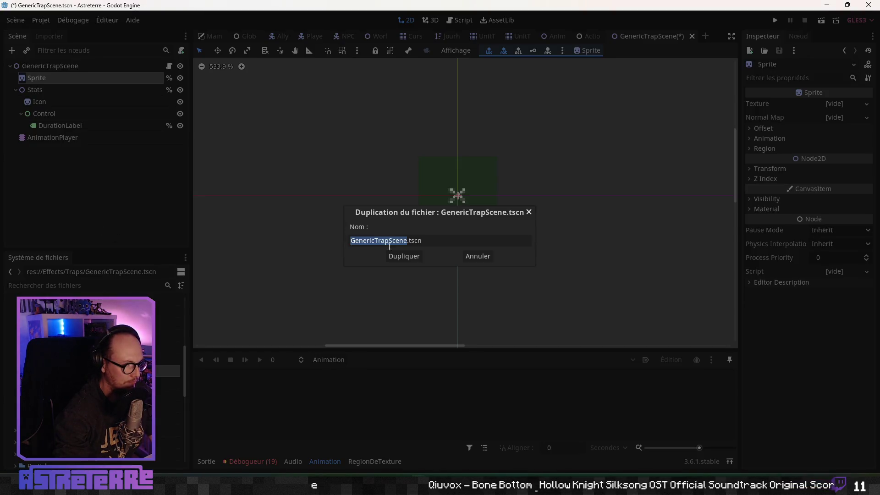
type("Wolf")
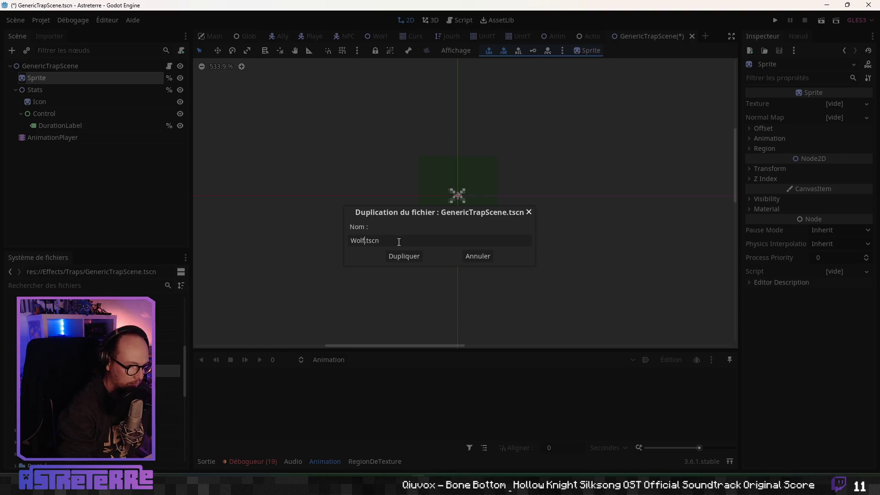
key("alt+Tab")
Step: Enter wolf_trap in the wolf_trap row's ItemSkin cell Q227
left_click(375, 181)
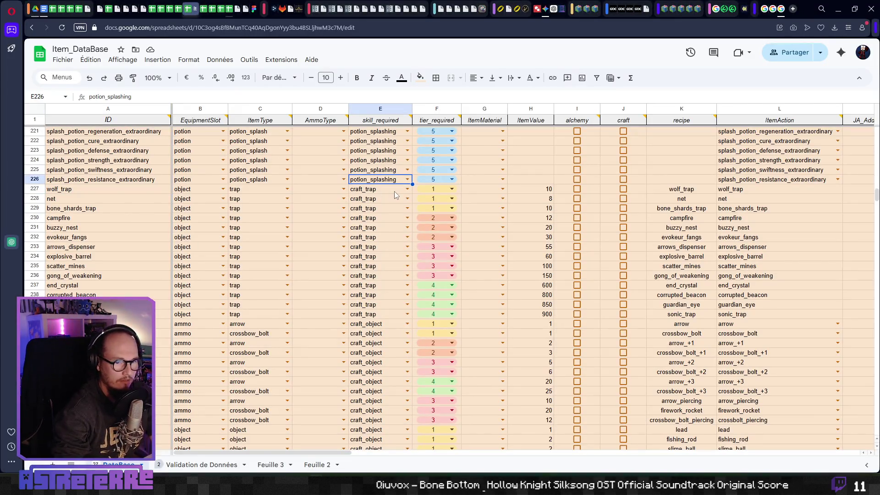
key("Down")
key("Right")
key("Right")
key("Right")
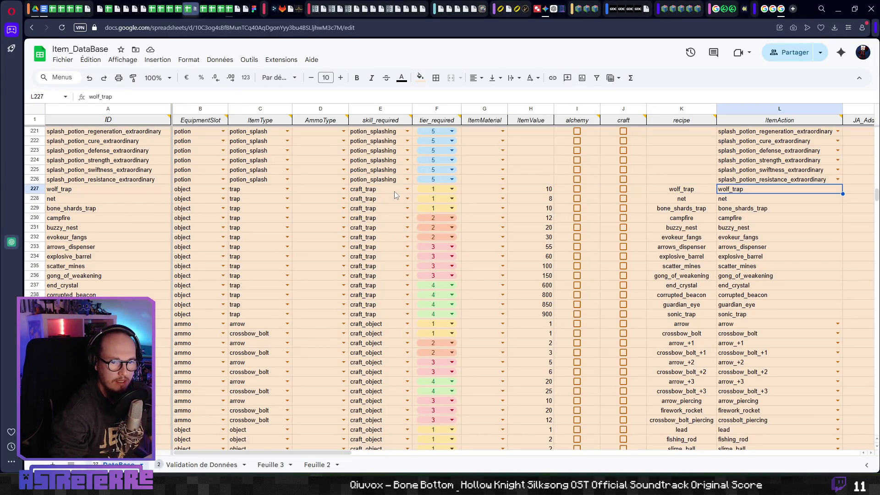
key("Right")
key("Right")
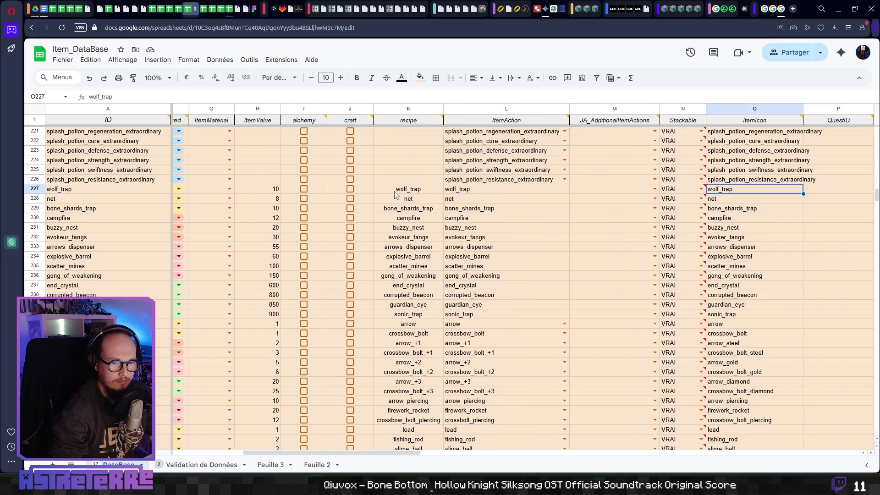
key("Right")
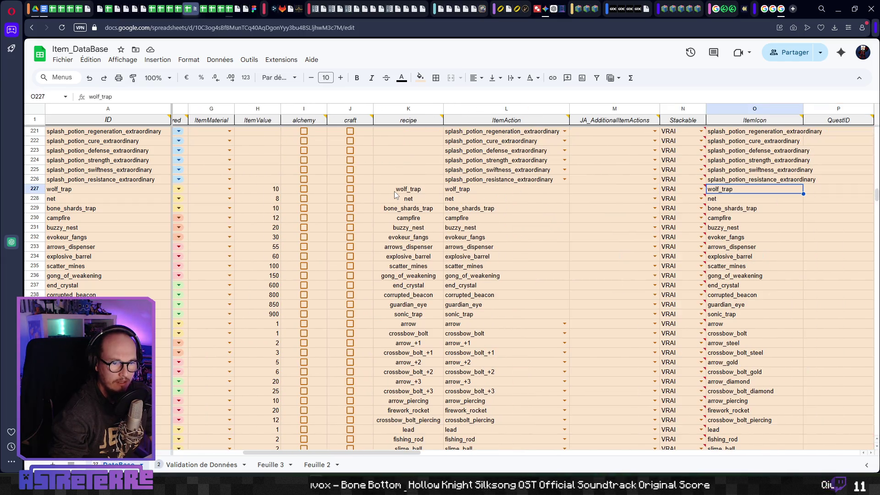
key("Right")
key("Right")
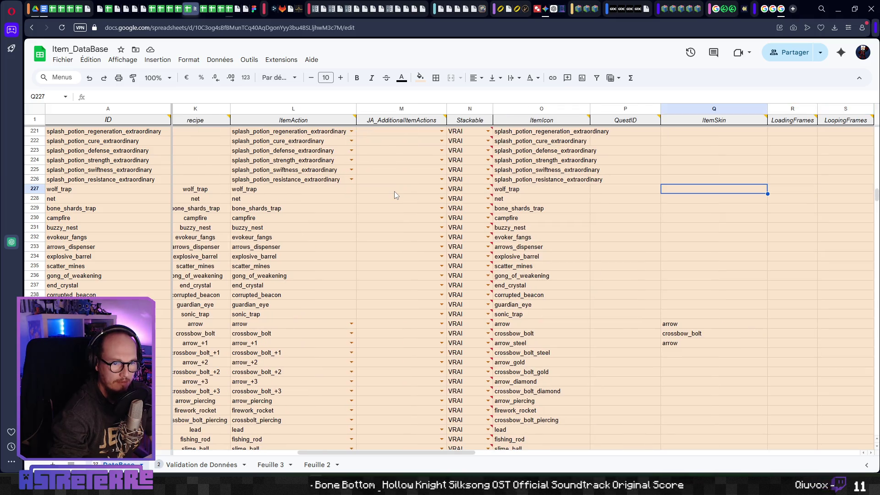
type("wolf_trap")
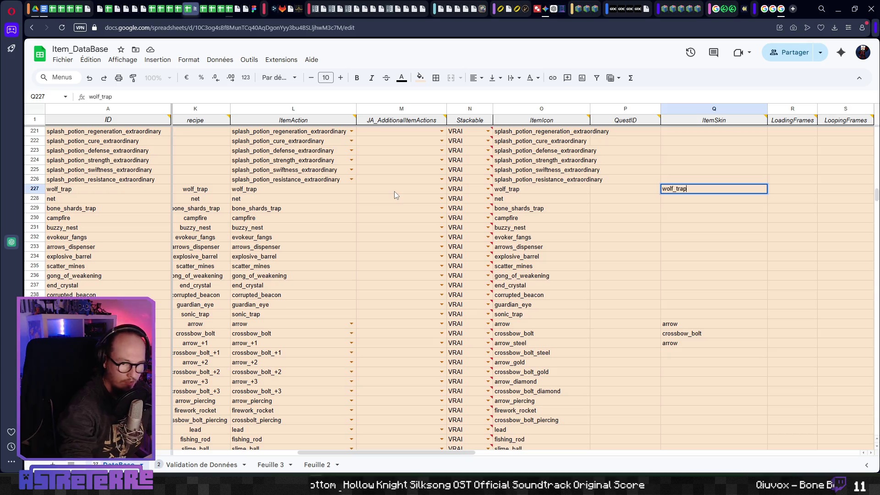
key("Tab")
key("Left")
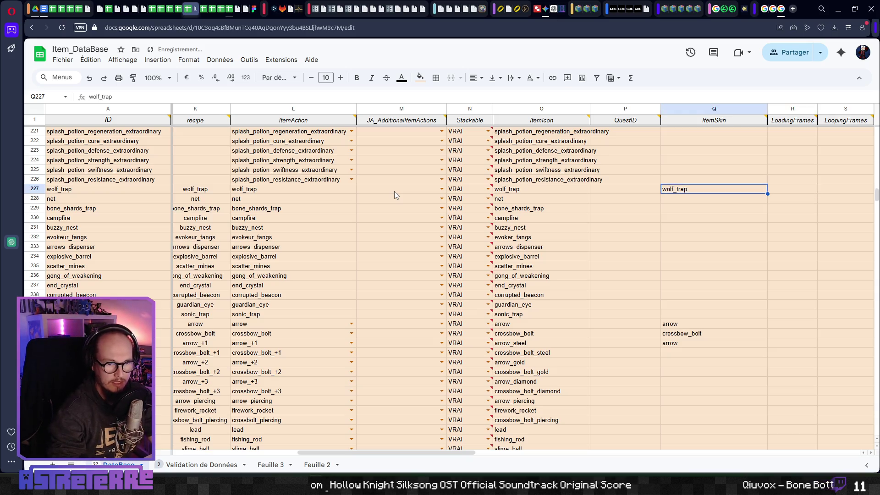
key("alt+Tab")
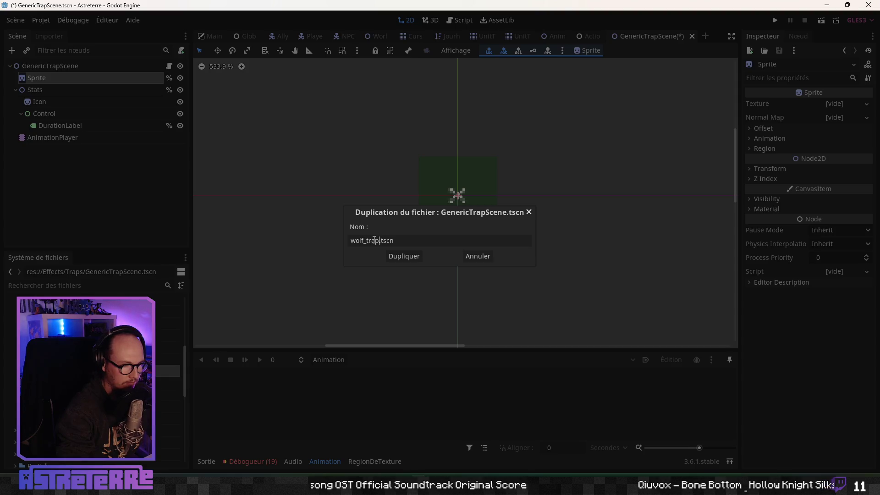
Step: Confirm the duplicate and rename the scene's root node to WolfTrap
key("Return")
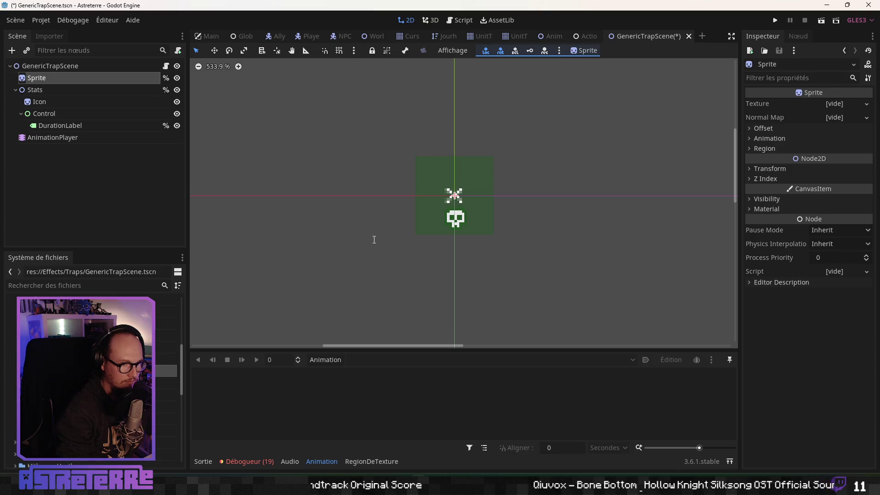
double_click(77, 67)
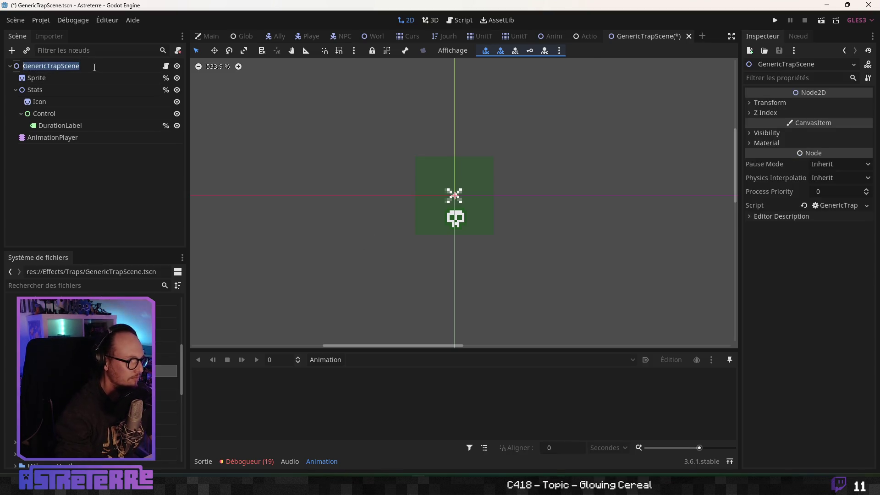
type("WolfTrap")
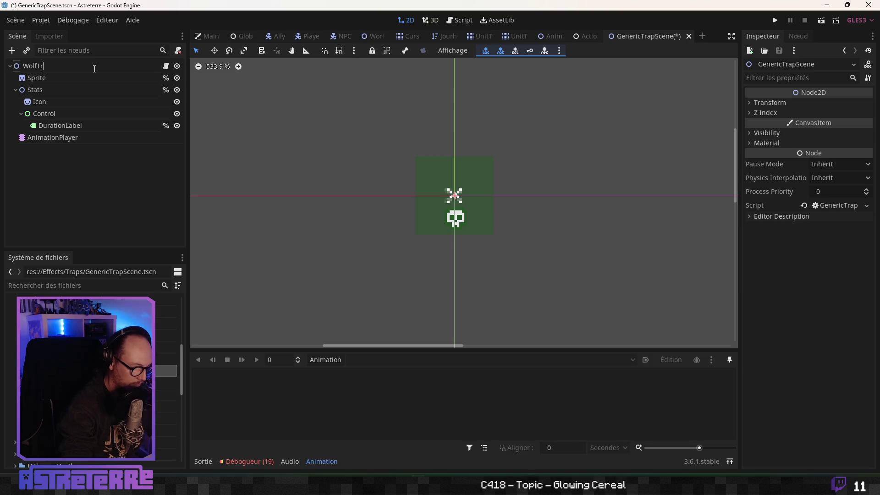
key("Return")
left_click(65, 82)
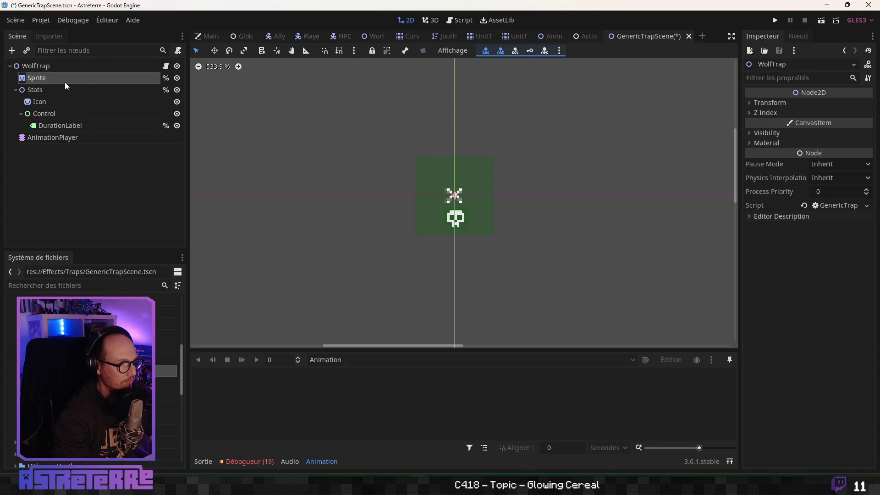
left_click(63, 125)
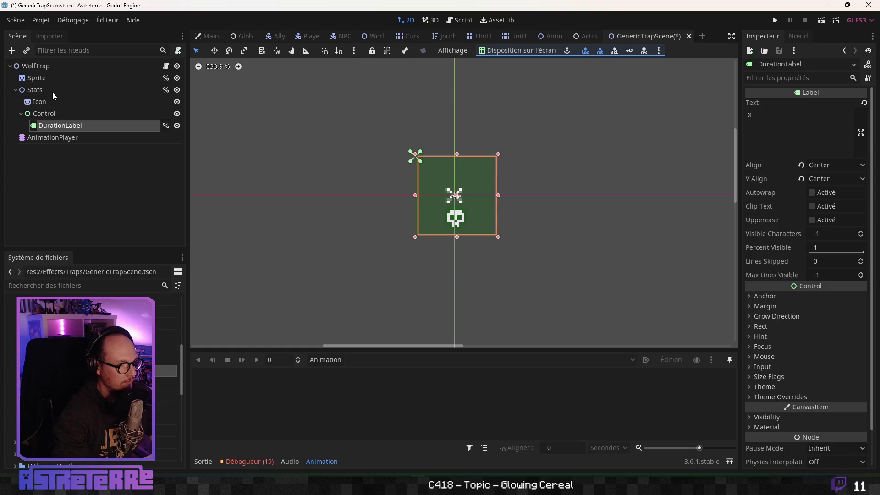
left_click(49, 81)
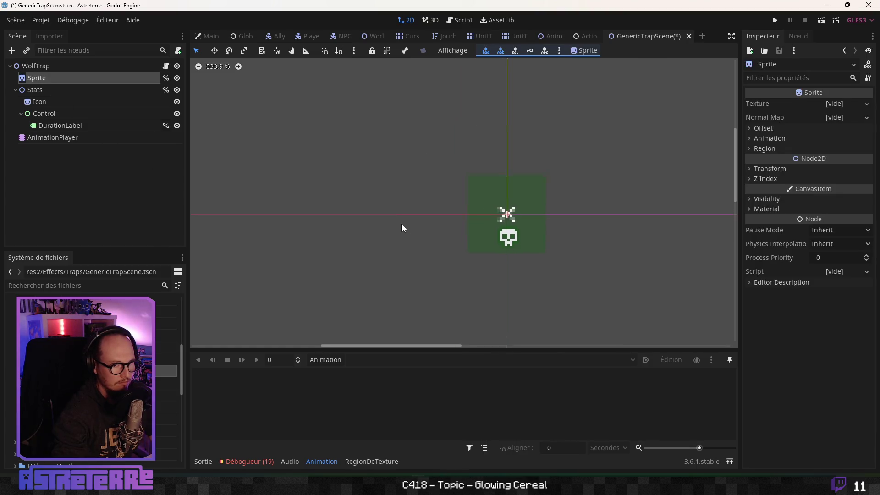
scroll(403, 223, "up", 1)
scroll(417, 226, "up", 5)
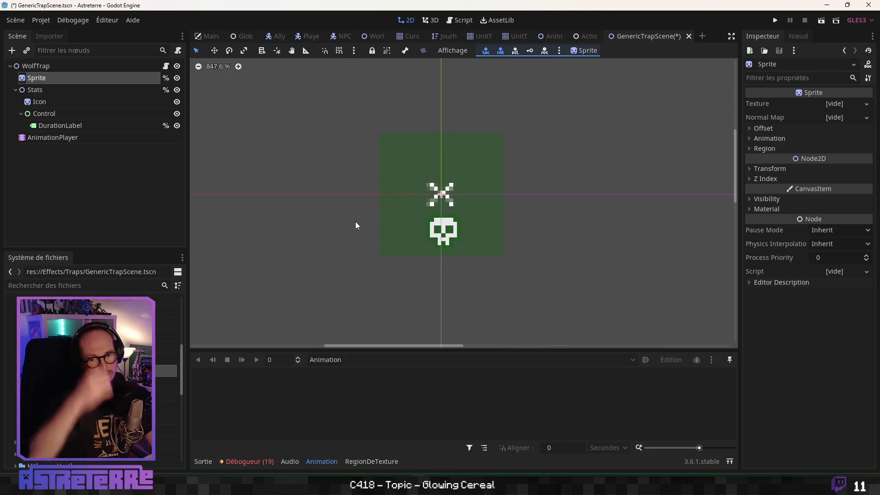
Step: Bring the spreadsheets forward and switch to the Actions_Catalog sheet
key("alt+Tab")
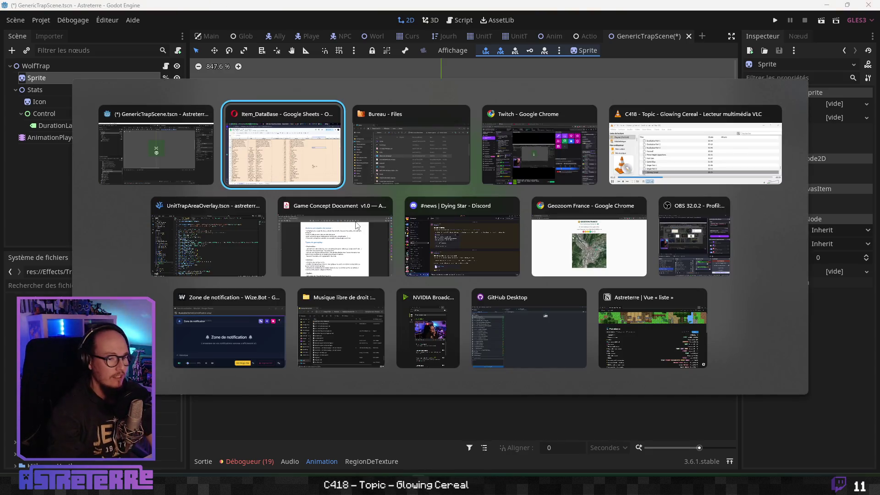
left_click(320, 155)
key("ctrl+Tab")
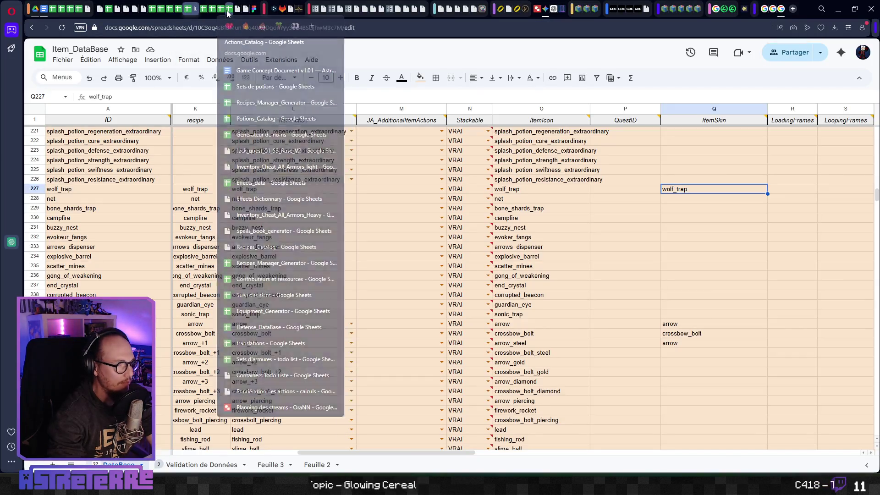
scroll(440, 303, "down", 15)
scroll(117, 261, "down", 20)
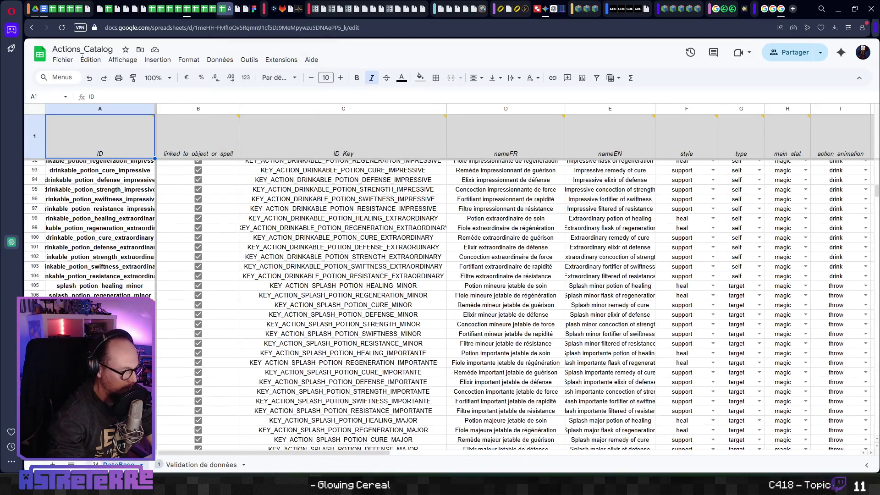
Step: Check wolf_trap's style, piercing element and starting_zone in row 140 of Actions_Catalog
left_click(117, 259)
key("Right")
key("Right")
key("Right")
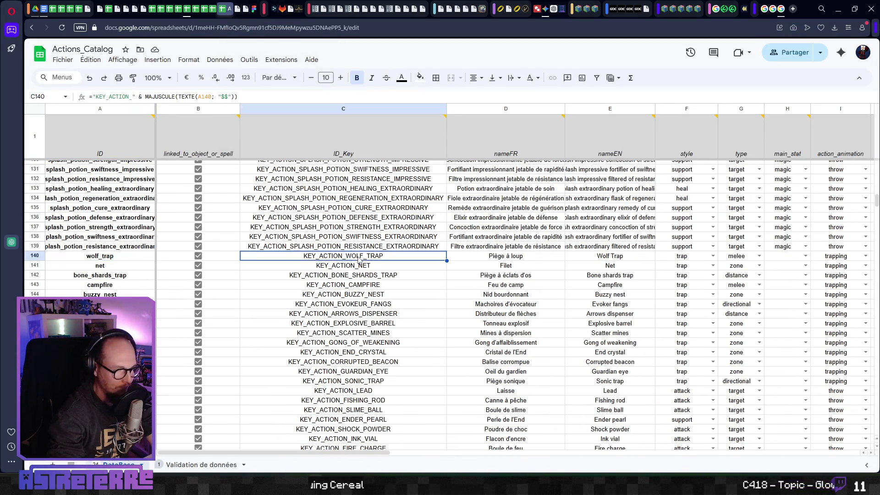
key("Right")
key("Right")
key("Right")
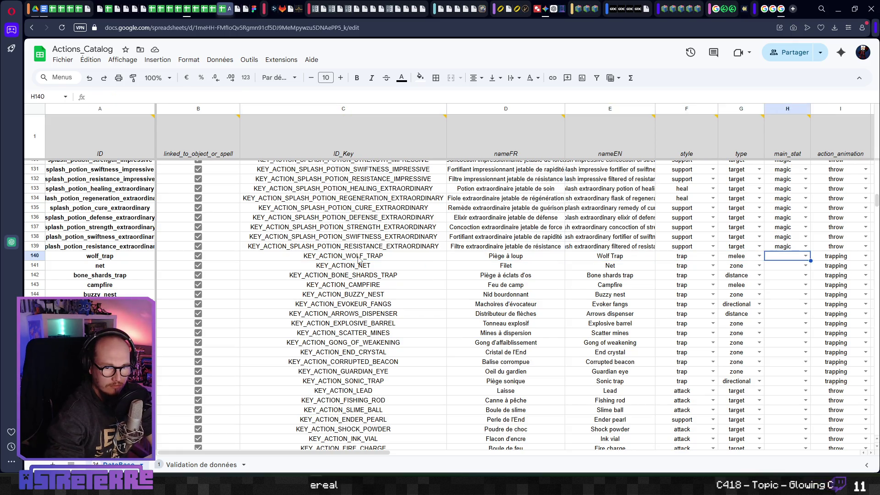
scroll(359, 260, "right", 2)
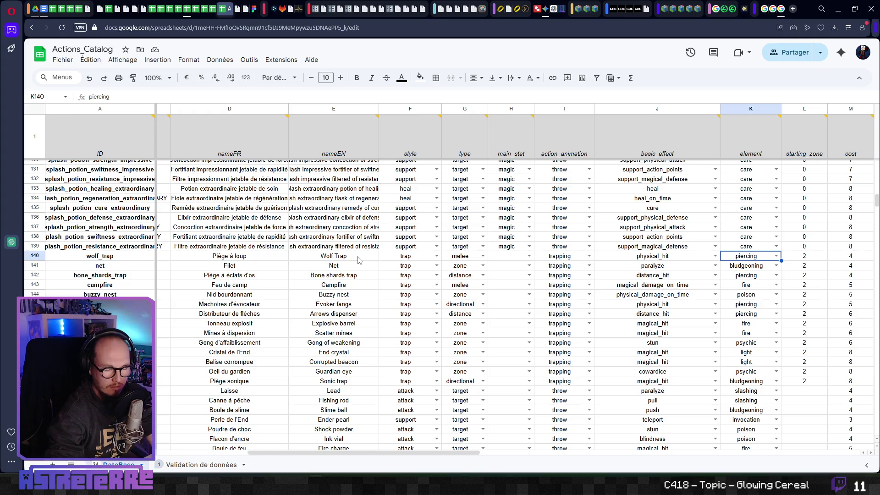
key("Right")
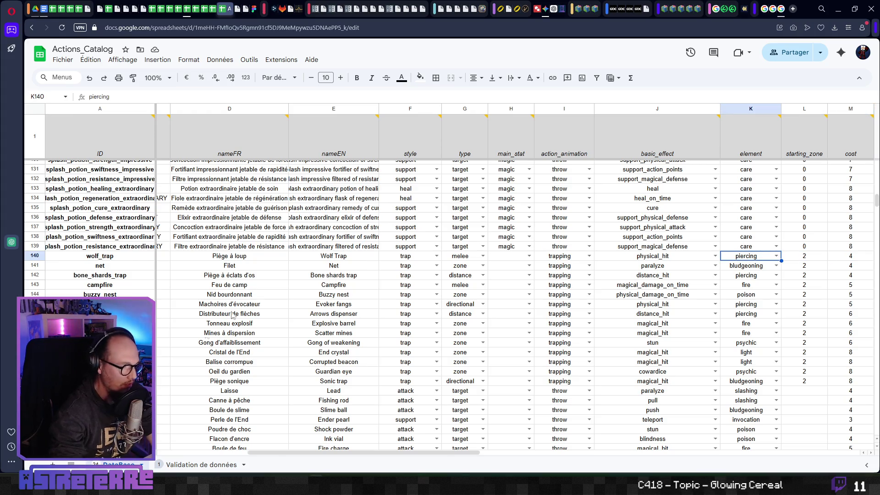
Step: Review the coup perforant and coup tranchant notes on the Validation de données sheet
key("ctrl+shift+Page_Down")
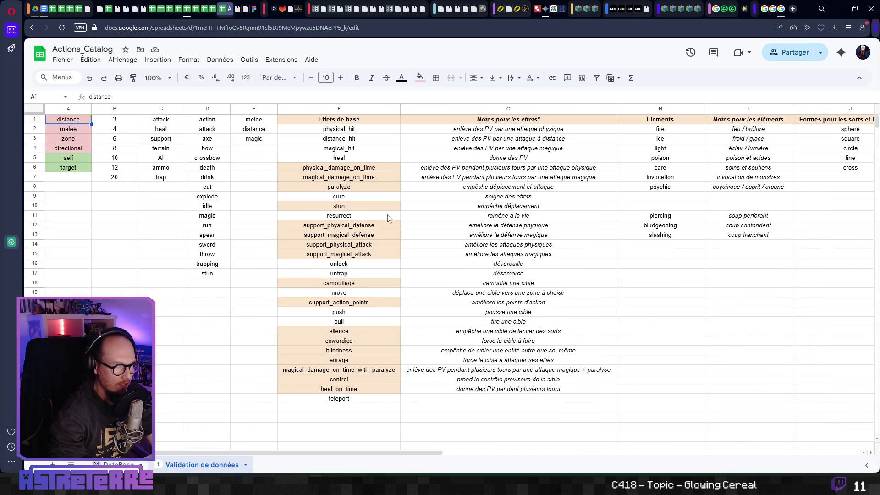
left_click(745, 219)
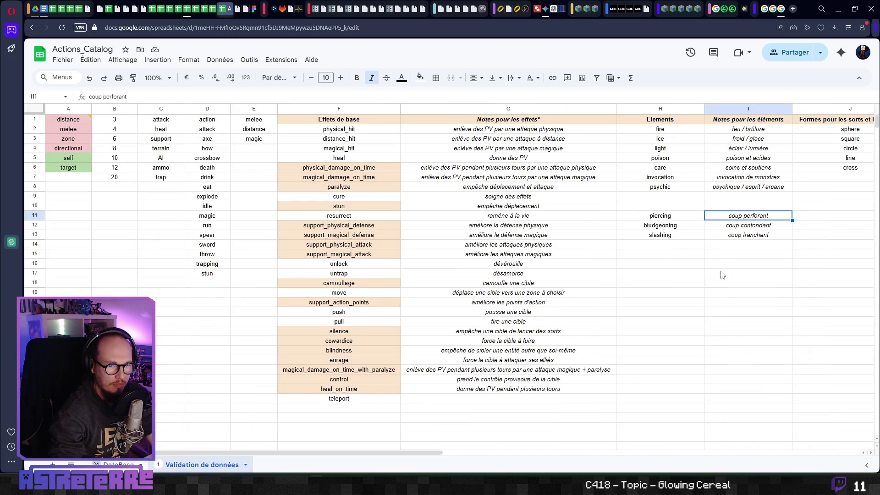
left_click(734, 237)
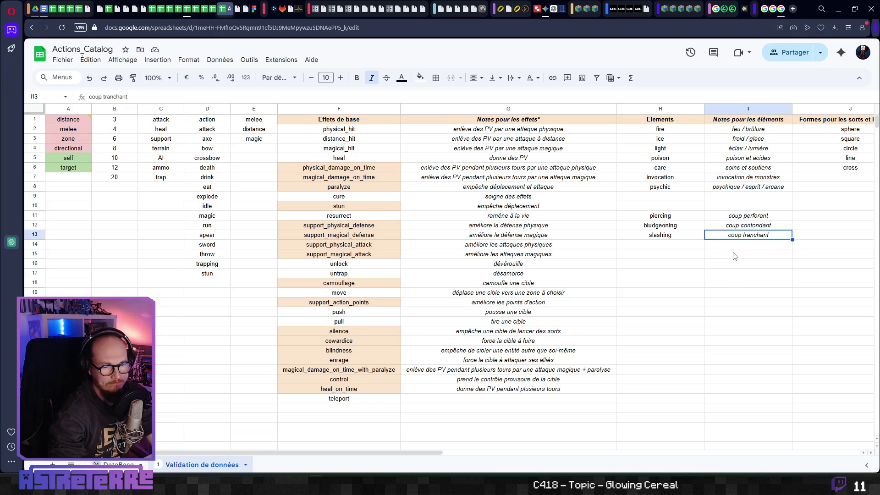
left_click(754, 220)
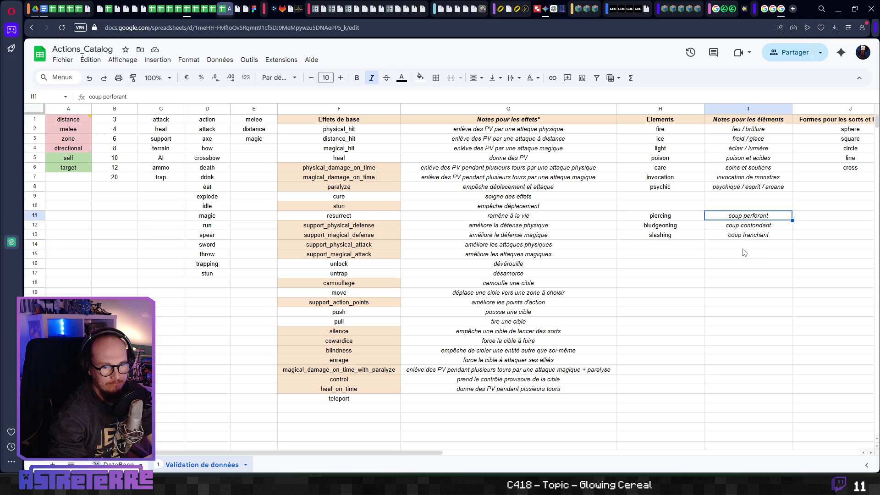
key("alt+Tab")
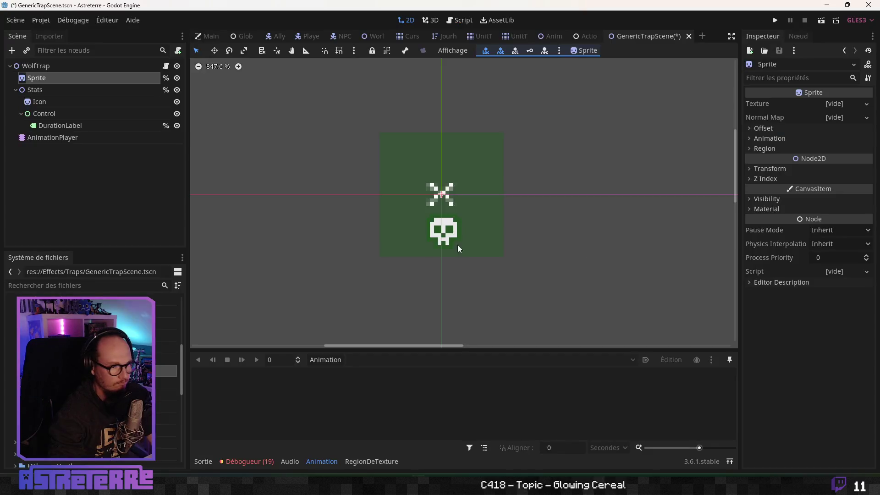
Step: Step through the element notes again, landing on coup tranchant
key("alt+Tab")
key("Down")
key("Up")
key("Down")
key("Down")
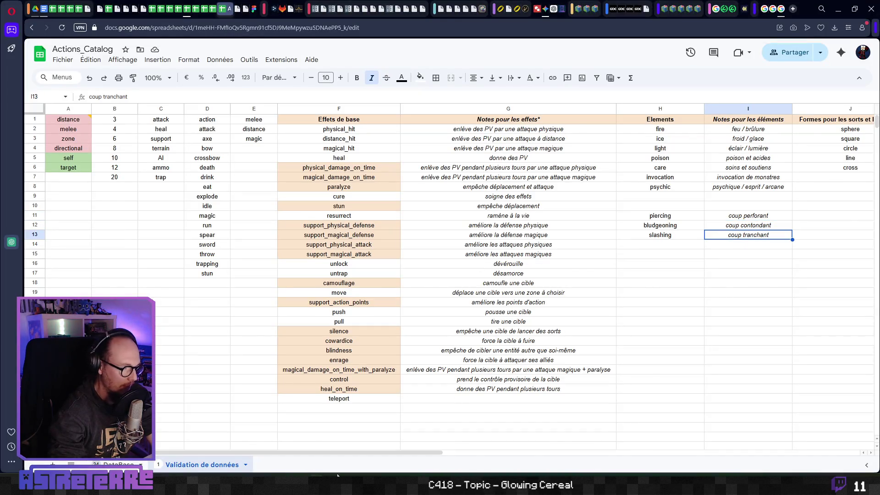
Step: Filter Godot's FileSystem by 'pierc' and select stat_icon_piercing.png in res://Assets/UI
key("alt+Tab")
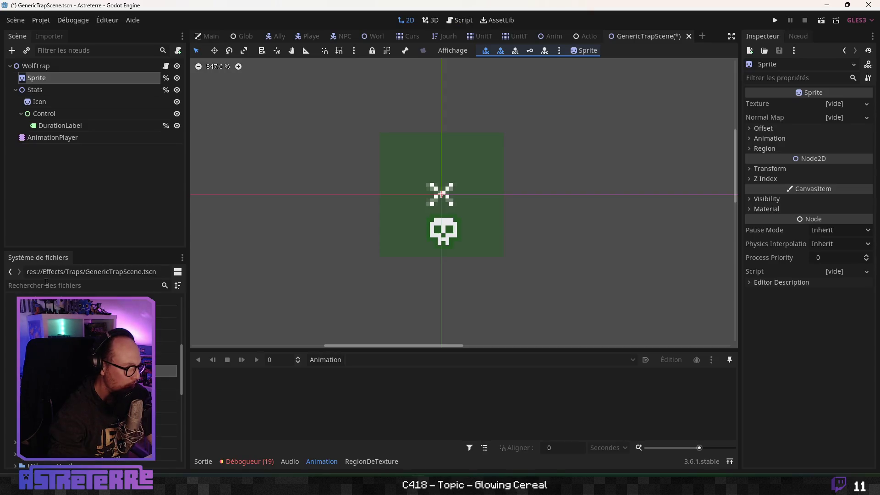
left_click(46, 284)
type("pierc")
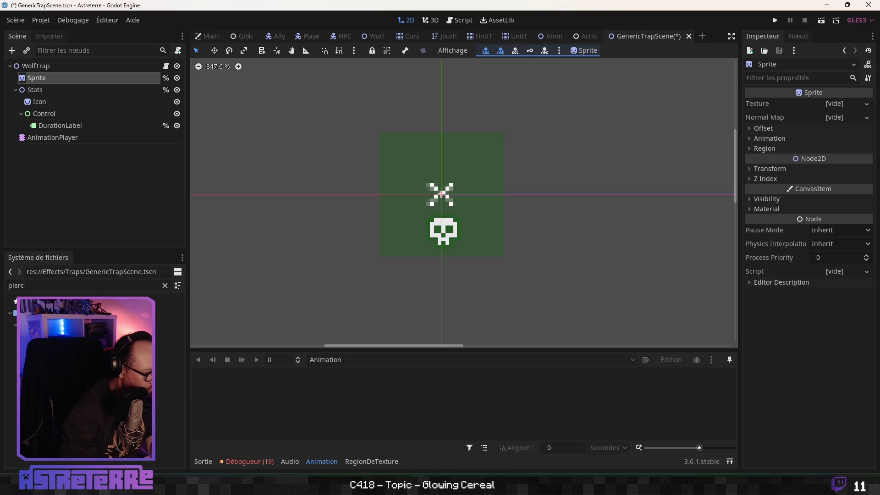
left_click(169, 384)
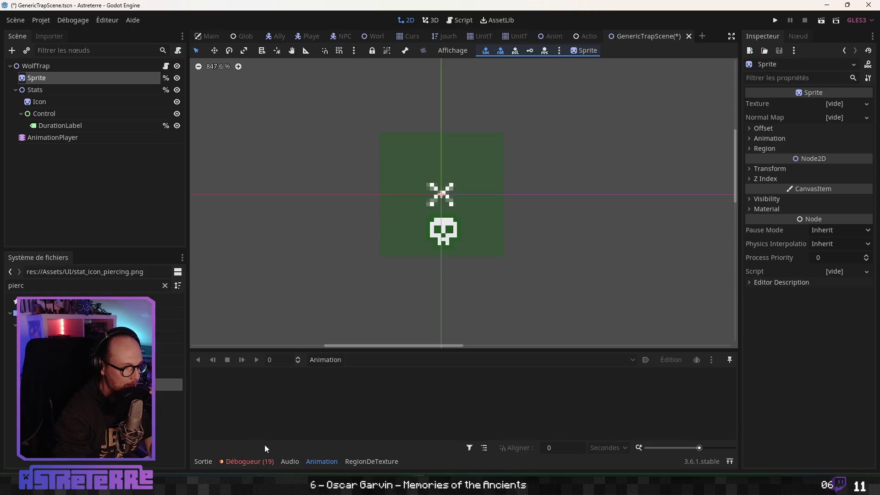
scroll(449, 220, "up", 2)
scroll(452, 225, "up", 2)
scroll(440, 275, "down", 1)
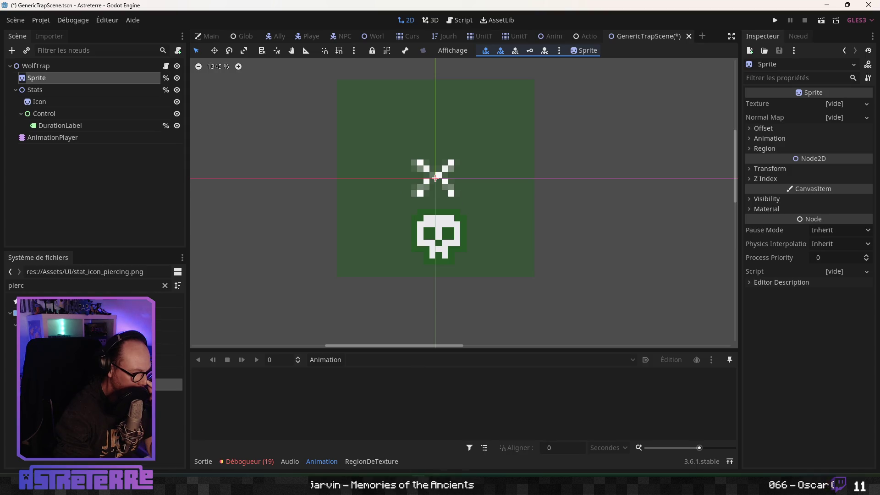
key("alt+Tab")
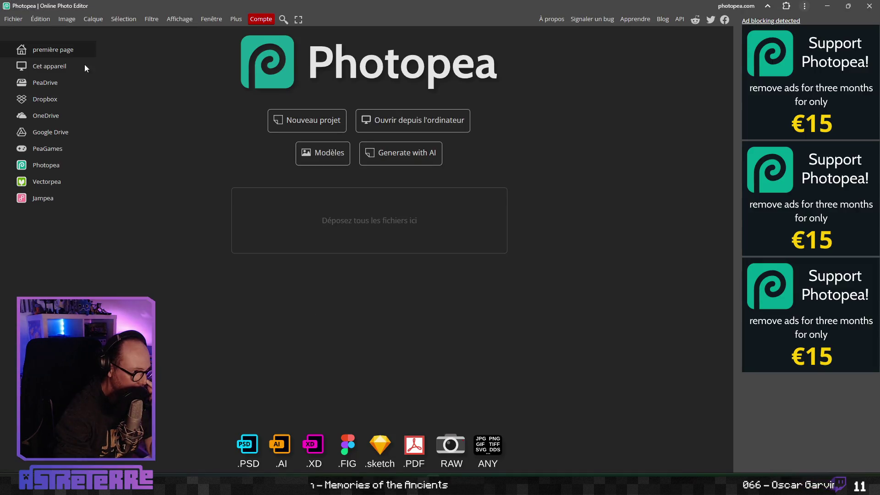
Step: Open Photopea's file dialog and browse the JDR Astreterre spells folder
left_click(17, 20)
left_click(18, 45)
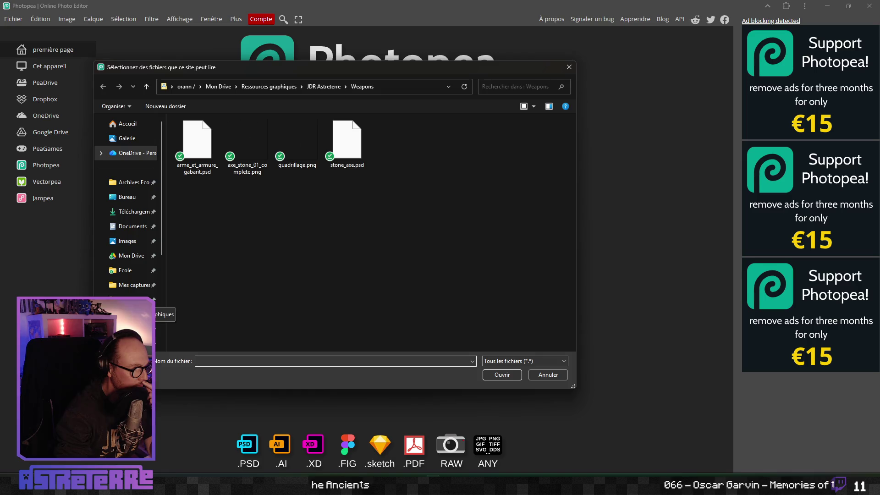
left_click(323, 87)
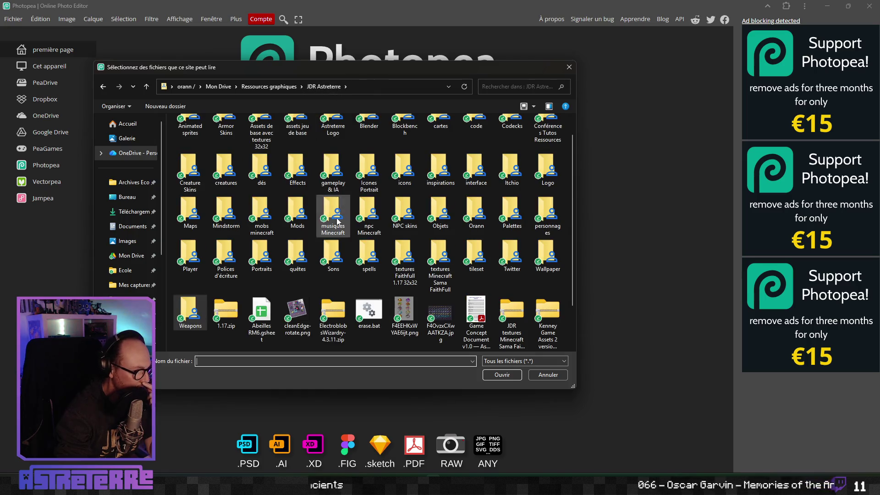
left_click(377, 261)
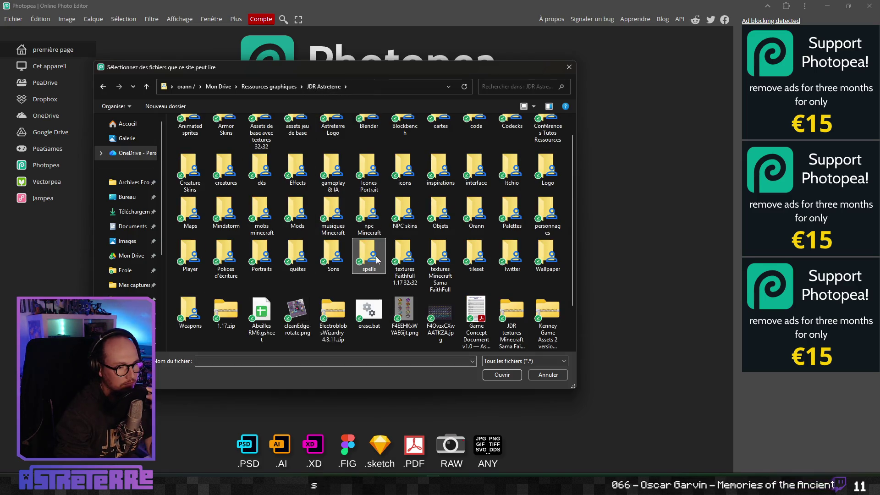
double_click(375, 259)
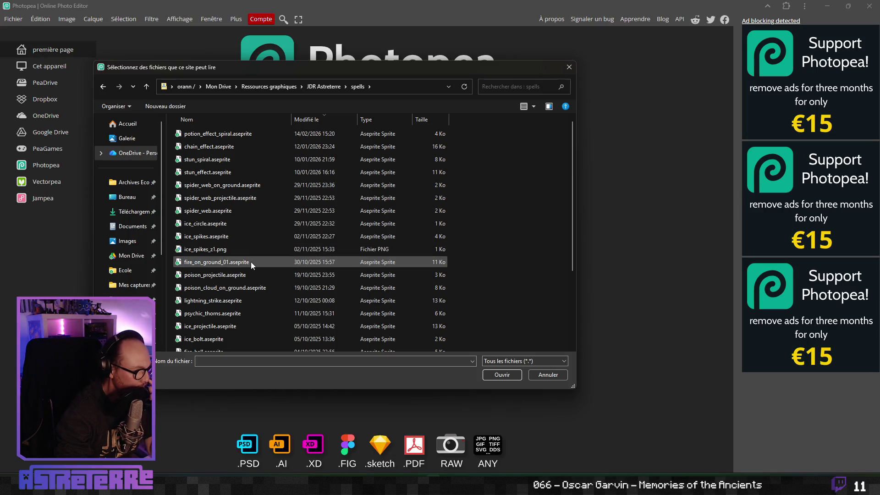
scroll(257, 310, "down", 1)
scroll(257, 312, "down", 2)
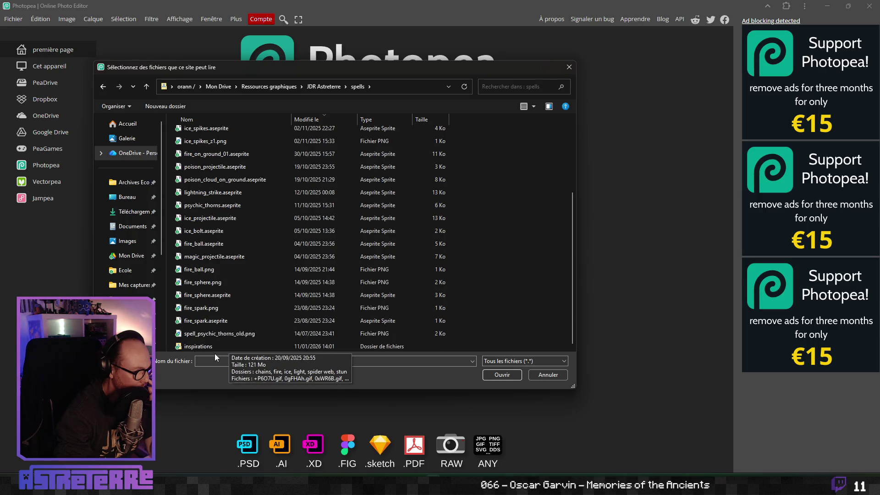
key("BackSpace")
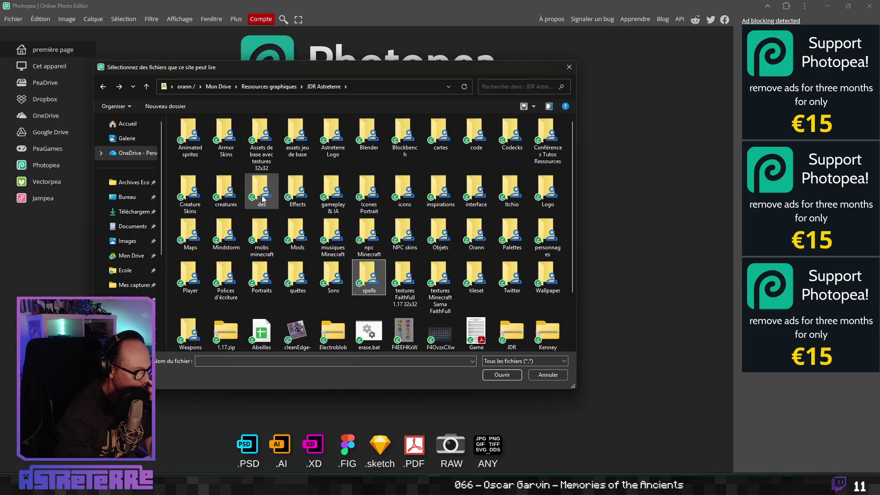
scroll(123, 265, "down", 2)
Step: Navigate to the astreterre project's Assets/UI folder and open UI_ground_effect_poison.png
left_click(130, 238)
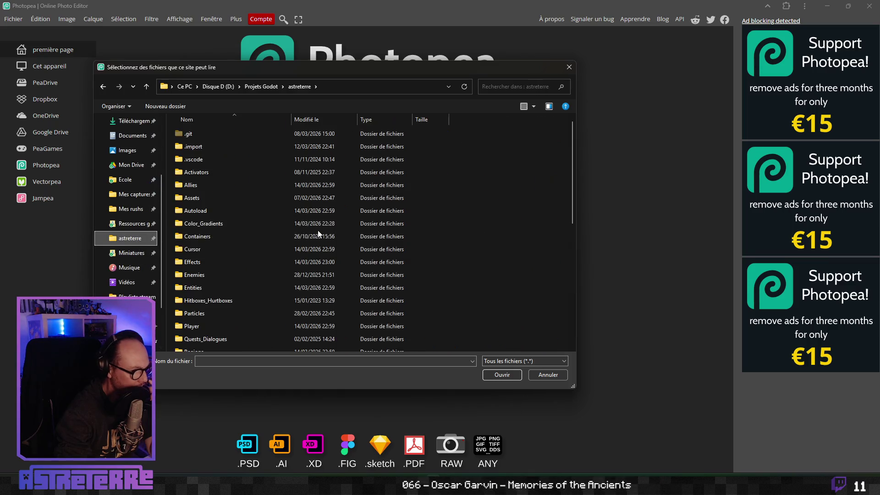
scroll(255, 257, "down", 1)
left_click(206, 232)
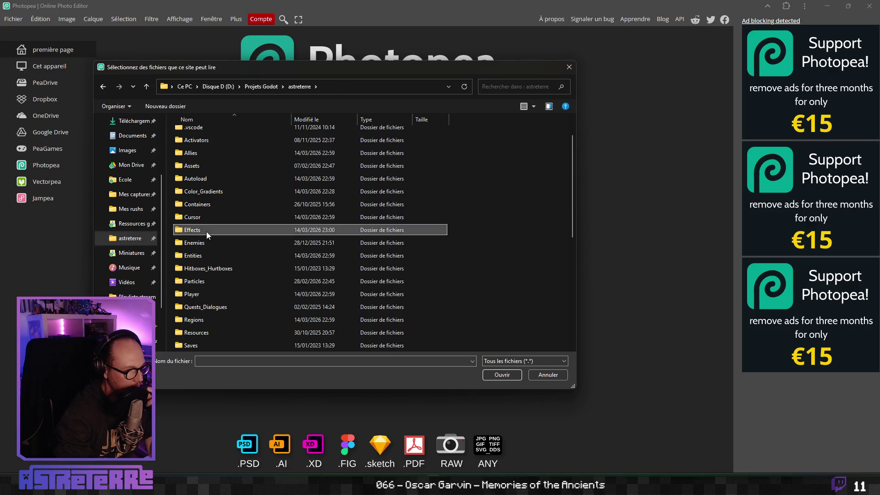
double_click(206, 232)
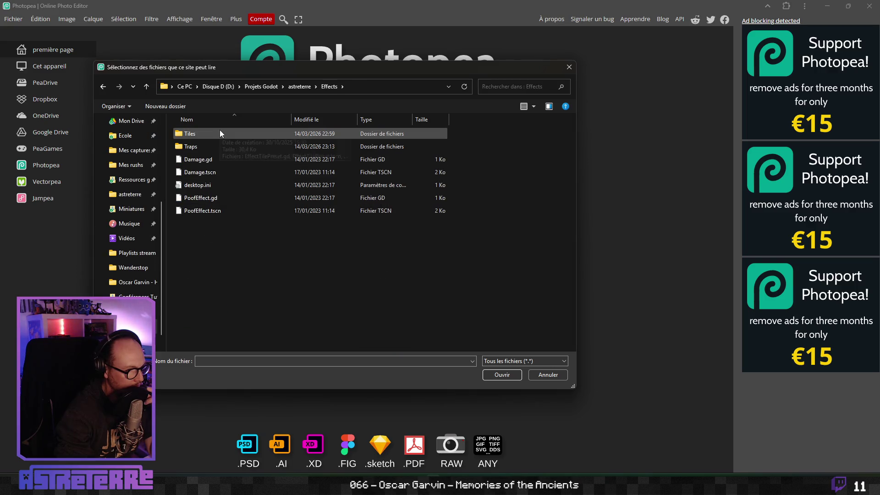
key("BackSpace")
double_click(212, 199)
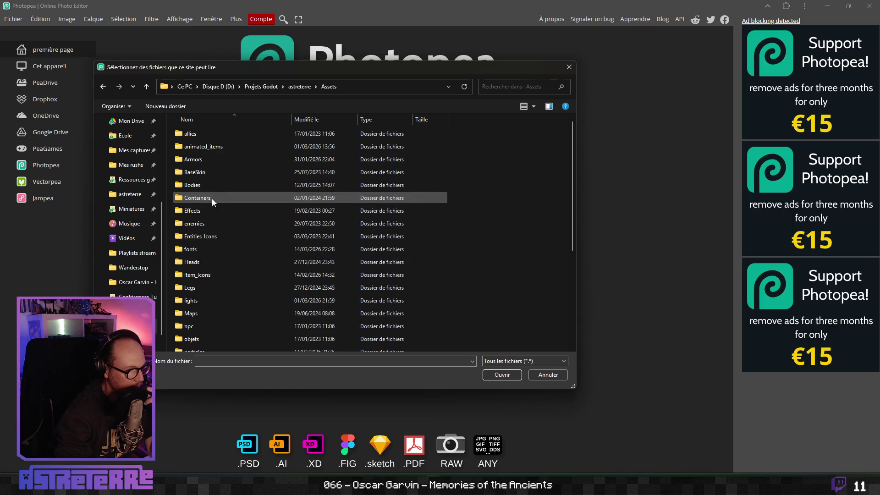
double_click(197, 295)
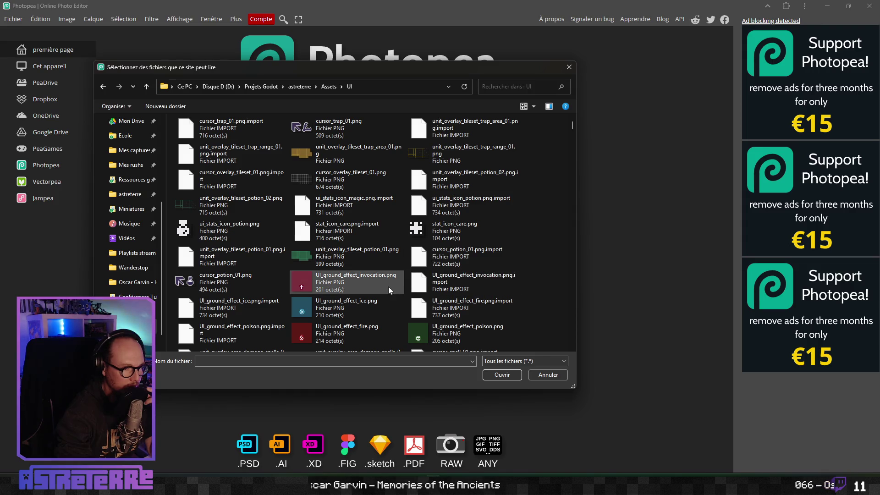
left_click(343, 288)
left_click(444, 335)
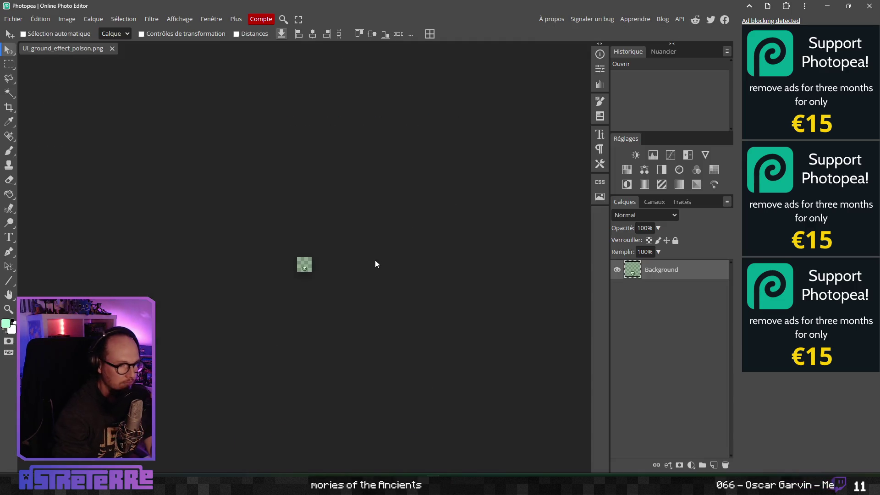
Step: Zoom in to inspect the poison skull icon, then reopen Fichier > Ouvrir
scroll(312, 266, "up", 3)
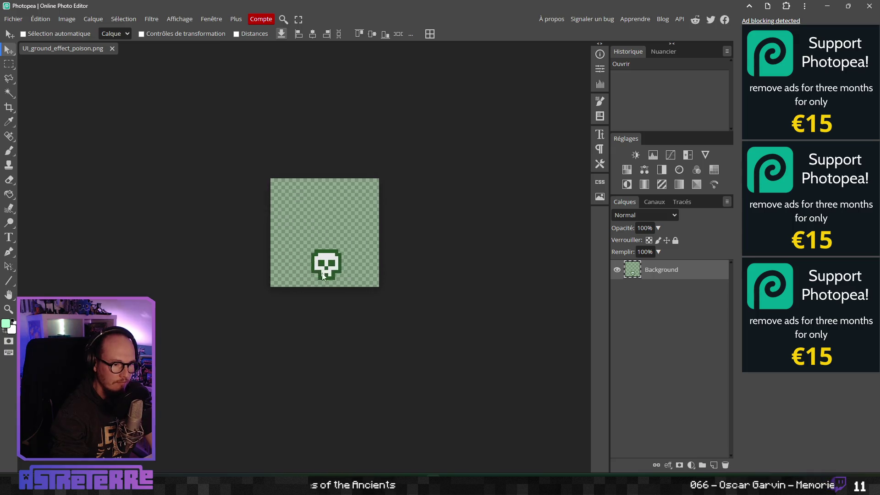
scroll(321, 244, "down", 1)
scroll(326, 246, "up", 4)
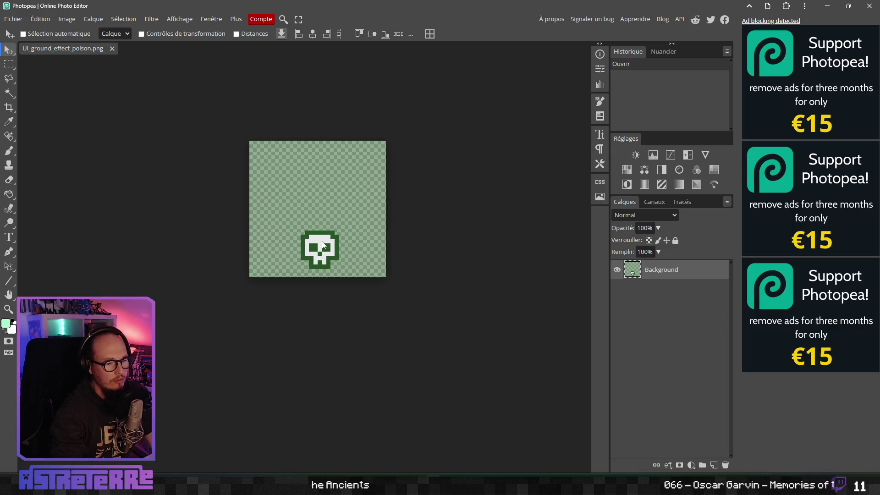
scroll(328, 245, "down", 3)
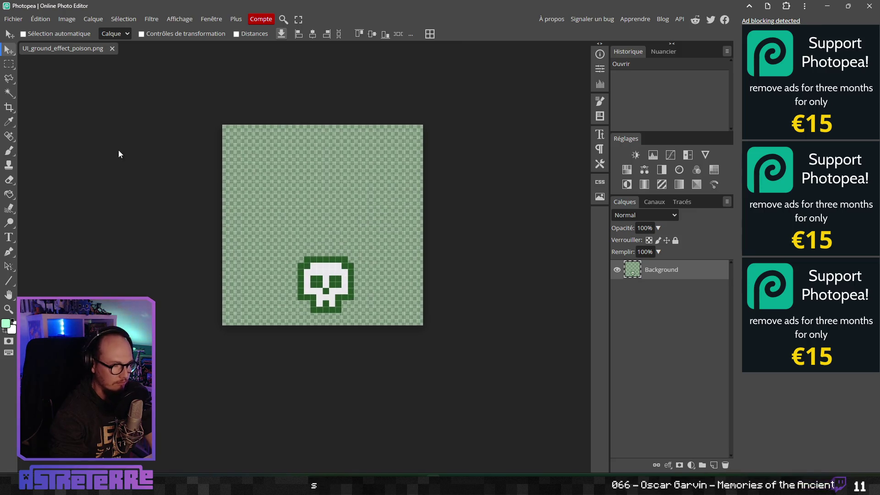
left_click(21, 19)
left_click(27, 45)
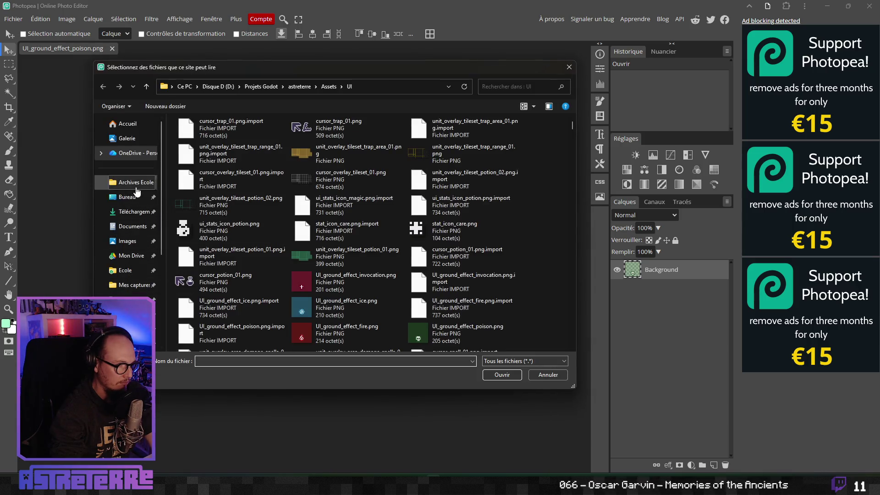
Step: Browse Ressources graphiques > JDR Astreterre > interface and select unit_overlay_tileset_potion_01.psd
left_click(129, 300)
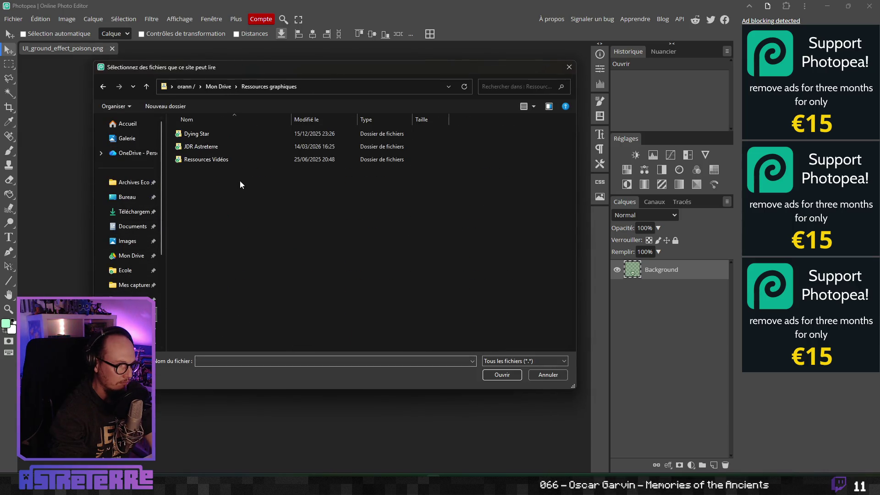
double_click(203, 149)
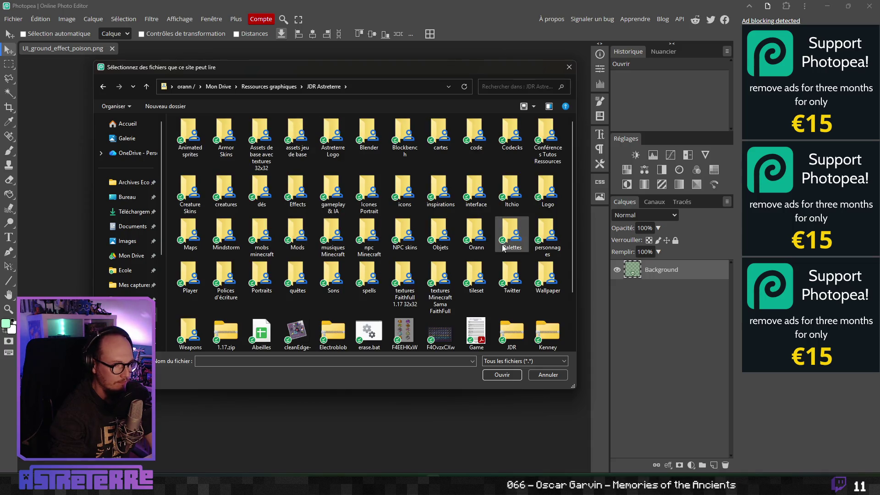
double_click(476, 190)
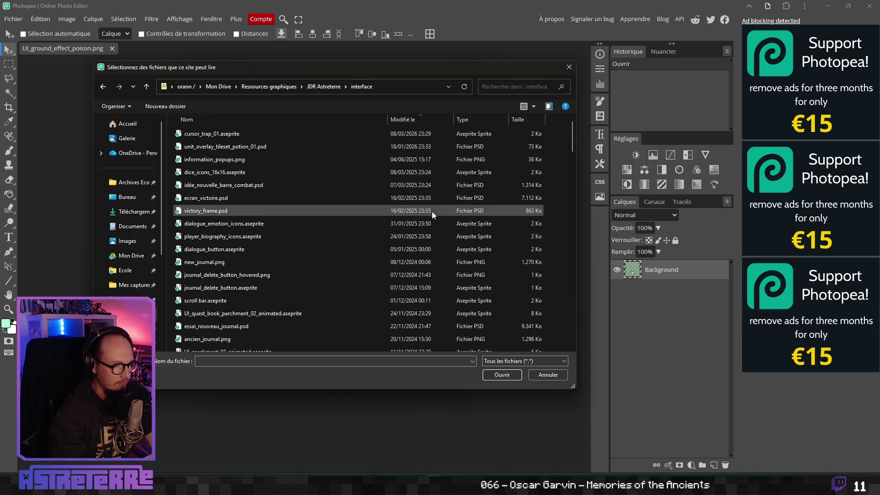
left_click(268, 147)
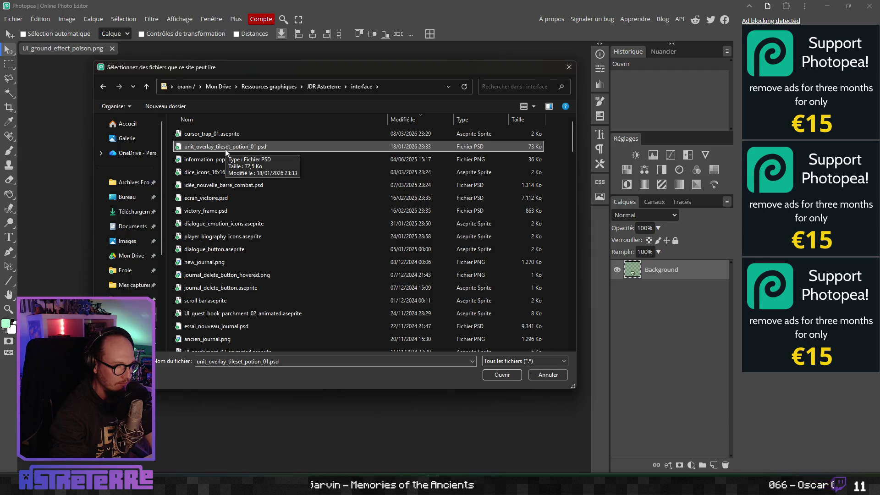
Step: Look through the icons and Effects folders, ending back in JDR Astreterre
left_click(316, 87)
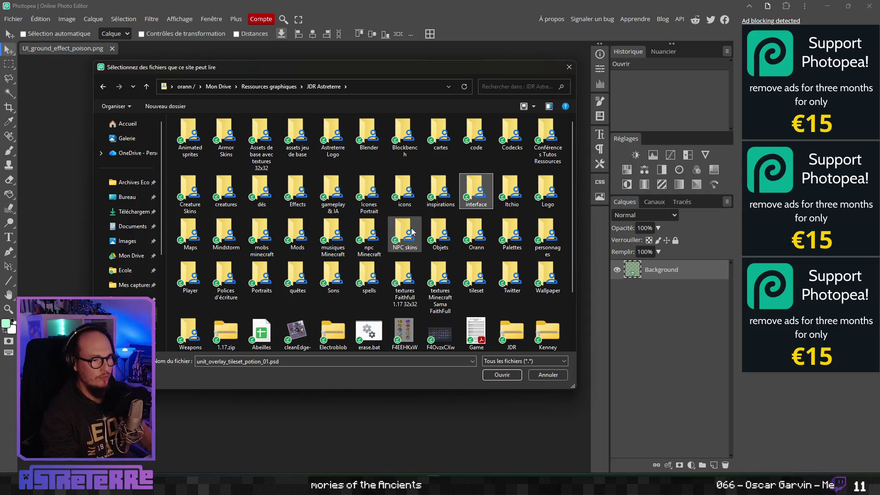
double_click(404, 190)
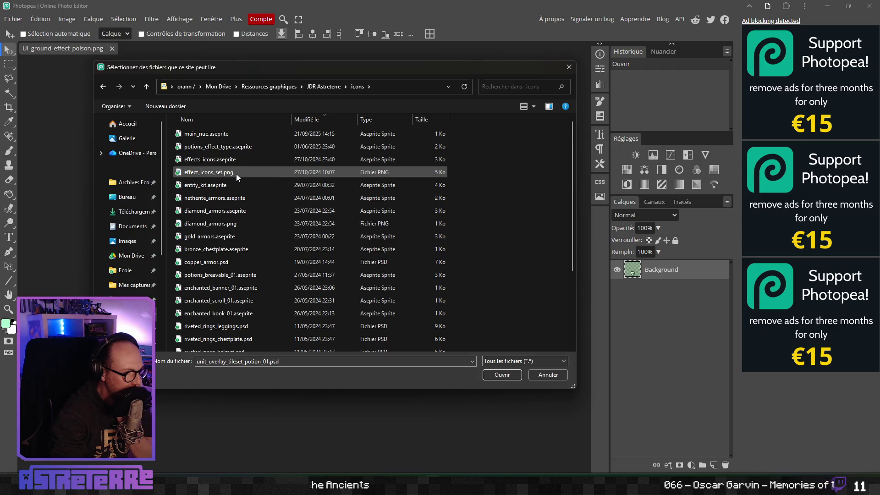
key("alt+Up")
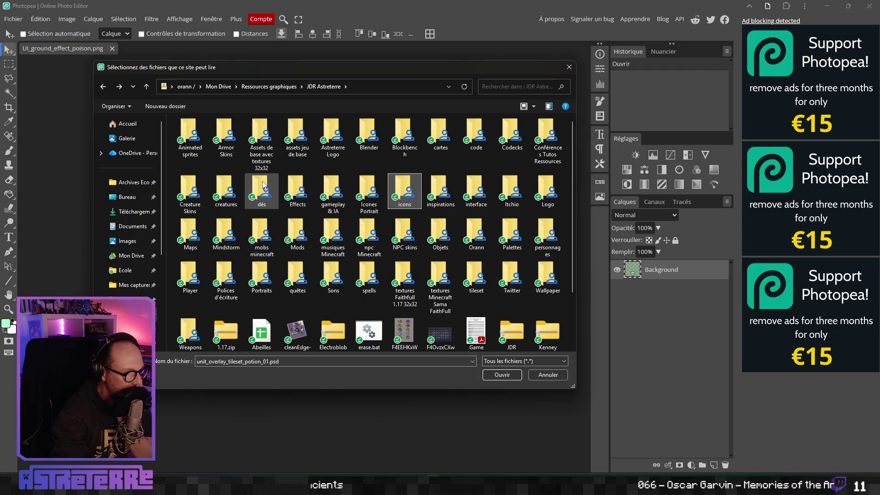
double_click(290, 189)
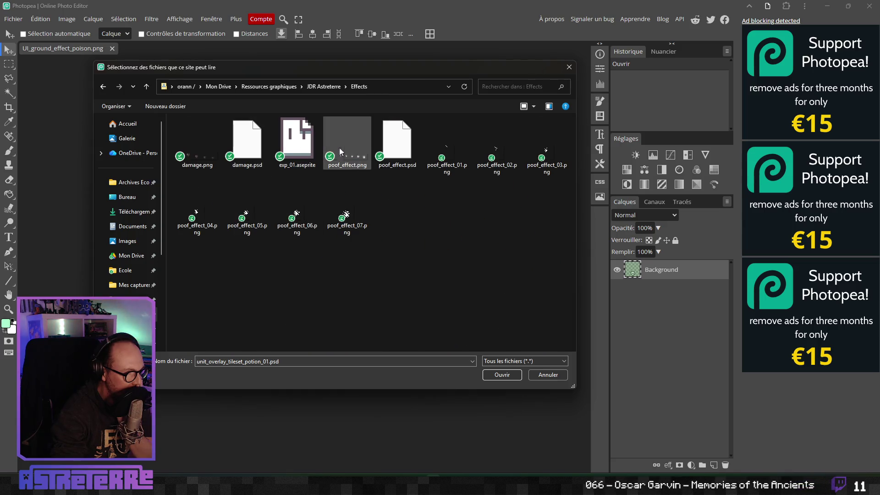
key("alt+Up")
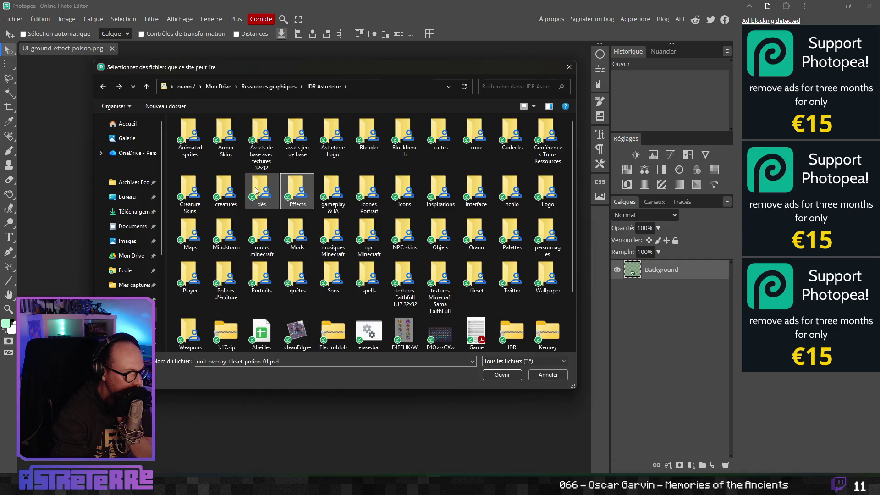